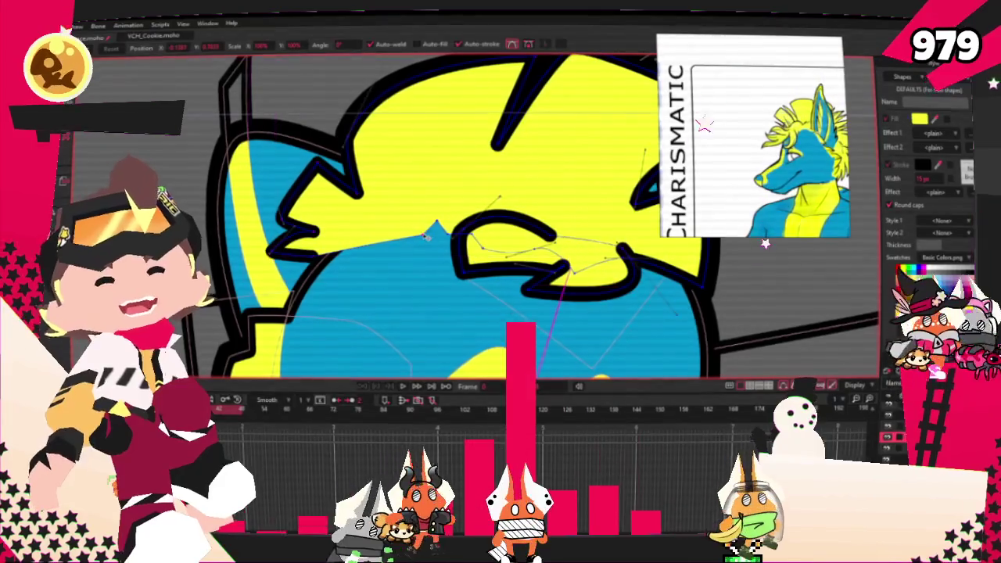
# Zoom in on the face and pull the dark hair curl's lower edge slightly down
pyautogui.scroll(1, 450, 237)
pyautogui.scroll(1, 450, 237)
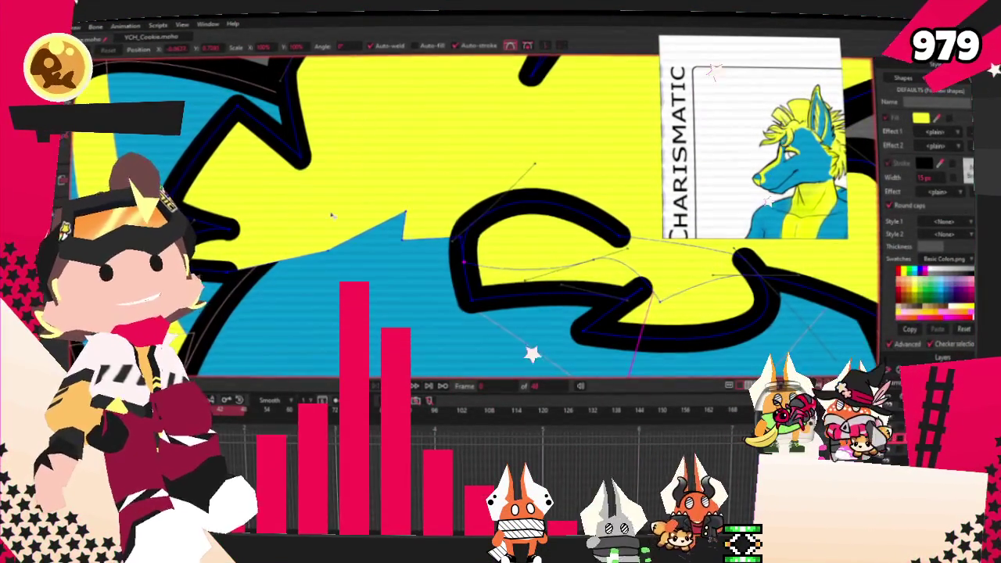
pyautogui.scroll(-4, 358, 219)
pyautogui.scroll(3, 358, 220)
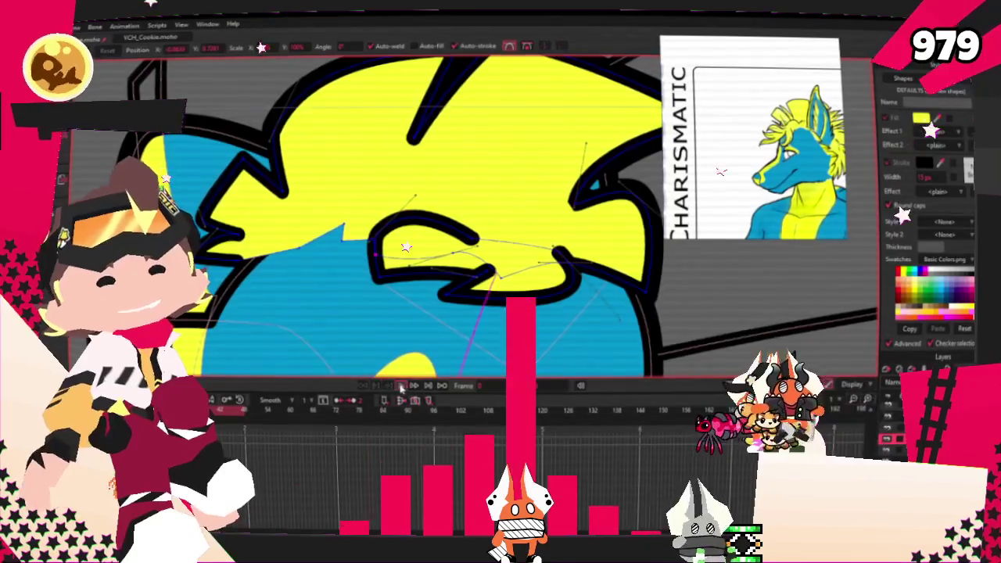
pyautogui.scroll(-3, 369, 272)
pyautogui.scroll(-2, 369, 272)
pyautogui.scroll(-2, 369, 272)
pyautogui.scroll(4, 375, 196)
pyautogui.scroll(-1, 368, 192)
pyautogui.scroll(-3, 360, 188)
pyautogui.scroll(3, 350, 181)
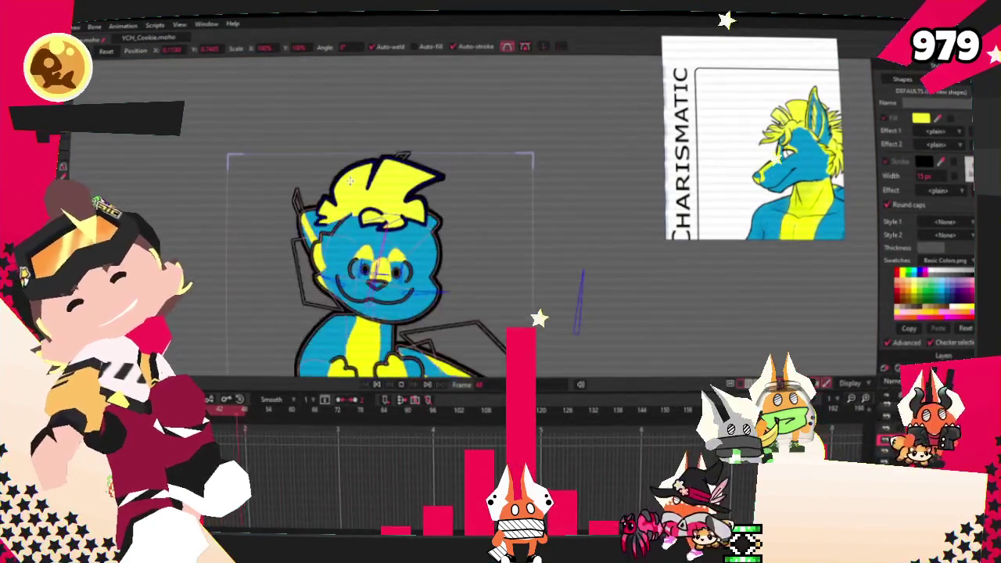
pyautogui.scroll(1, 392, 227)
pyautogui.scroll(-1, 383, 234)
pyautogui.scroll(-2, 375, 245)
pyautogui.scroll(2, 375, 245)
pyautogui.scroll(1, 391, 235)
pyautogui.scroll(-1, 540, 235)
pyautogui.scroll(1, 542, 278)
pyautogui.scroll(-2, 542, 278)
pyautogui.scroll(-1, 537, 336)
pyautogui.scroll(1, 469, 258)
pyautogui.scroll(-1, 422, 204)
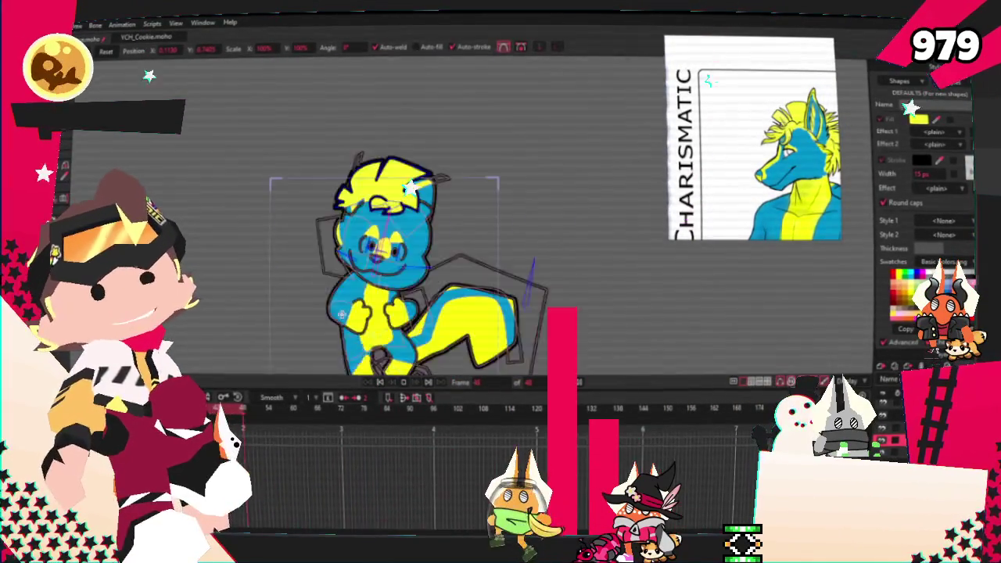
pyautogui.scroll(2, 402, 194)
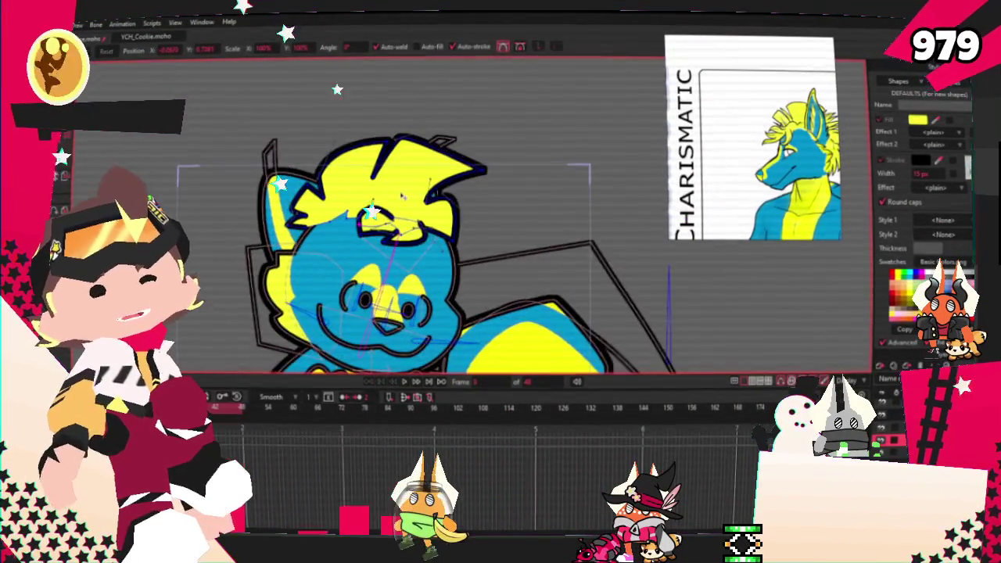
pyautogui.scroll(1, 402, 194)
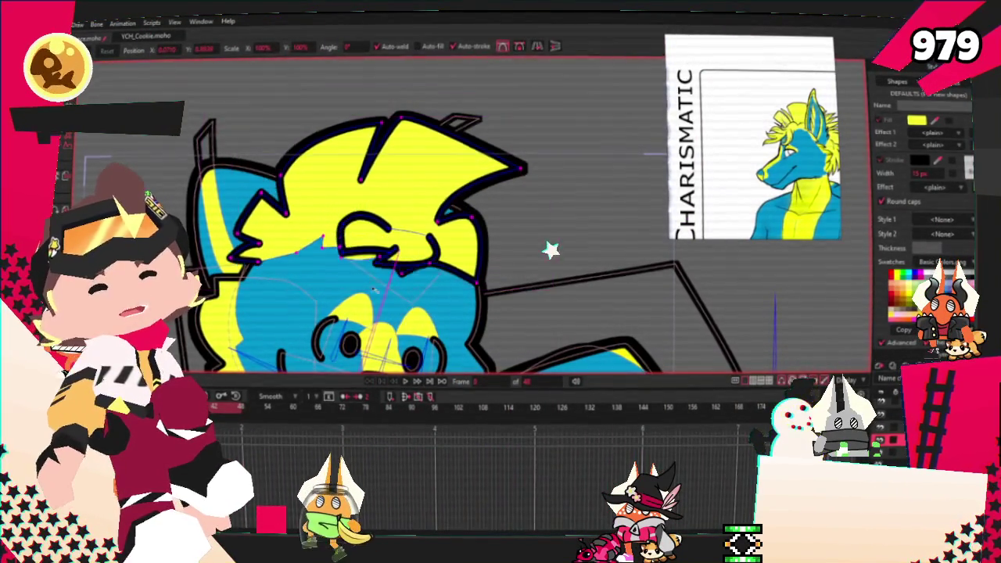
pyautogui.scroll(1, 374, 280)
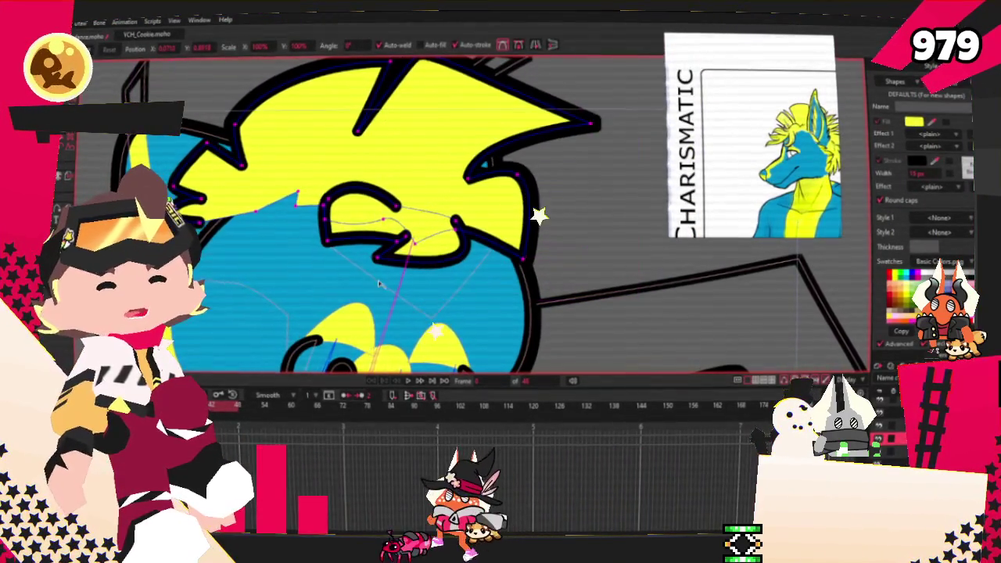
pyautogui.moveTo(384, 258); pyautogui.dragTo(382, 276)
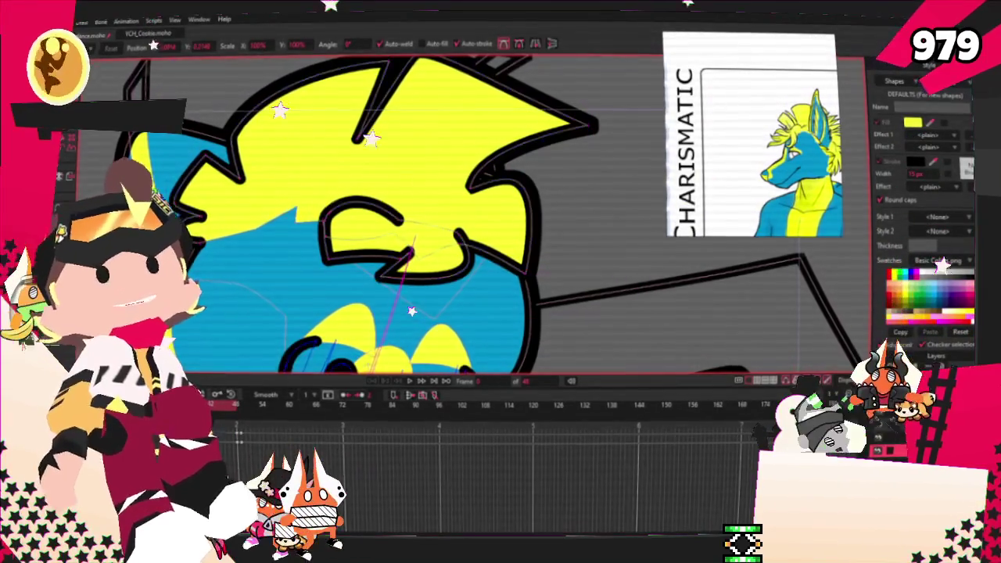
pyautogui.click(554, 315)
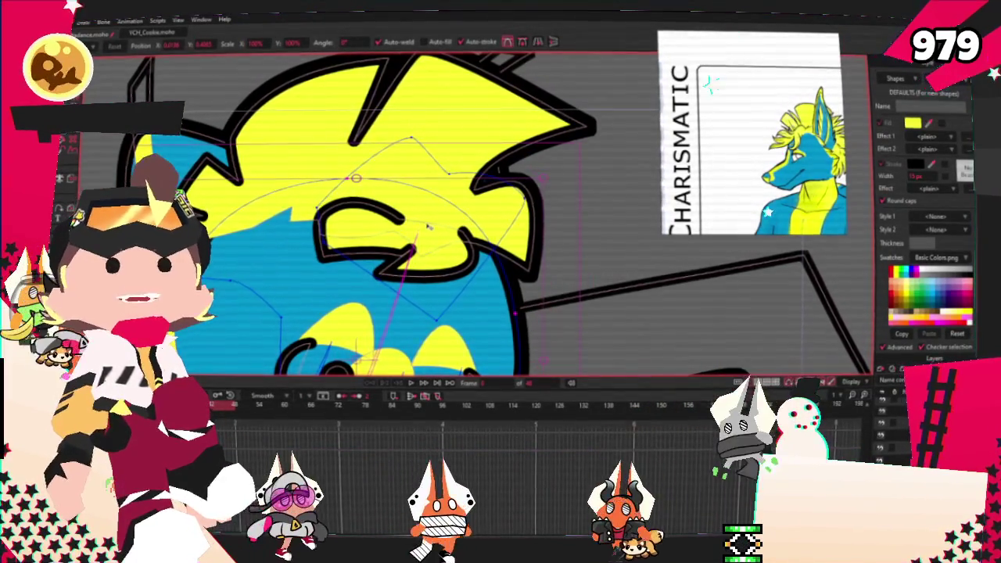
# Zoom back out and jump to another frame of the animation
pyautogui.scroll(-3, 429, 227)
pyautogui.scroll(-3, 438, 211)
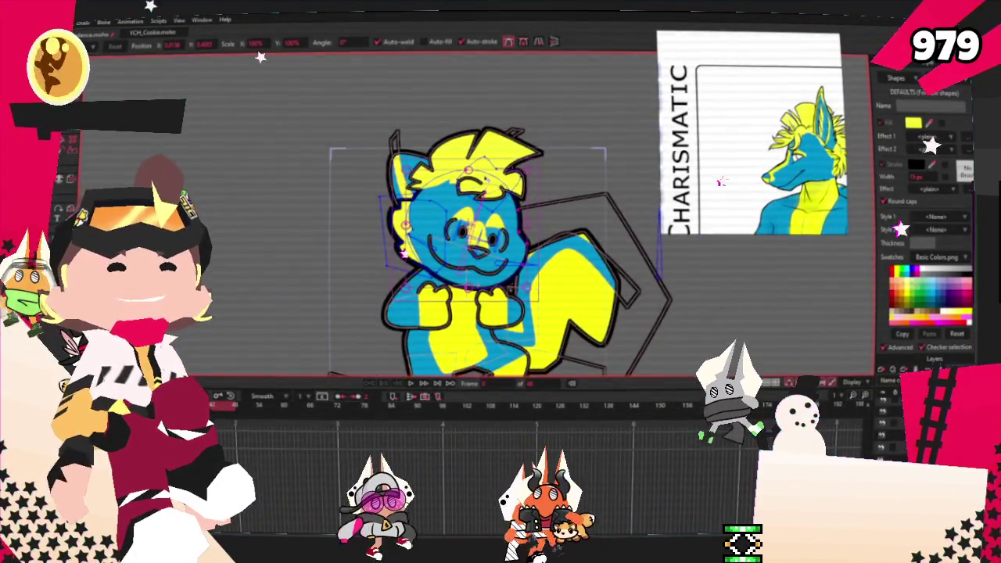
pyautogui.click(411, 385)
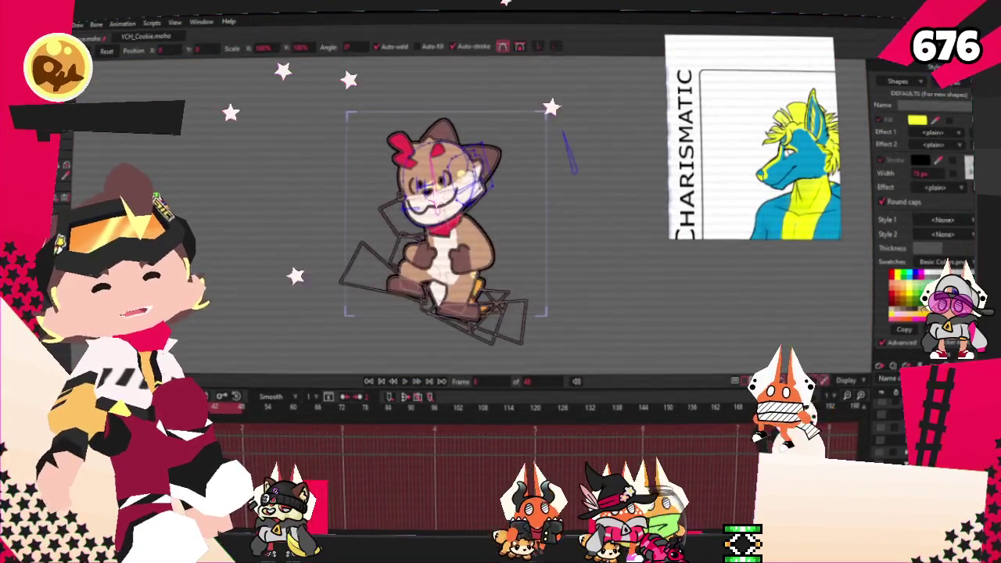
# Zoom around the character to inspect its chin and paws
pyautogui.scroll(5, 451, 139)
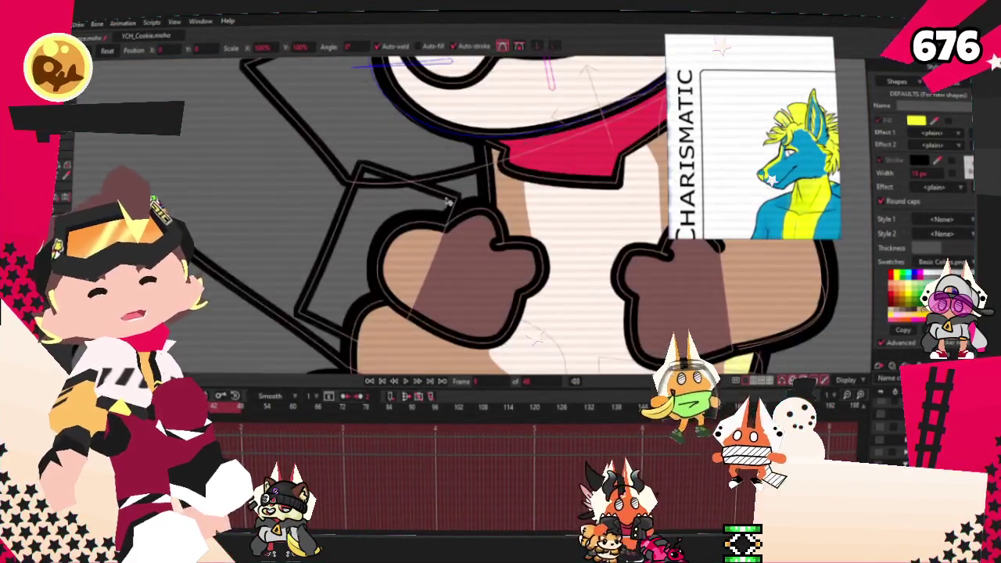
pyautogui.scroll(-3, 451, 138)
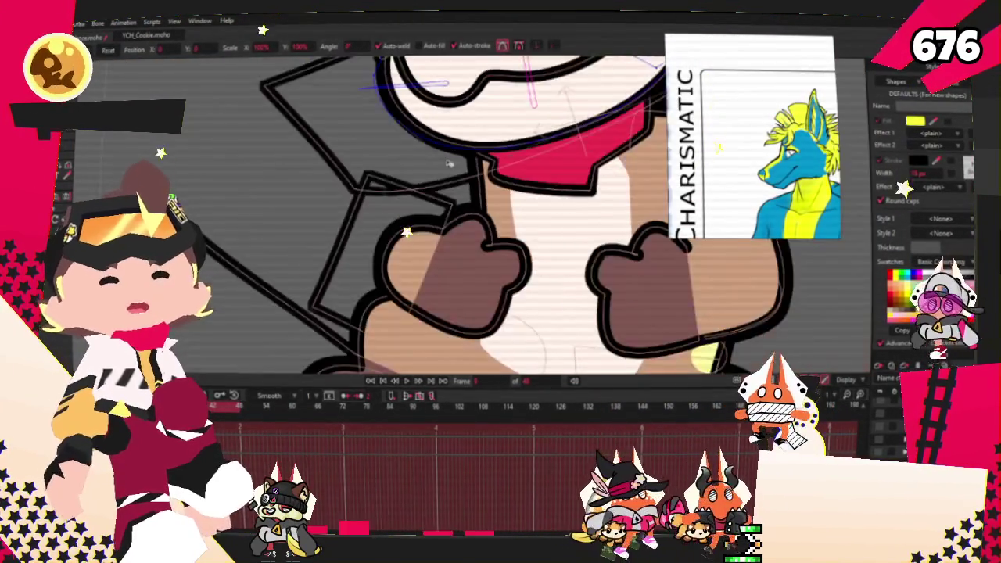
pyautogui.scroll(-2, 383, 252)
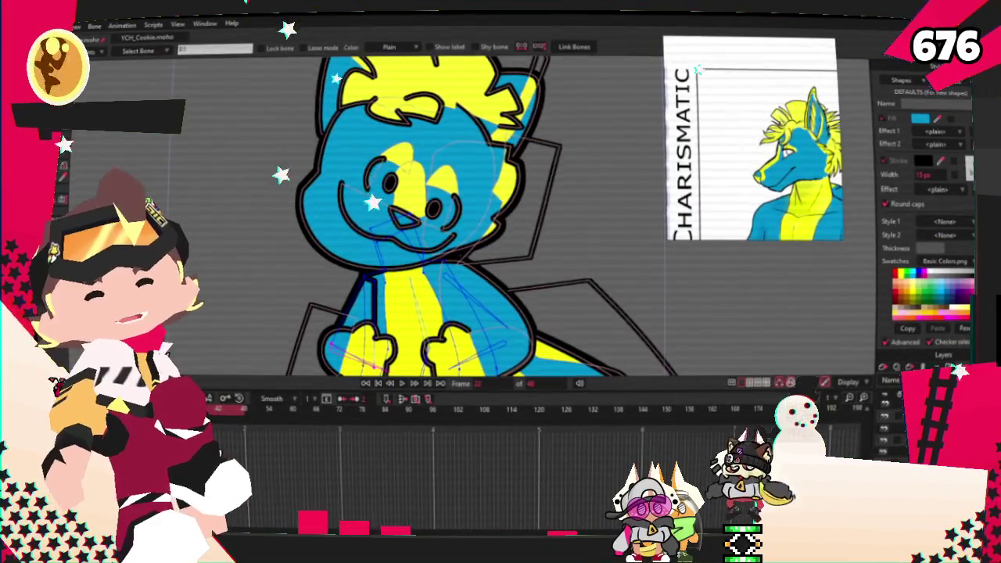
# Switch to the Select Points tool and play the dance animation through
pyautogui.click(440, 210)
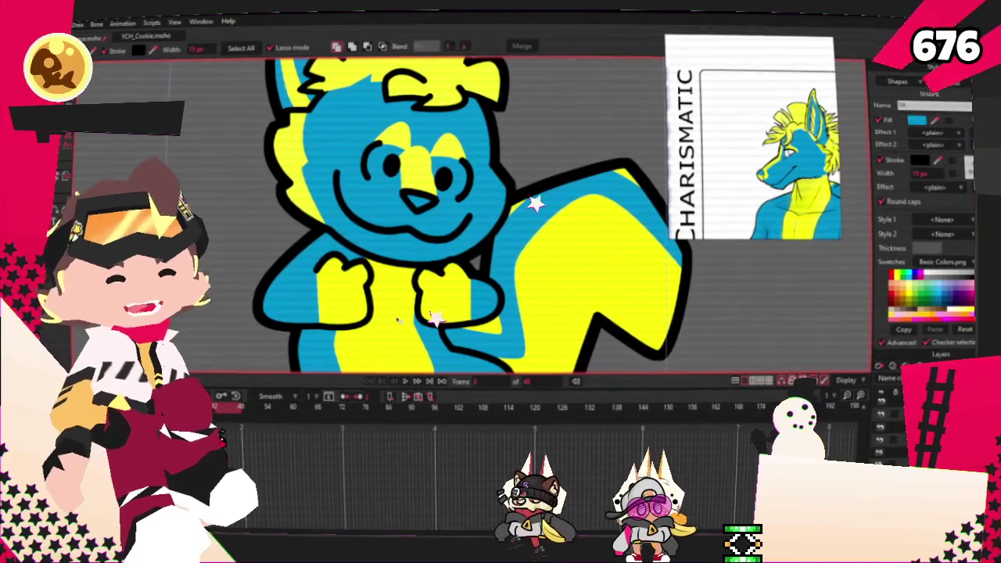
pyautogui.click(407, 384)
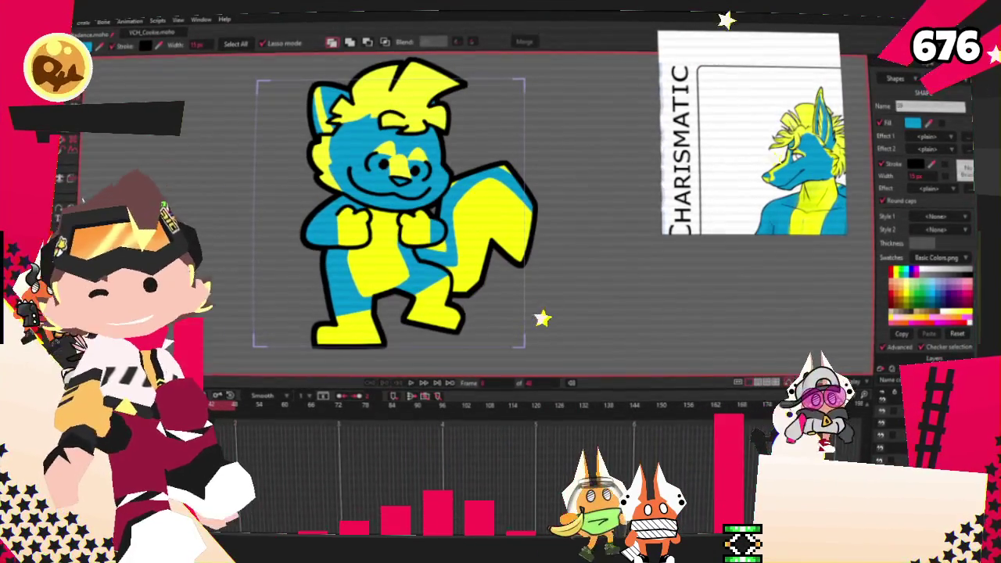
pyautogui.hotkey('alt', 'f')
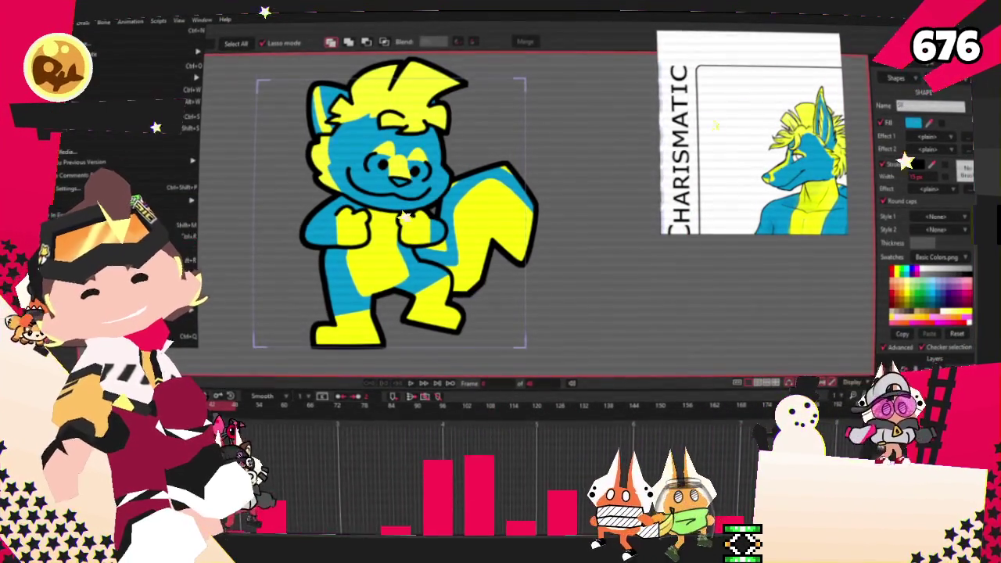
pyautogui.press('Escape')
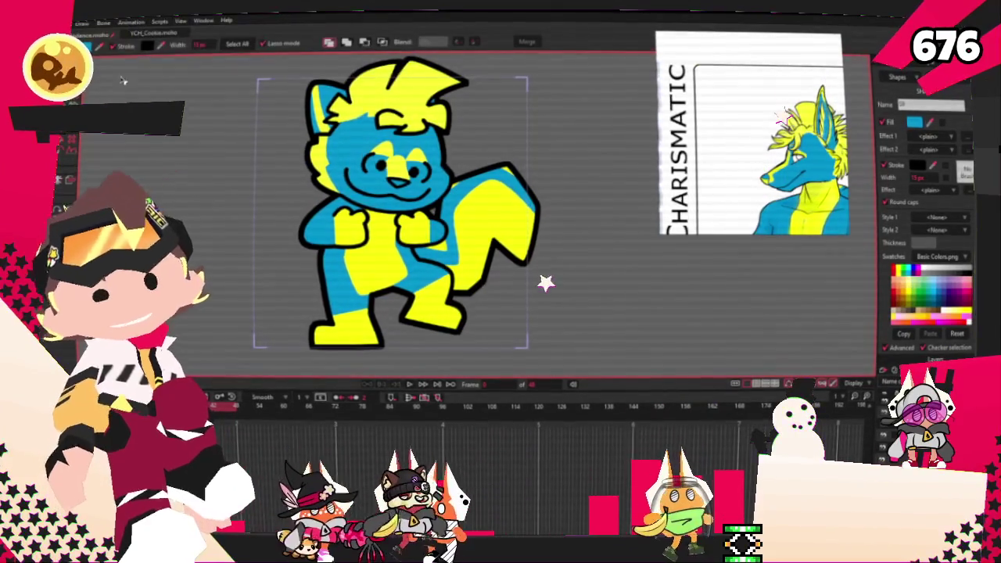
pyautogui.click(63, 24)
pyautogui.press('Escape')
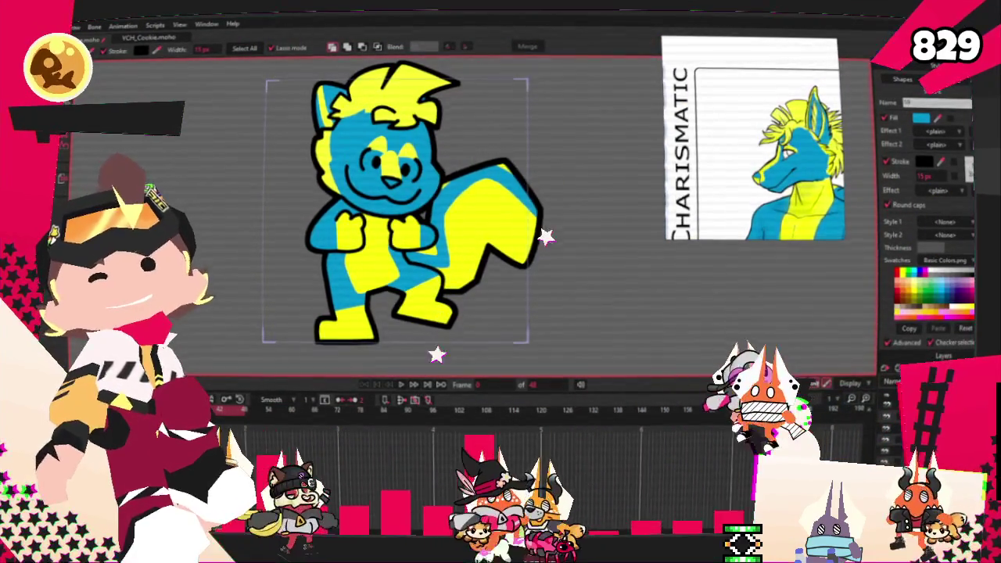
pyautogui.hotkey('alt', 'f')
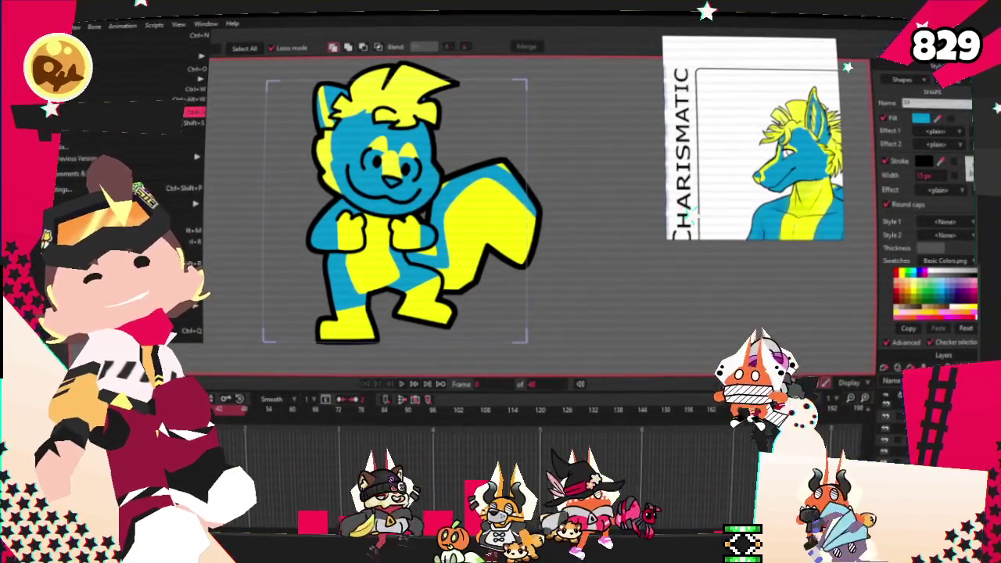
pyautogui.press('Escape')
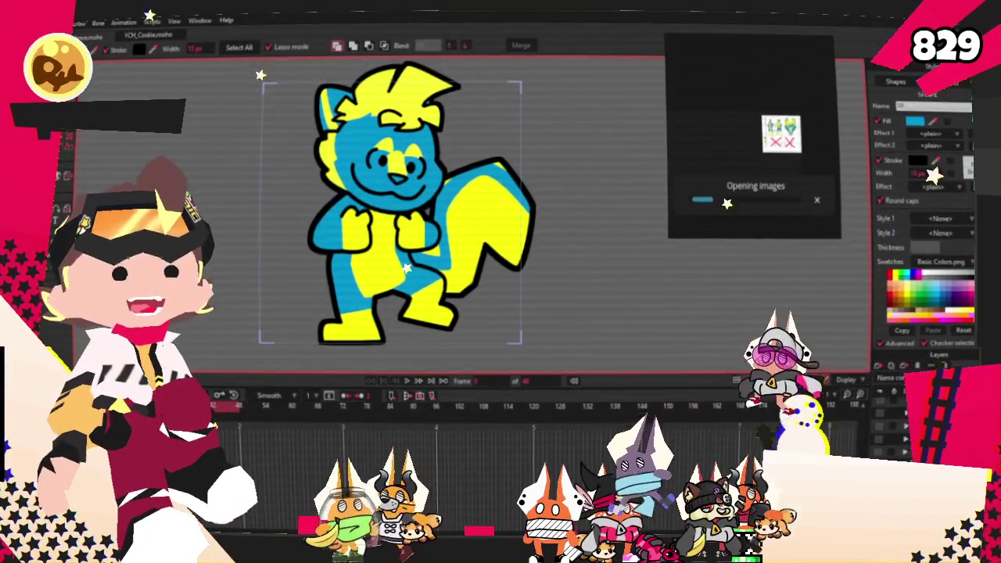
# Clear the PureRef board with New and zoom onto the added ferret reference sheets
pyautogui.rightClick(777, 125)
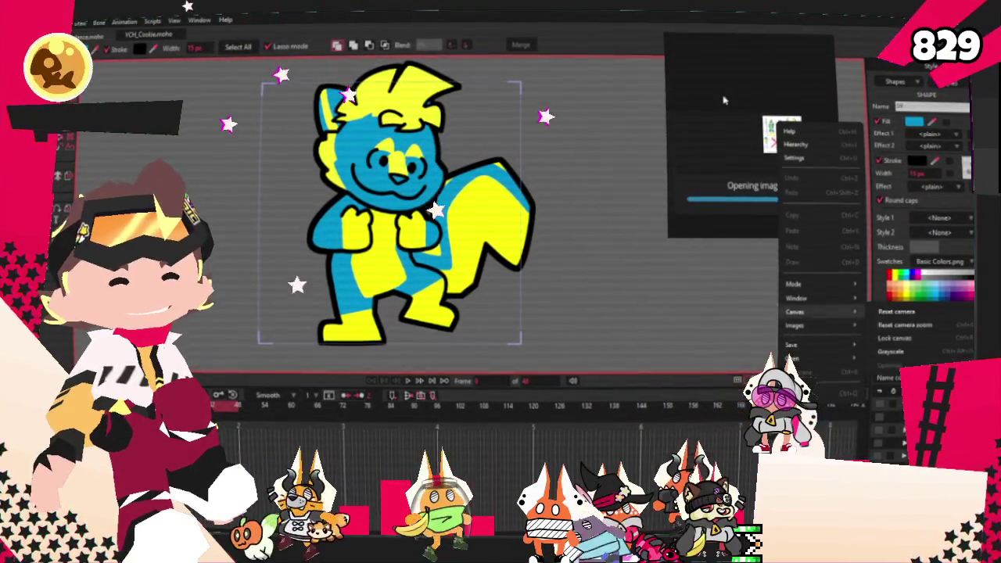
pyautogui.rightClick(726, 104)
pyautogui.click(785, 345)
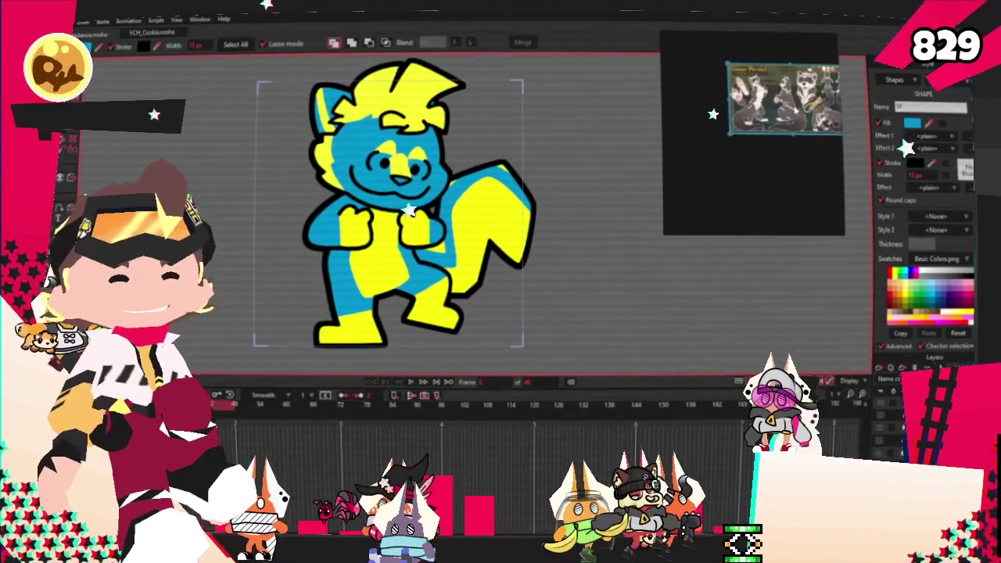
pyautogui.scroll(2, 763, 123)
pyautogui.scroll(2, 763, 124)
pyautogui.scroll(2, 763, 123)
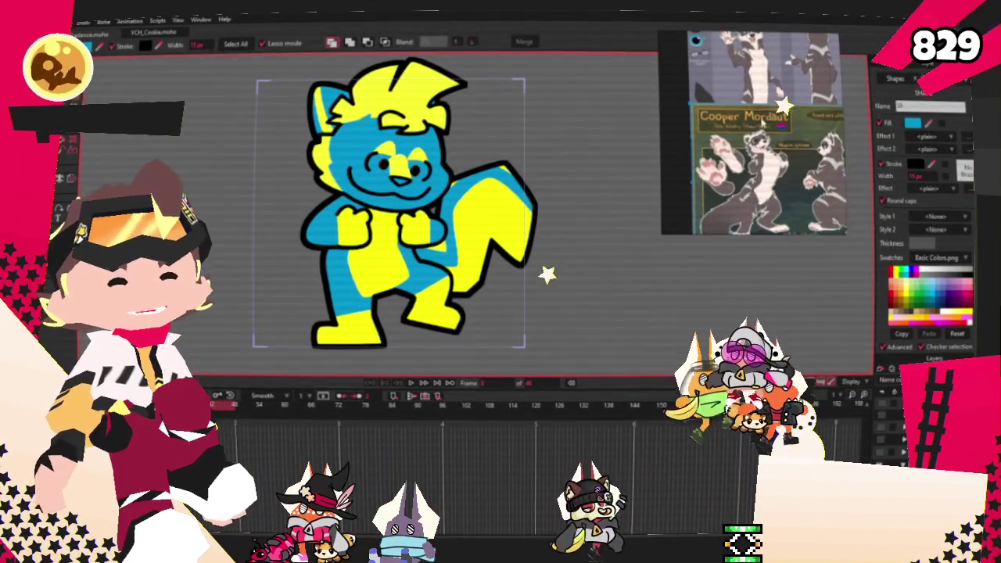
pyautogui.scroll(-3, 763, 122)
pyautogui.scroll(3, 763, 102)
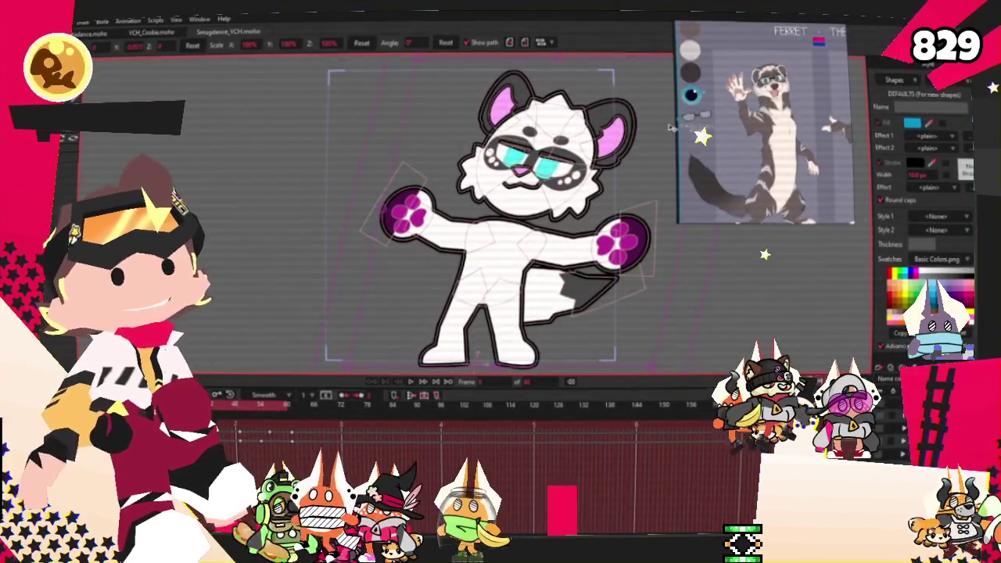
# Open Layer Settings for the recoloured white character's layer
pyautogui.scroll(1, 533, 199)
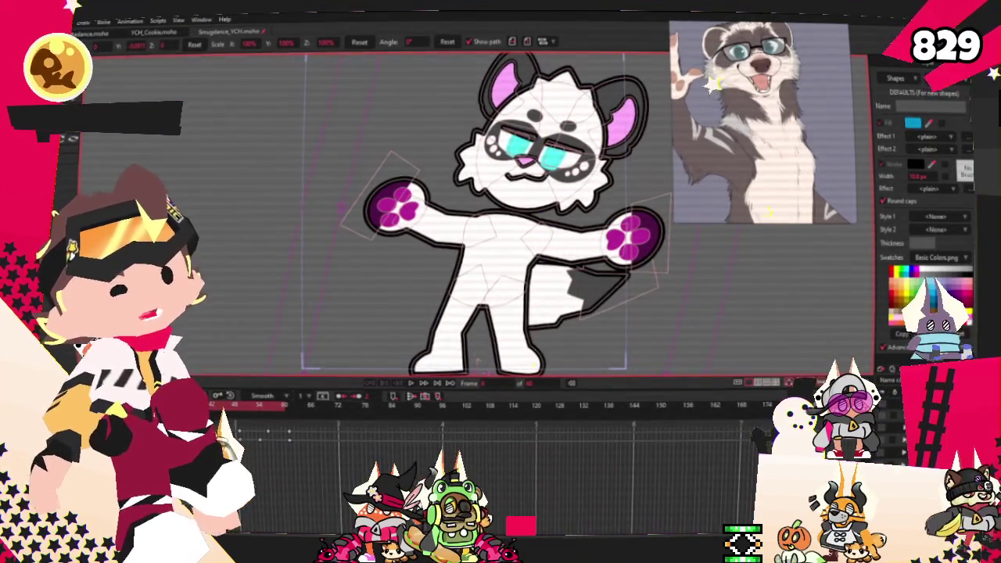
pyautogui.doubleClick(923, 399)
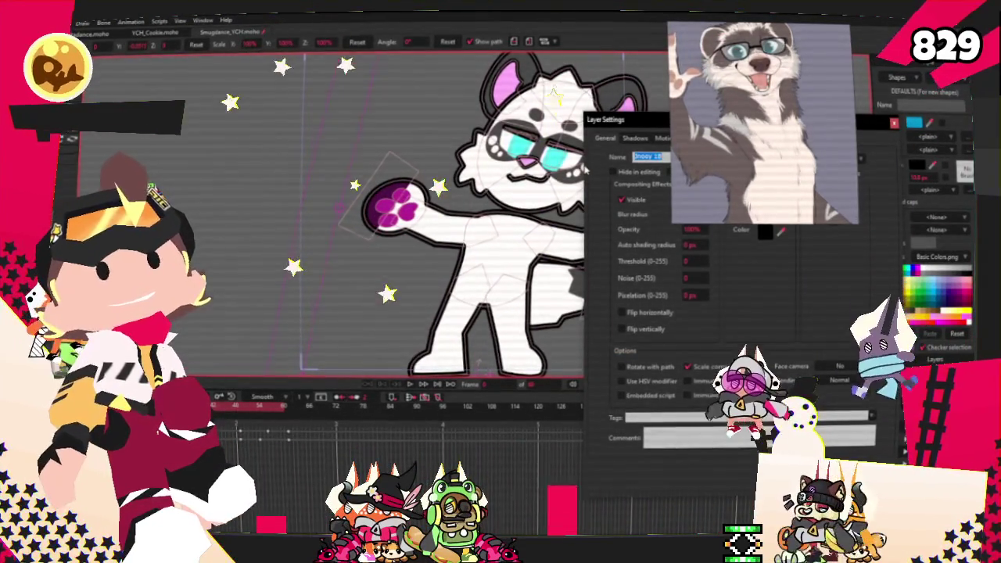
# Rename the layer to 'Chr', then switch back to shape editing so the bones are hidden
pyautogui.write('Chr')
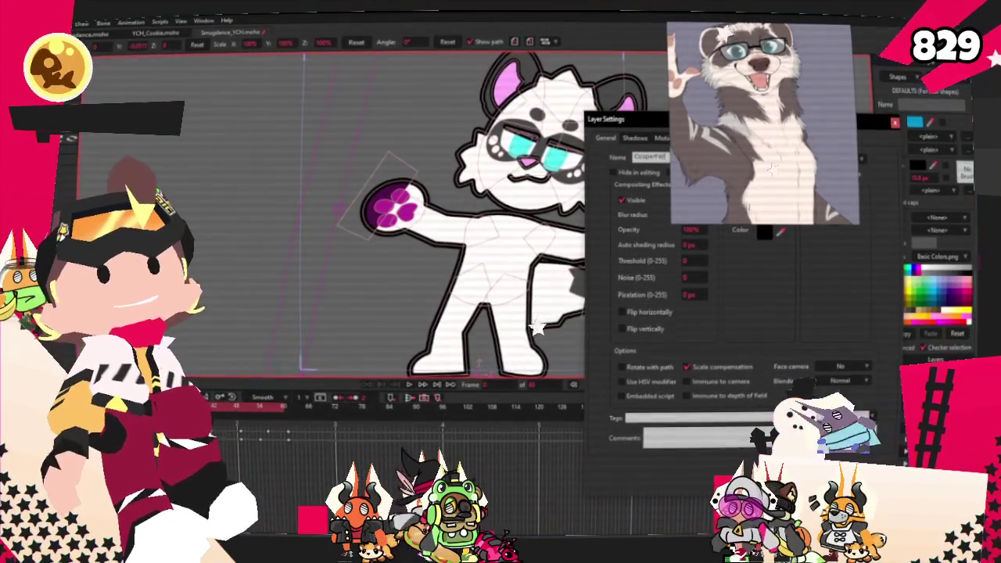
pyautogui.press('Return')
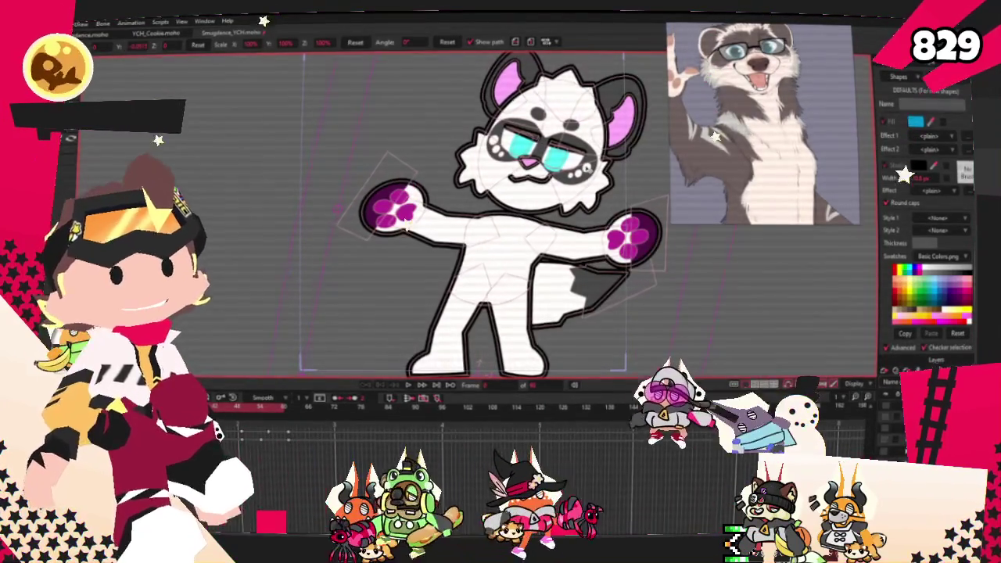
pyautogui.scroll(-2, 470, 219)
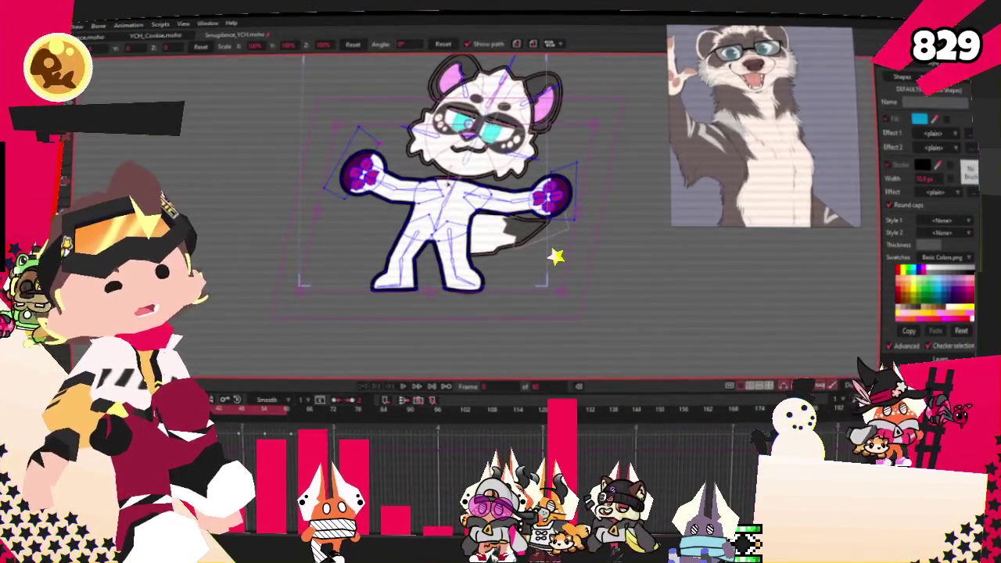
pyautogui.press('g')
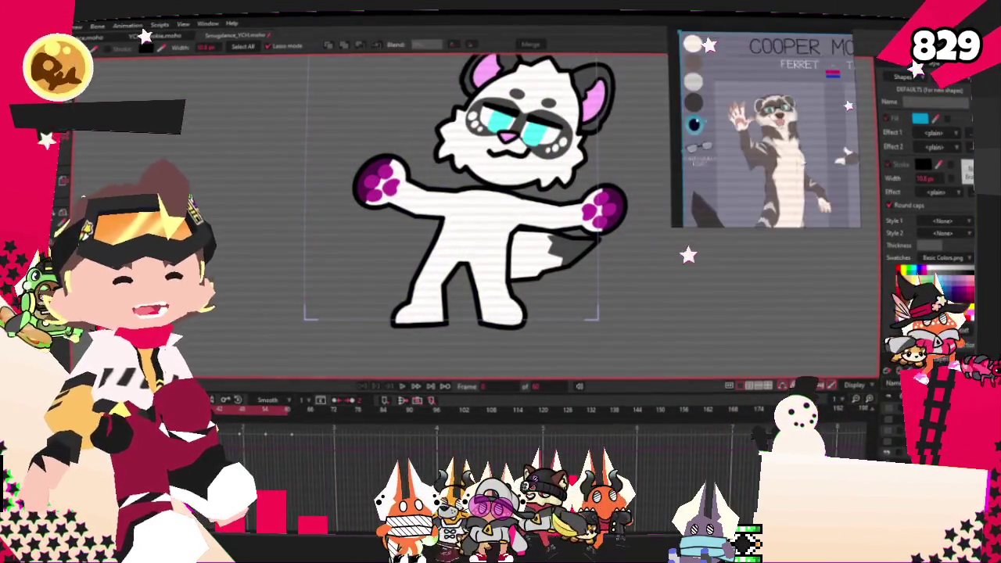
# Select all the character's shapes, fill them greyish-brown, and move the Snipping Tool window aside
pyautogui.scroll(3, 548, 210)
pyautogui.hotkey('ctrl', 'a')
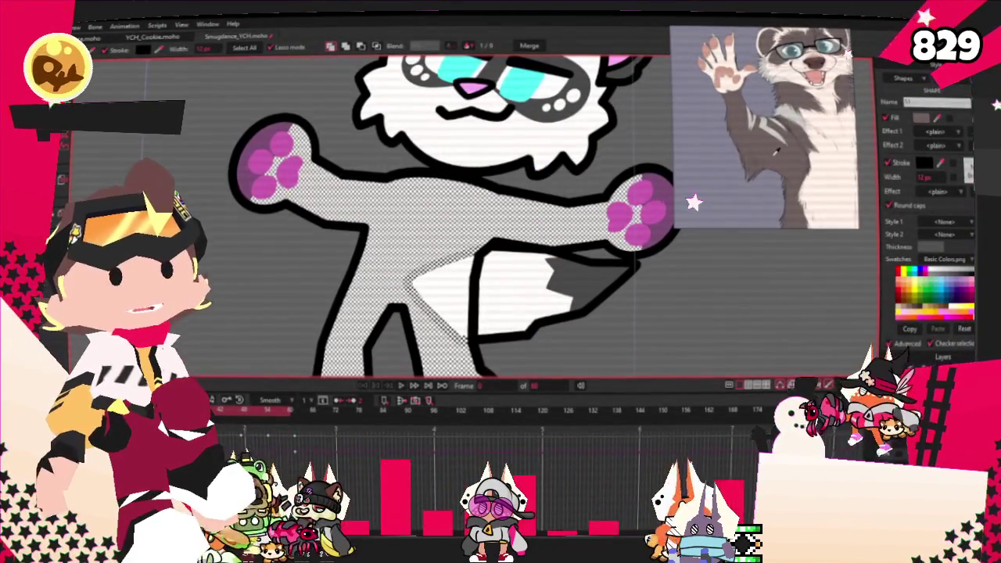
pyautogui.scroll(-3, 510, 184)
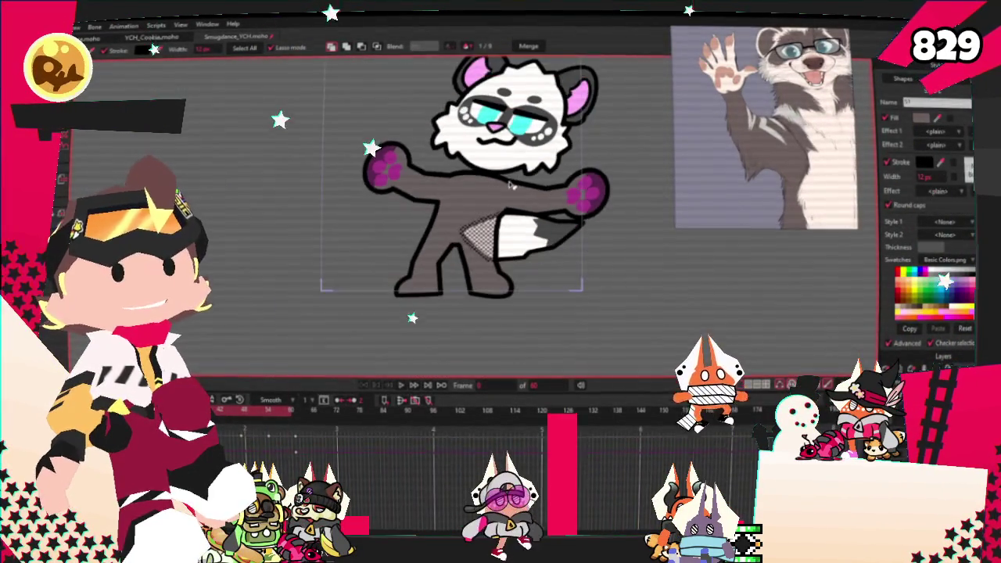
pyautogui.scroll(2, 608, 211)
pyautogui.scroll(2, 608, 195)
pyautogui.scroll(2, 610, 153)
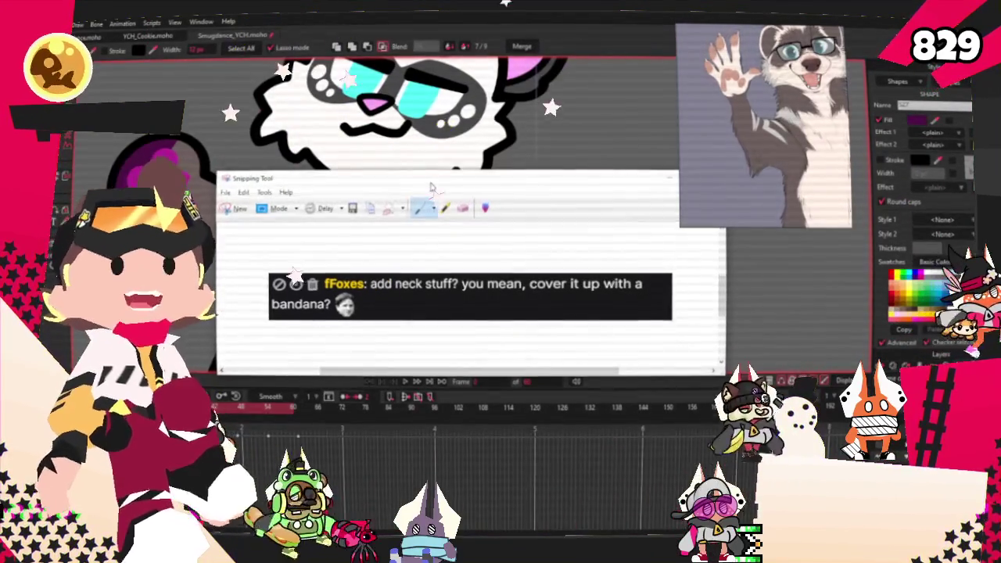
pyautogui.moveTo(482, 175); pyautogui.dragTo(352, 232)
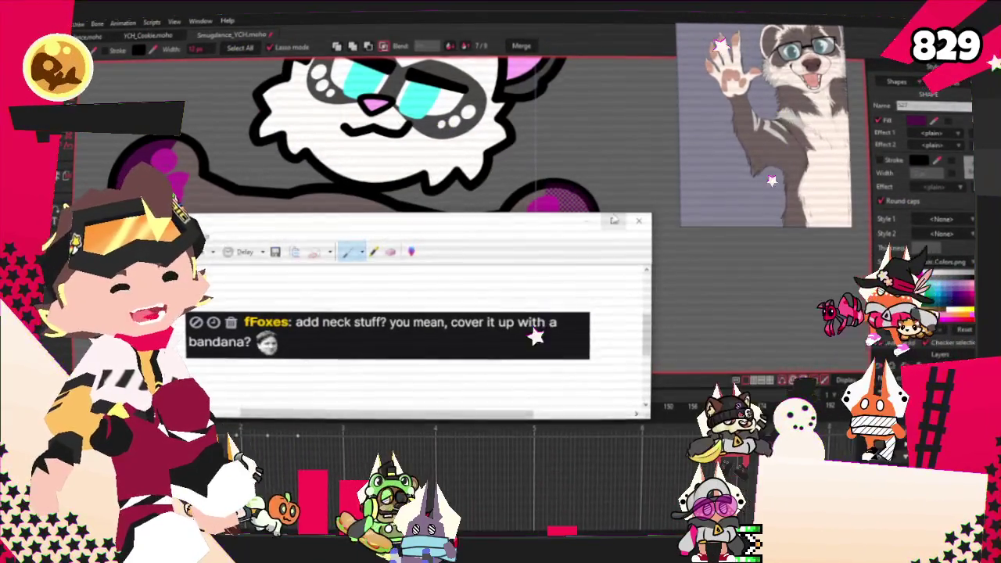
# Close the Snipping Tool without saving and zoom in on the character's paws
pyautogui.click(642, 219)
pyautogui.click(460, 326)
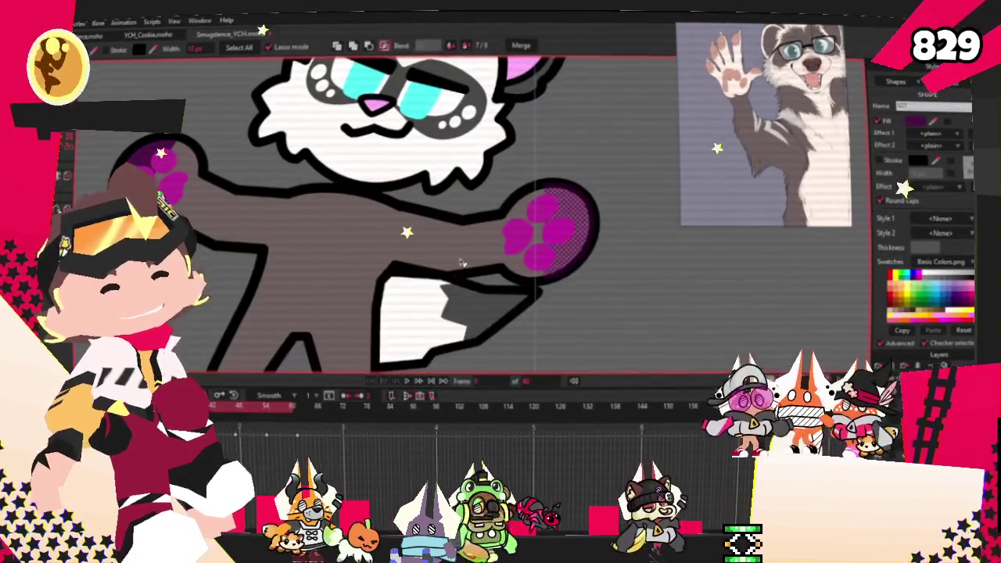
pyautogui.scroll(2, 309, 165)
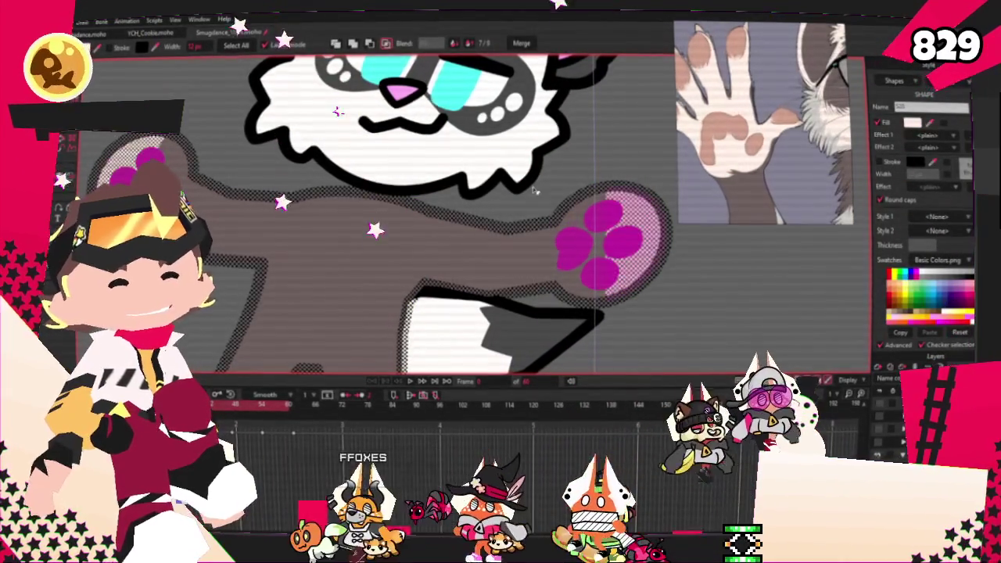
pyautogui.scroll(-2, 575, 135)
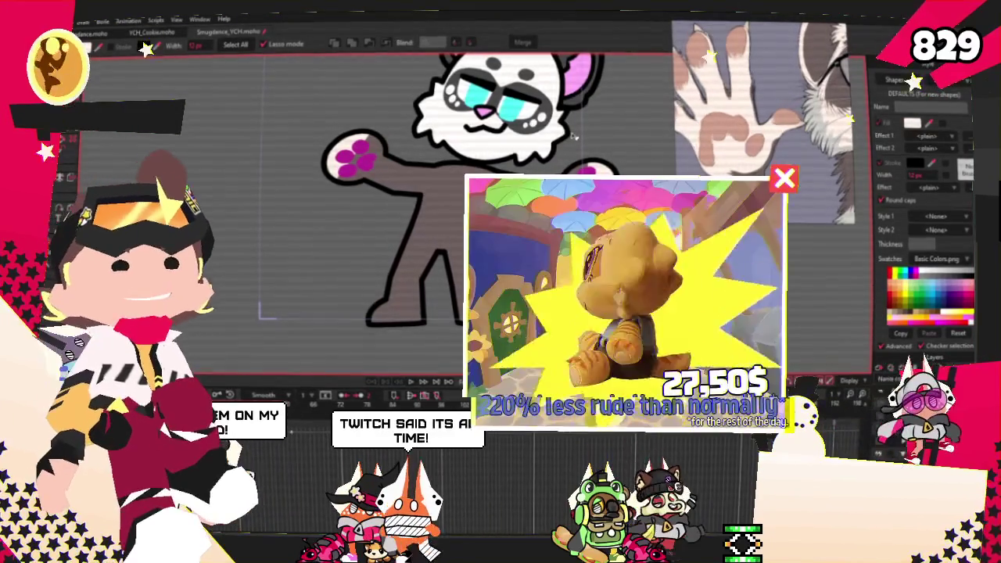
pyautogui.scroll(3, 575, 135)
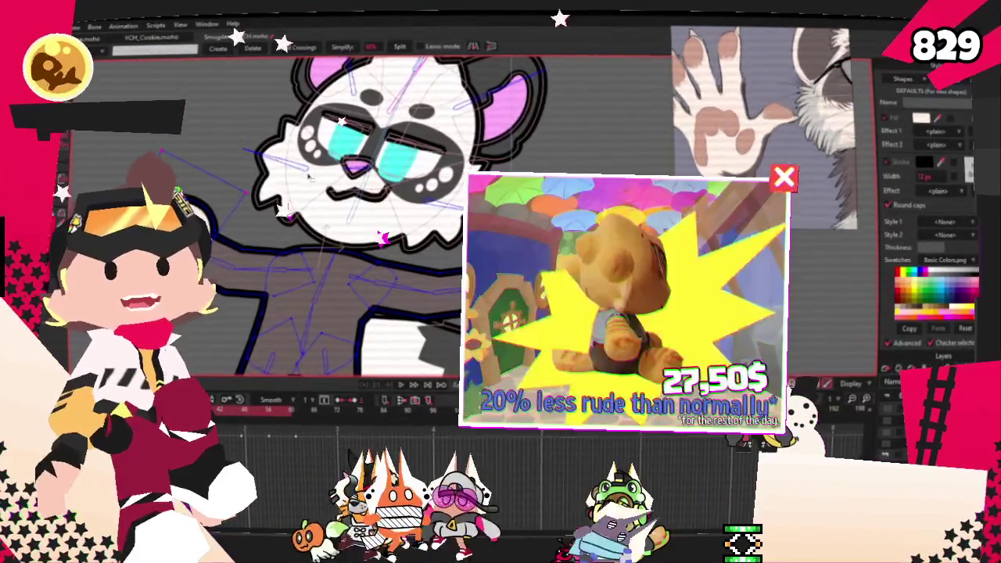
pyautogui.scroll(-2, 395, 102)
pyautogui.scroll(2, 262, 196)
pyautogui.scroll(1, 262, 195)
pyautogui.scroll(2, 274, 235)
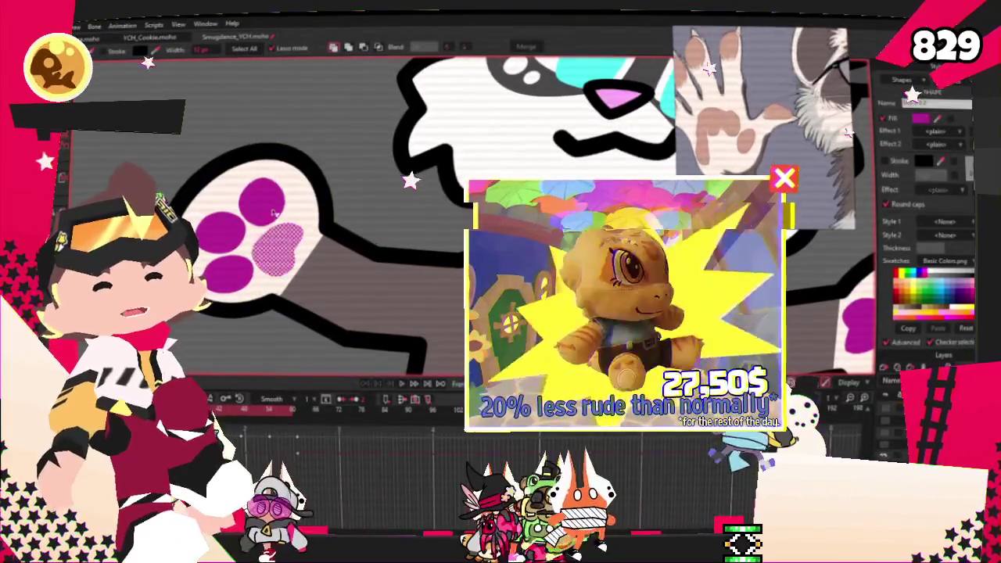
pyautogui.scroll(-3, 381, 267)
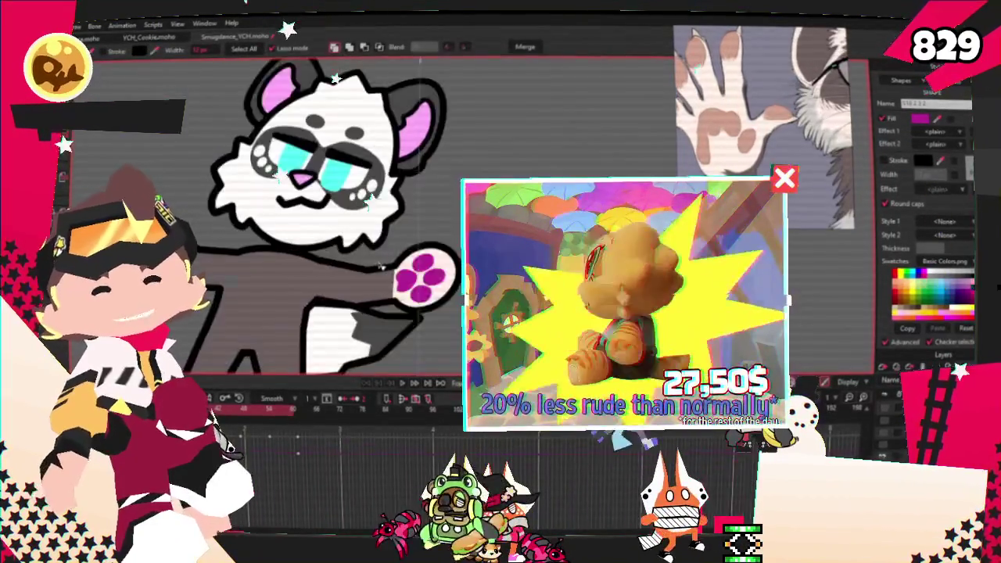
pyautogui.scroll(2, 381, 267)
# Add the paw pads to the selection and fill the paws cream with tan pads
pyautogui.click(418, 323)
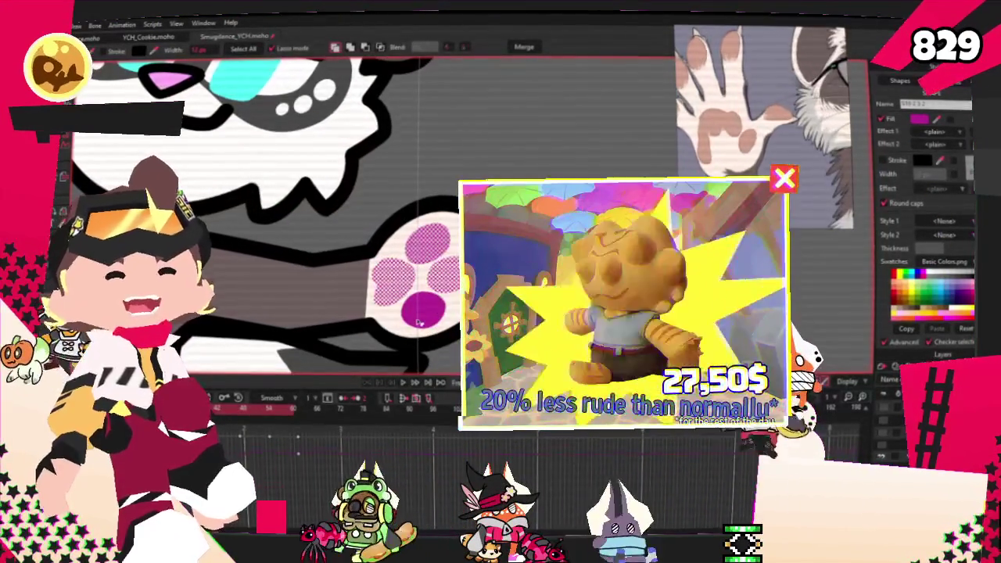
pyautogui.scroll(-2, 381, 267)
pyautogui.scroll(-1, 381, 267)
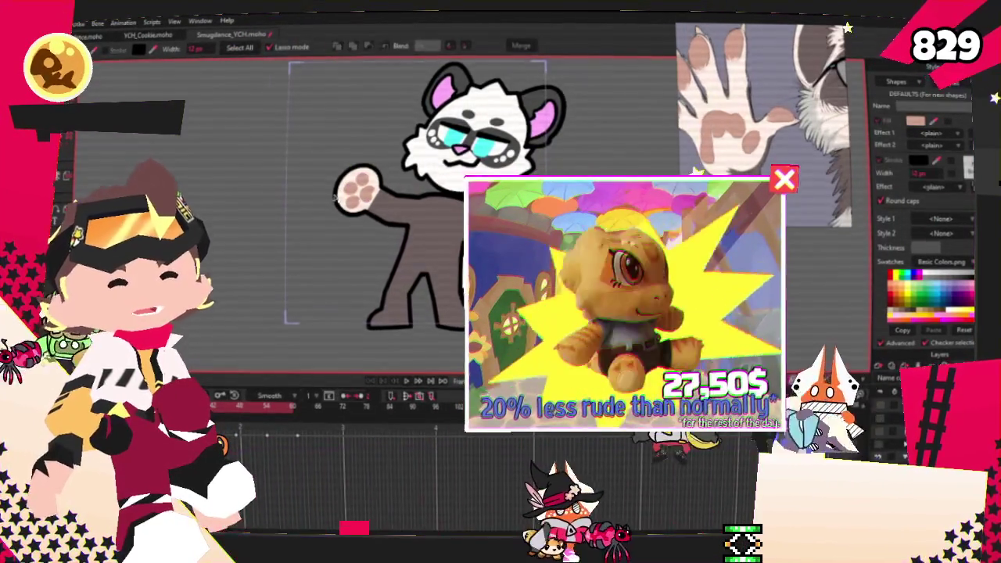
pyautogui.scroll(1, 313, 212)
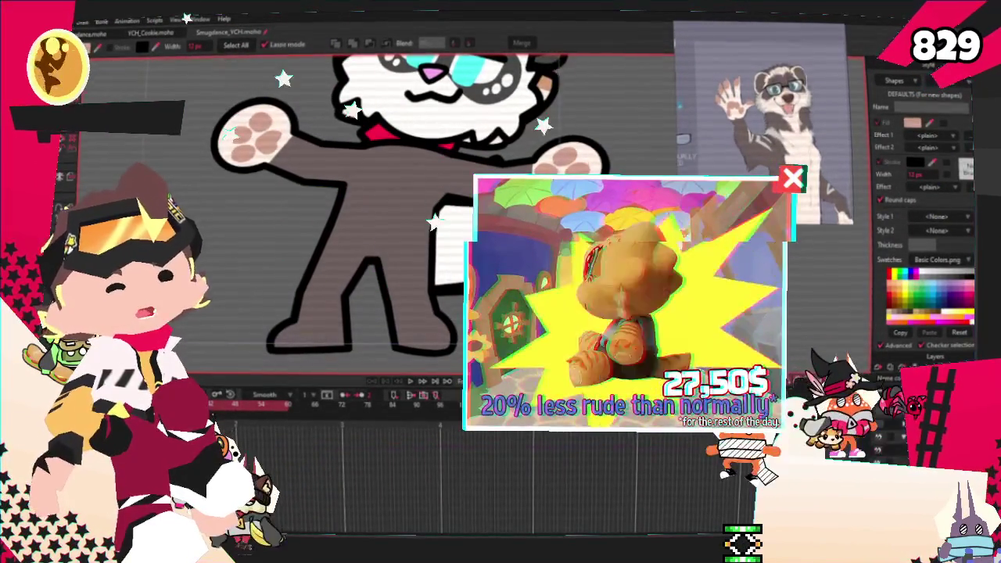
# Select all of the character's points, then all its shapes, to review their style settings
pyautogui.press('g')
pyautogui.hotkey('ctrl', 'a')
pyautogui.scroll(4, 415, 180)
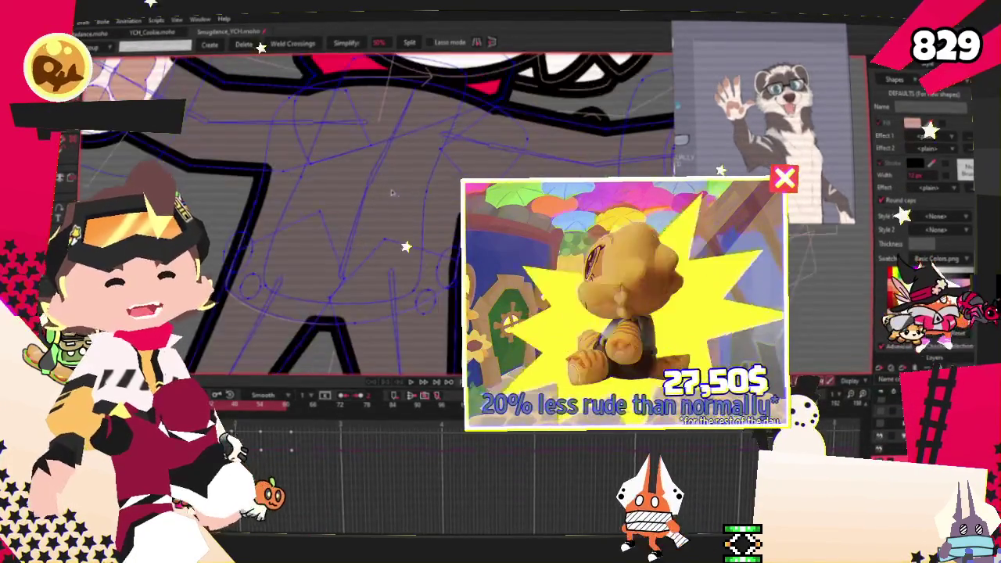
pyautogui.scroll(-4, 391, 191)
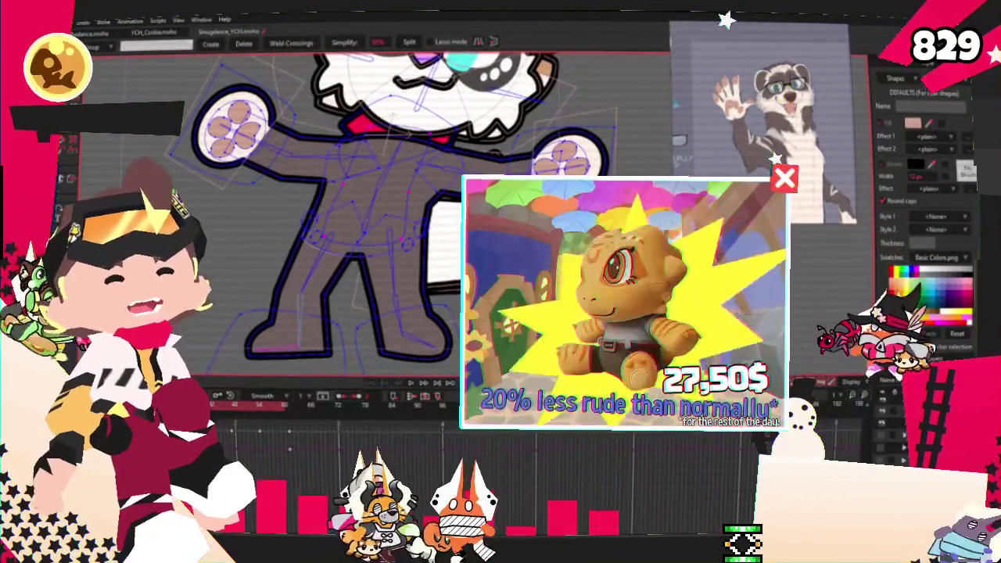
pyautogui.press('0')
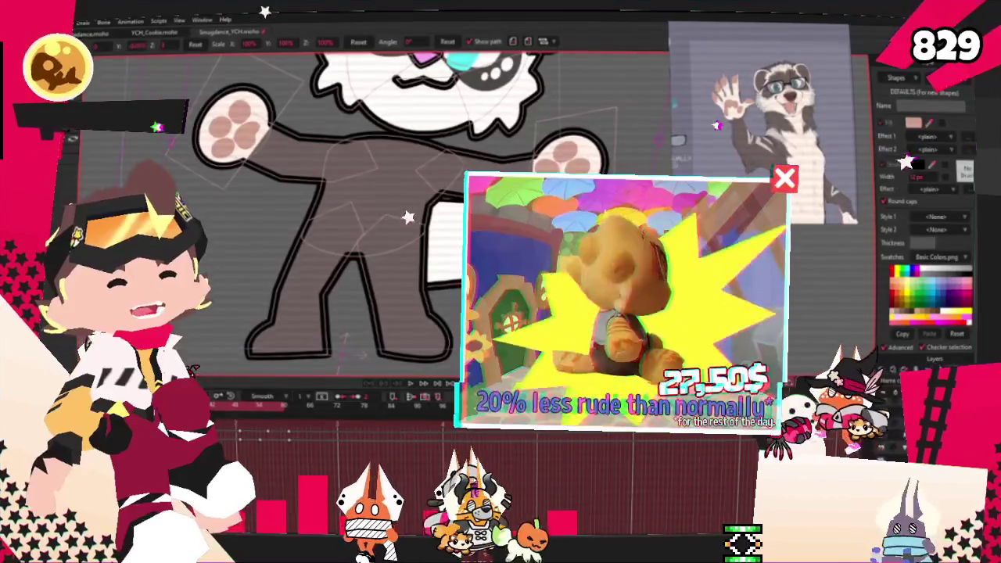
pyautogui.click(68, 157)
pyautogui.hotkey('ctrl', 'a')
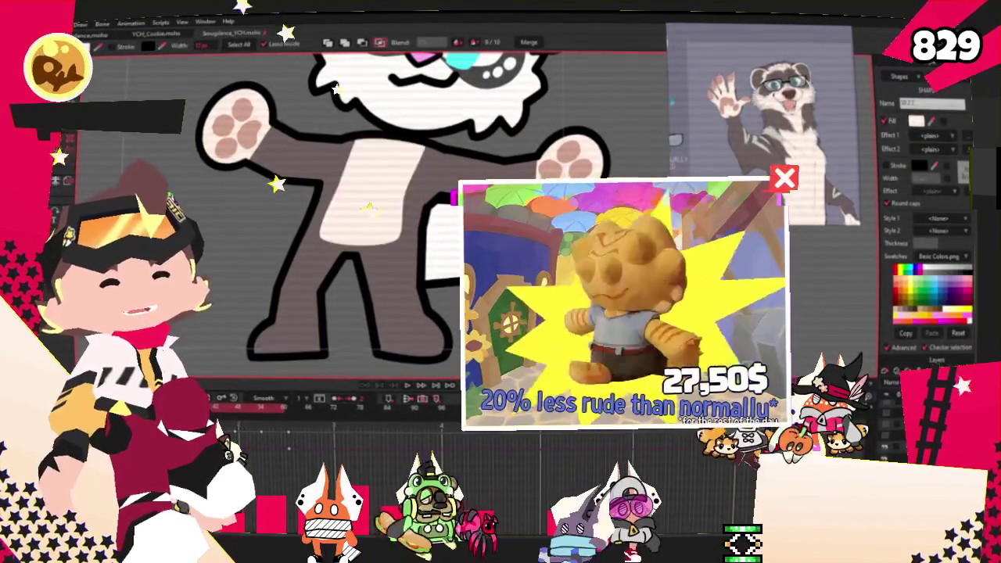
# Zoom around the torso while shaping the cream chest-fur patch down the body's front
pyautogui.scroll(-2, 406, 276)
pyautogui.scroll(2, 406, 275)
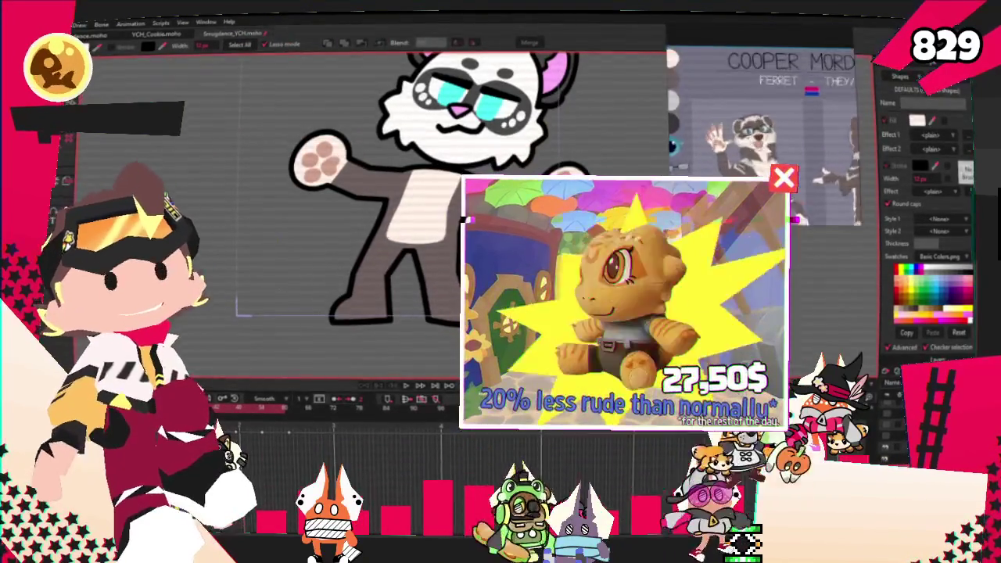
pyautogui.scroll(1, 415, 121)
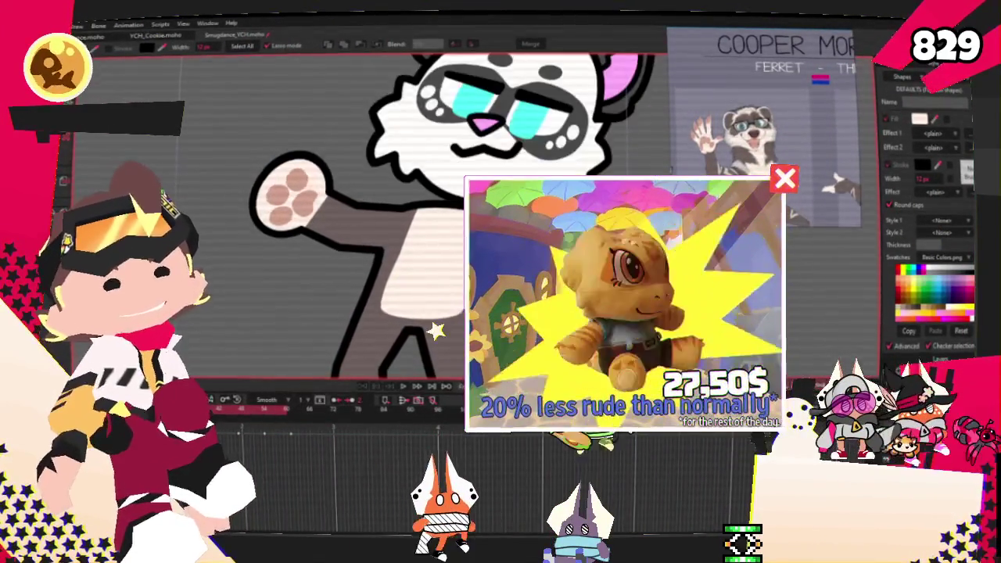
pyautogui.scroll(-2, 416, 216)
pyautogui.scroll(-2, 416, 216)
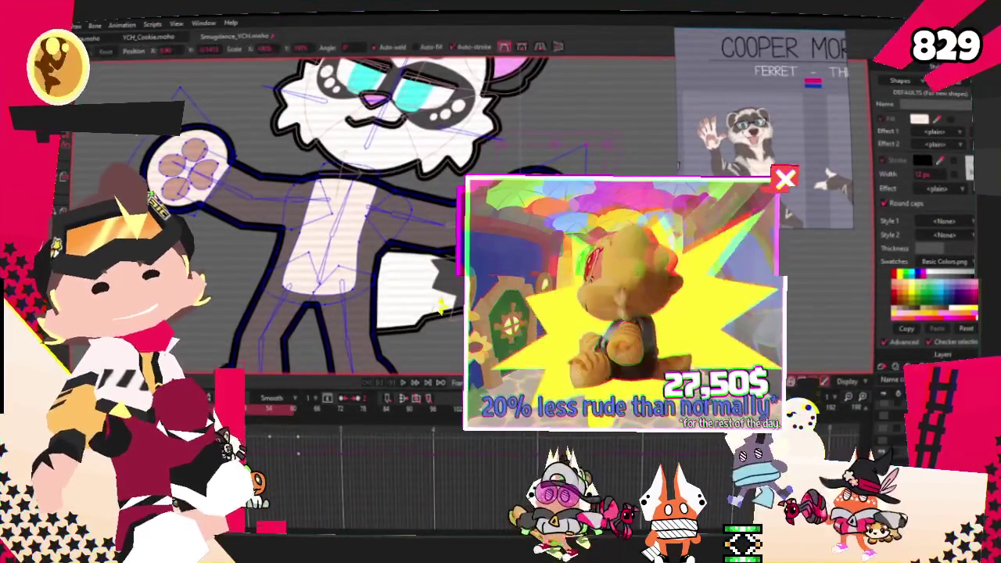
# Select the rectangle and shape on the character's left arm
pyautogui.press('t')
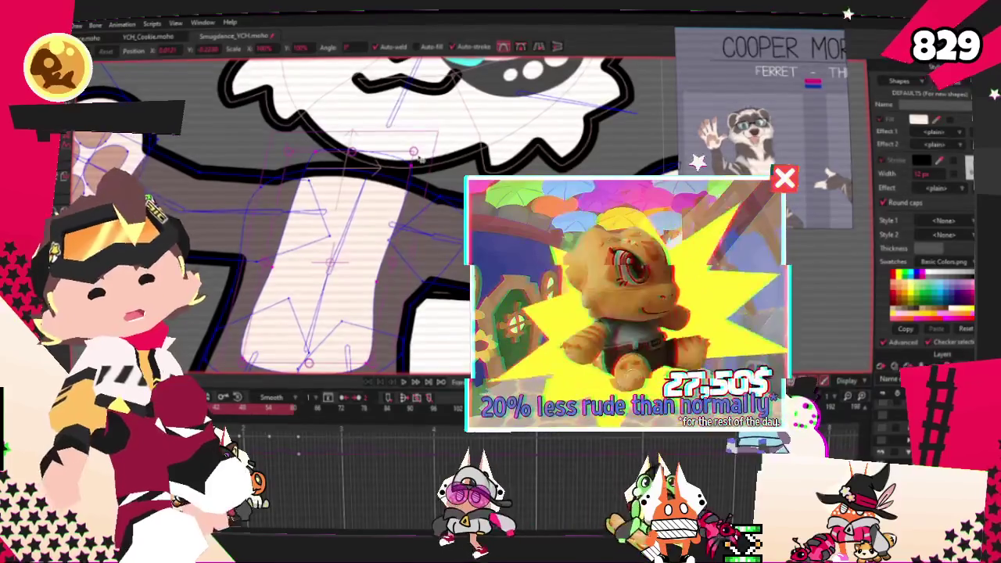
pyautogui.scroll(-3, 367, 191)
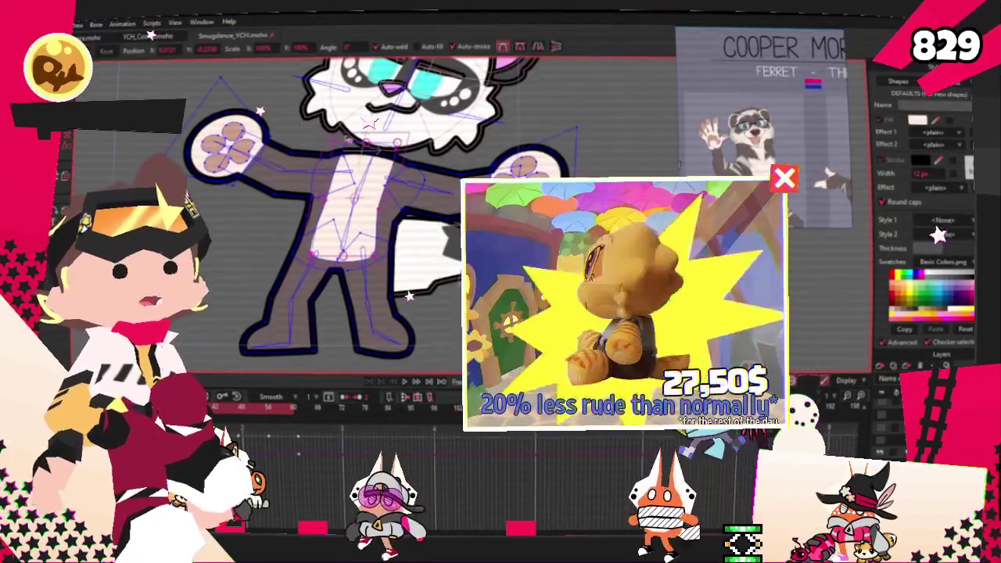
pyautogui.scroll(2, 353, 170)
pyautogui.press('r')
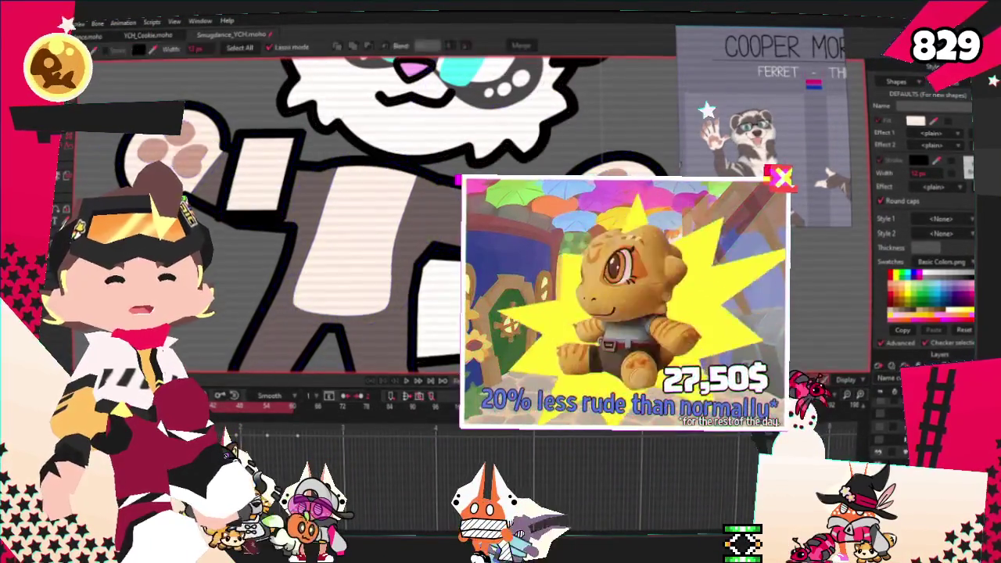
pyautogui.click(248, 167)
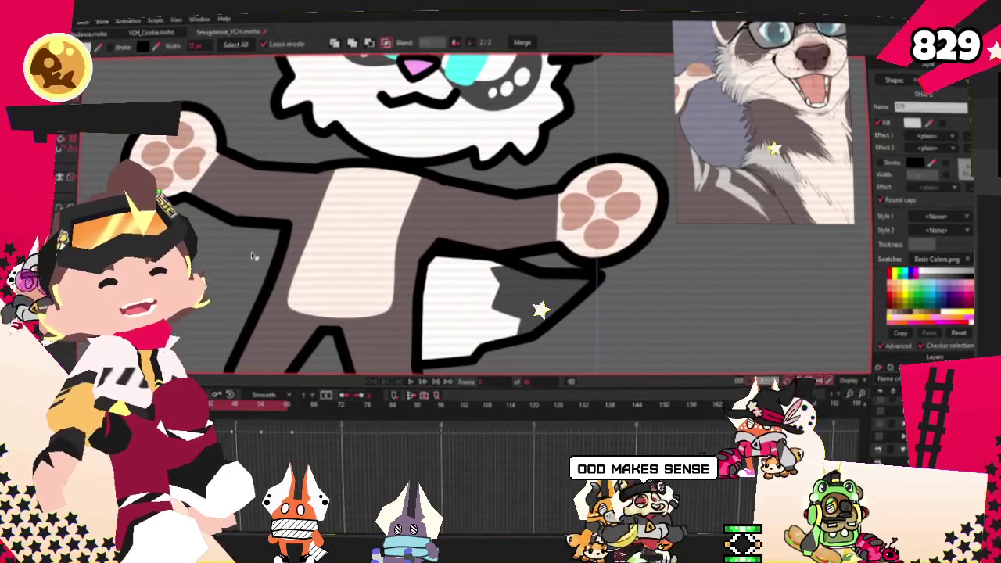
pyautogui.click(223, 286)
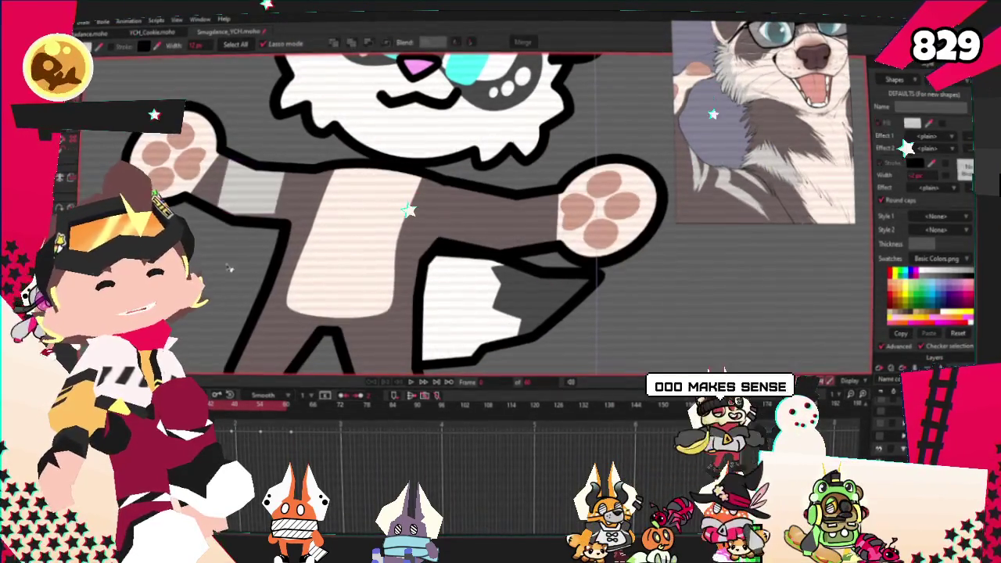
# Inspect the brown arms and white pink-padded paws closely, then zoom out with Select Shape active
pyautogui.press('a')
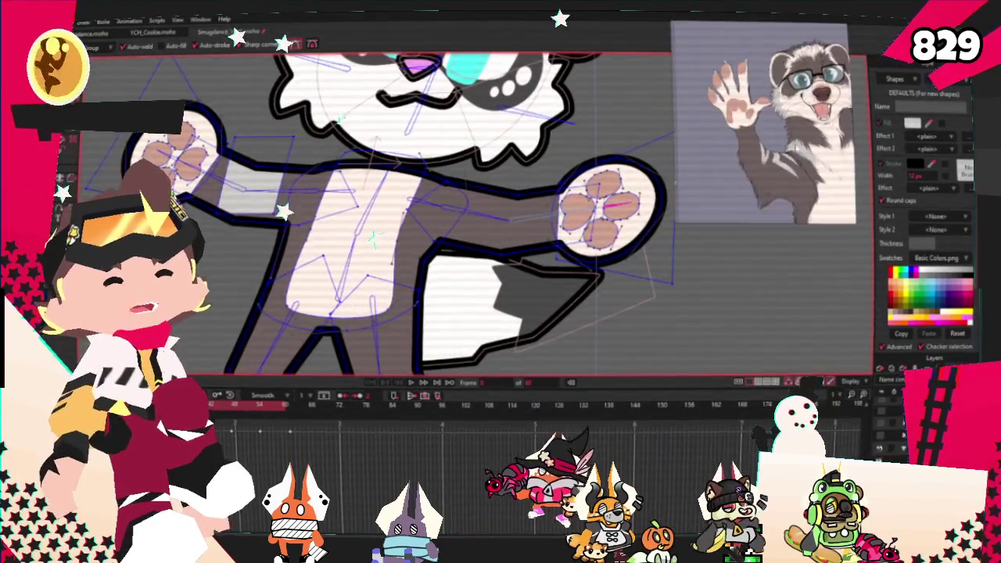
pyautogui.scroll(1, 462, 148)
pyautogui.scroll(3, 462, 149)
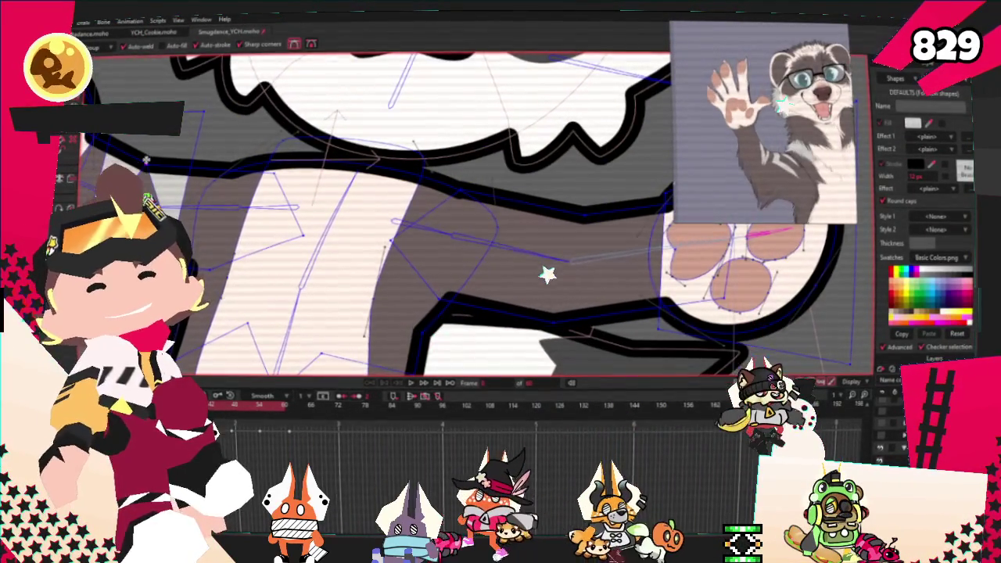
pyautogui.scroll(-2, 410, 178)
pyautogui.scroll(3, 410, 178)
pyautogui.scroll(1, 371, 195)
pyautogui.scroll(1, 281, 171)
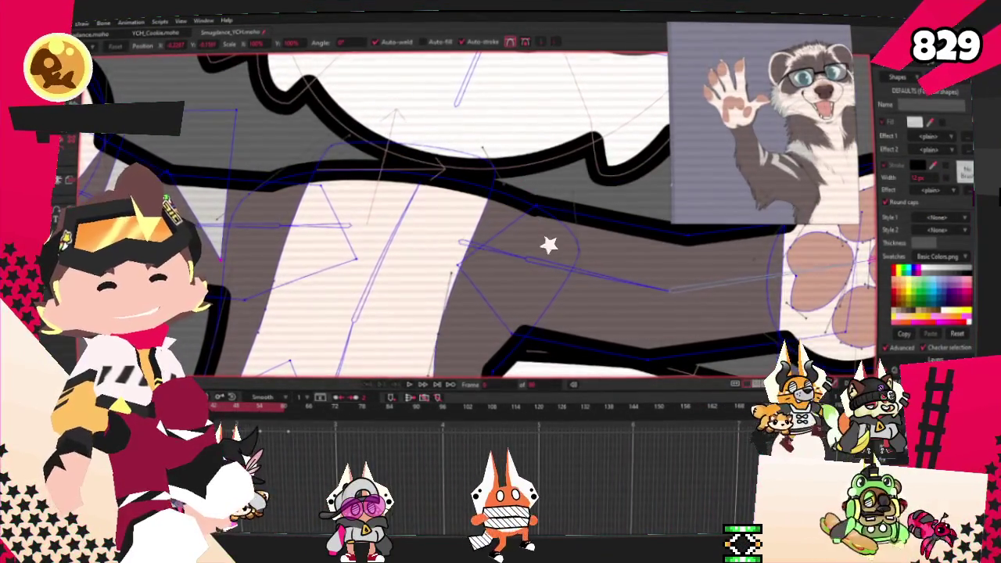
pyautogui.scroll(-3, 547, 242)
pyautogui.scroll(-1, 535, 342)
pyautogui.scroll(3, 321, 149)
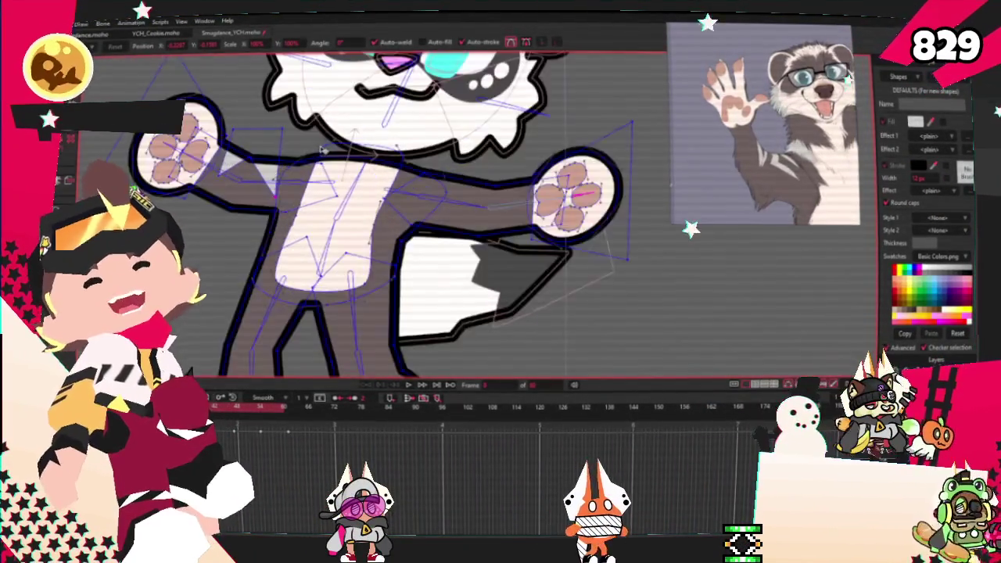
pyautogui.scroll(3, 320, 149)
pyautogui.scroll(-3, 492, 119)
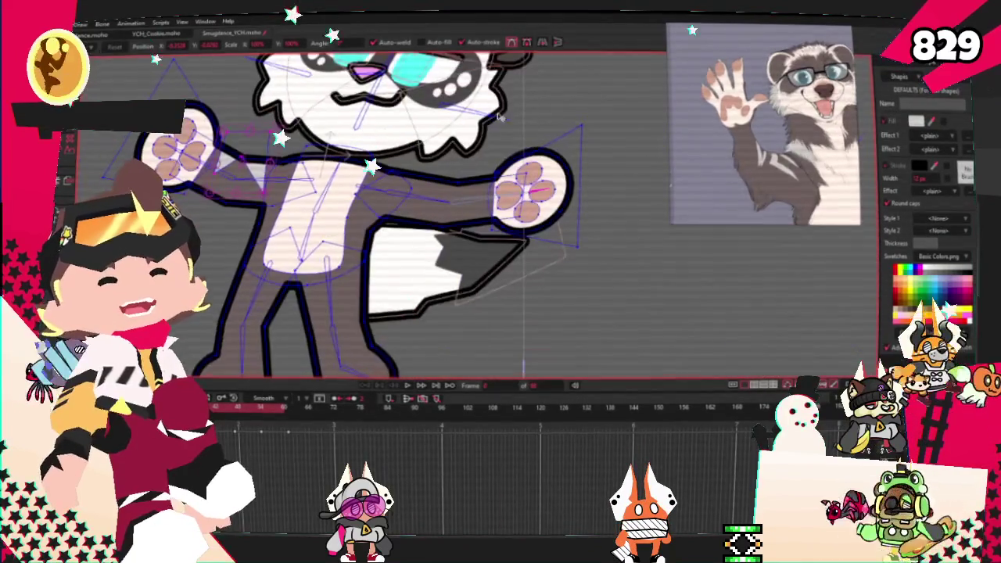
pyautogui.scroll(2, 376, 184)
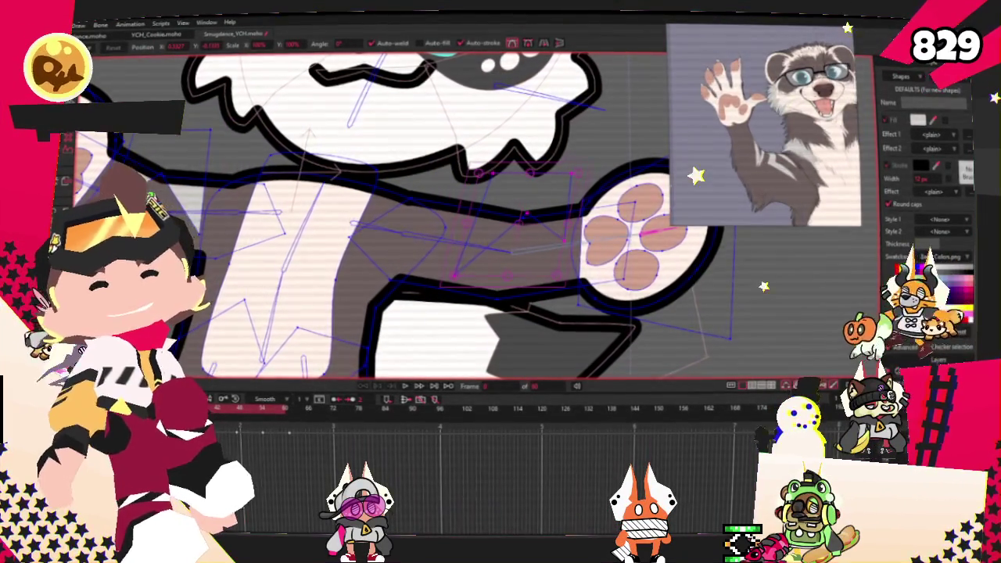
pyautogui.press('q')
pyautogui.scroll(-3, 542, 225)
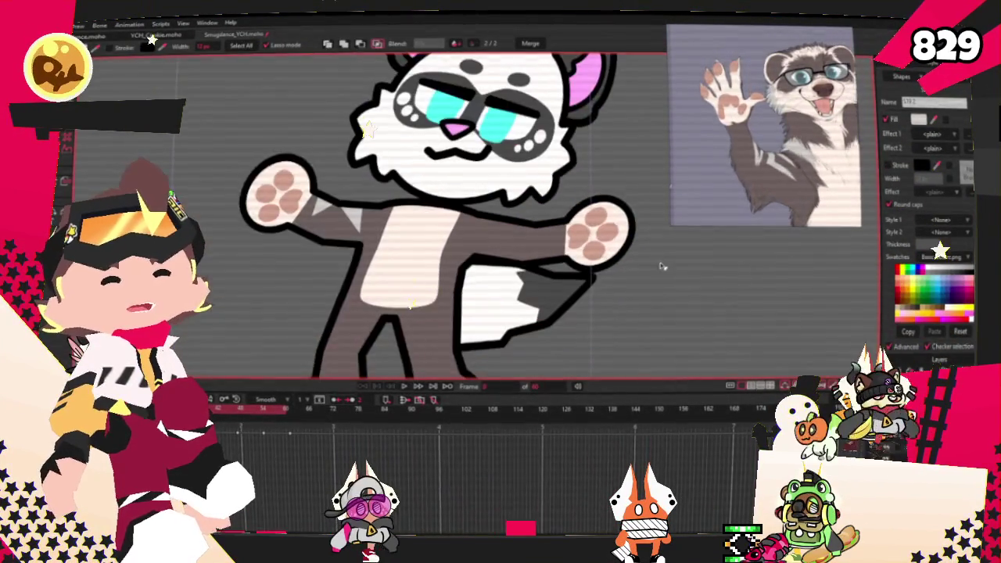
# Reshape the white triangle near the arm with Transform Points
pyautogui.press('t')
pyautogui.scroll(3, 595, 208)
pyautogui.scroll(3, 595, 207)
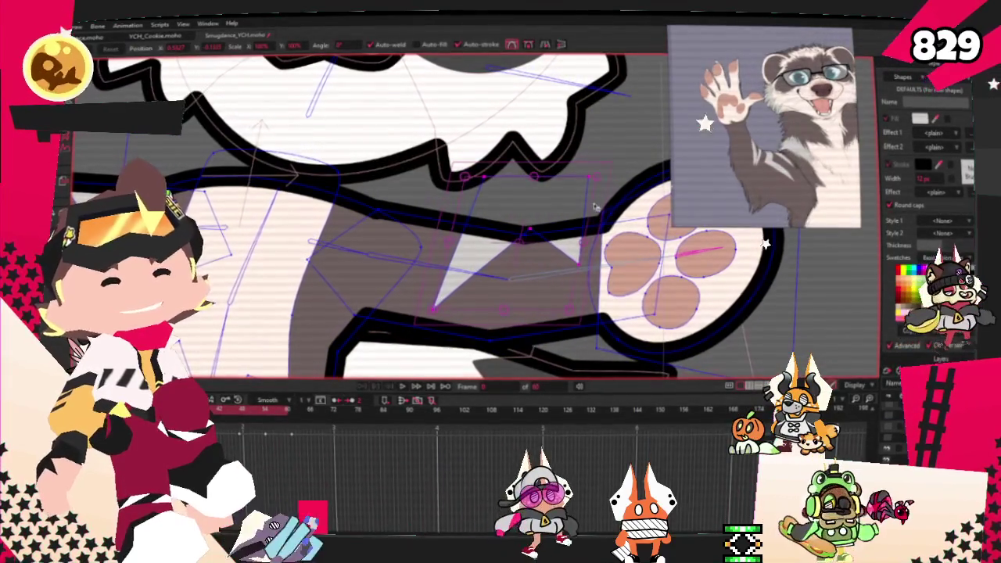
pyautogui.moveTo(595, 208); pyautogui.dragTo(489, 209)
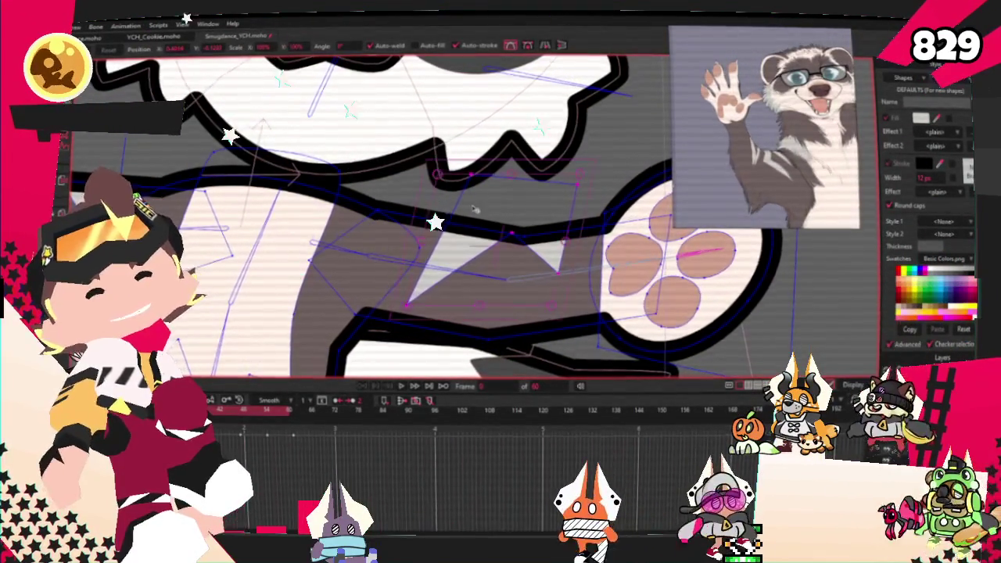
pyautogui.scroll(-3, 489, 209)
pyautogui.scroll(3, 438, 209)
pyautogui.scroll(-3, 407, 210)
pyautogui.scroll(3, 372, 212)
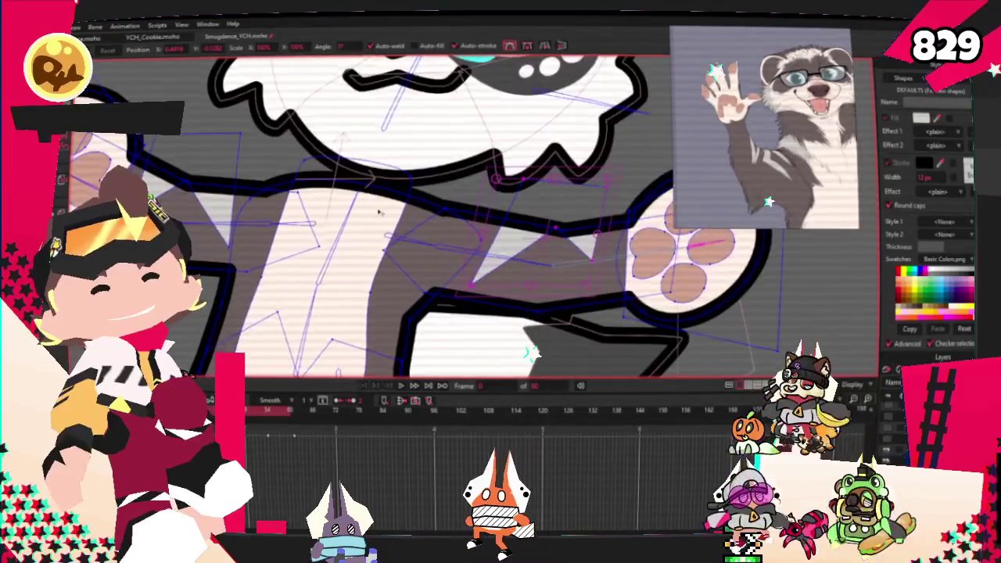
pyautogui.scroll(-3, 372, 212)
pyautogui.scroll(3, 554, 235)
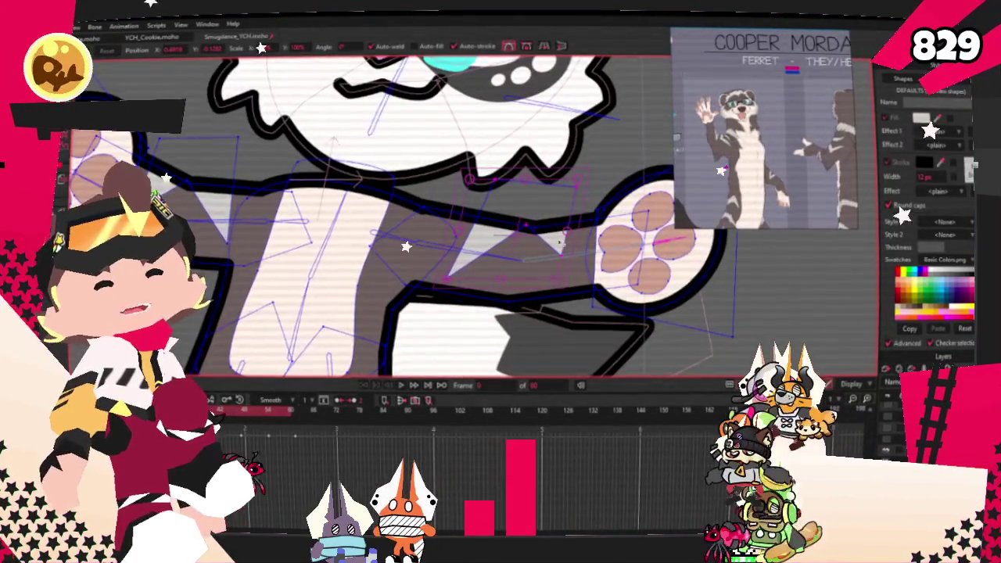
pyautogui.scroll(-3, 554, 235)
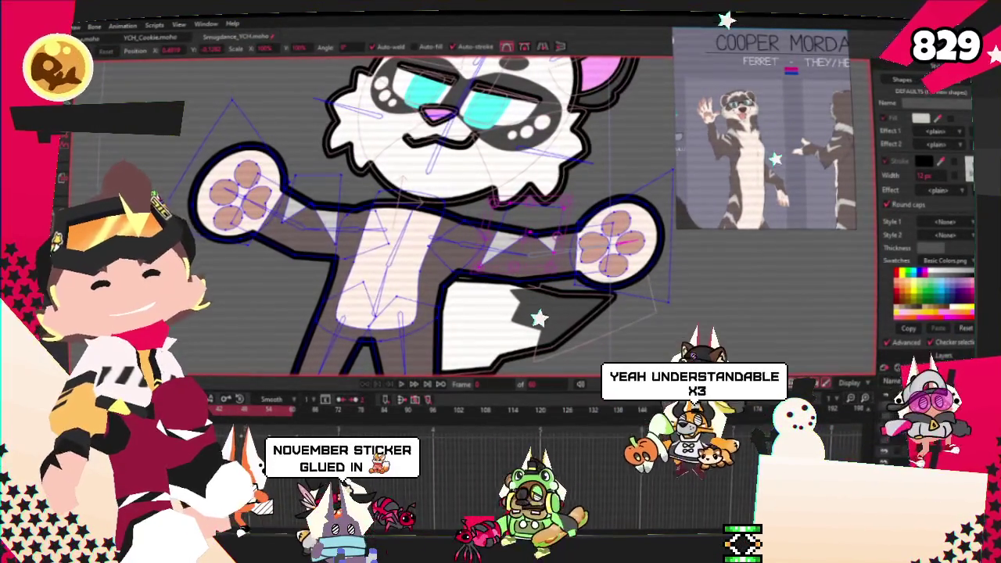
# Draw a grey, dark-outlined rectangle over the chest below the face
pyautogui.press('r')
pyautogui.scroll(3, 325, 137)
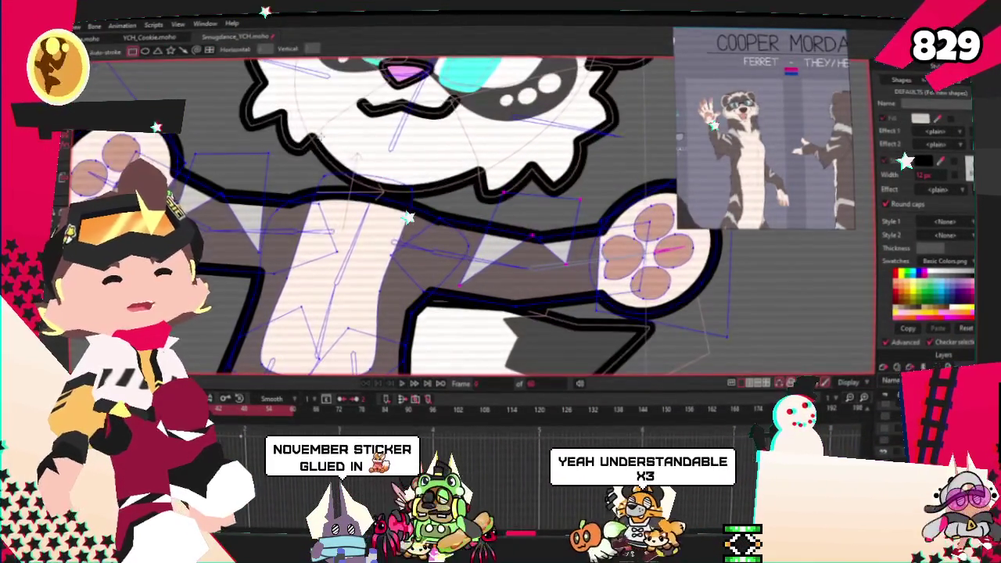
pyautogui.moveTo(301, 139); pyautogui.dragTo(434, 229)
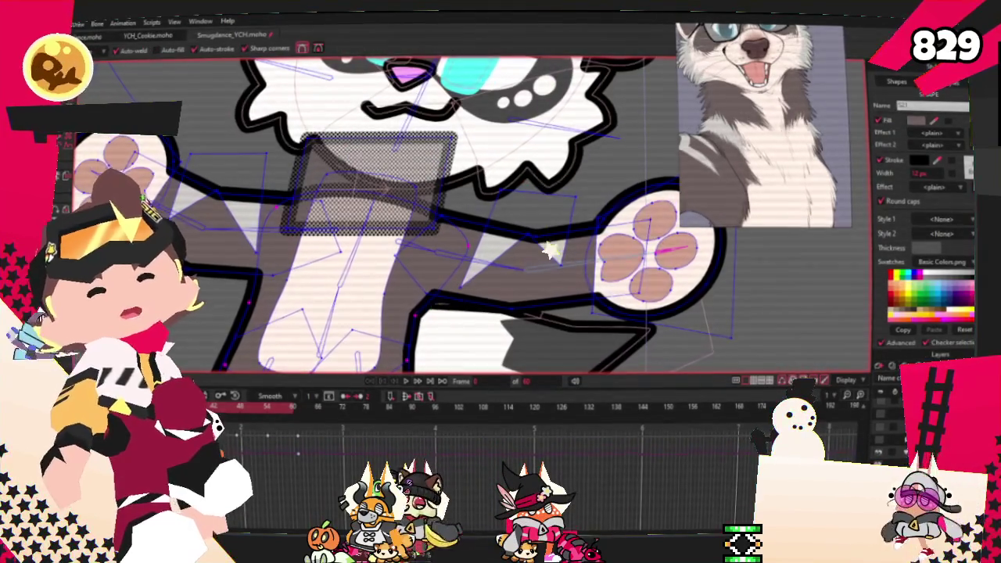
pyautogui.scroll(2, 550, 248)
pyautogui.scroll(2, 543, 297)
pyautogui.scroll(2, 532, 353)
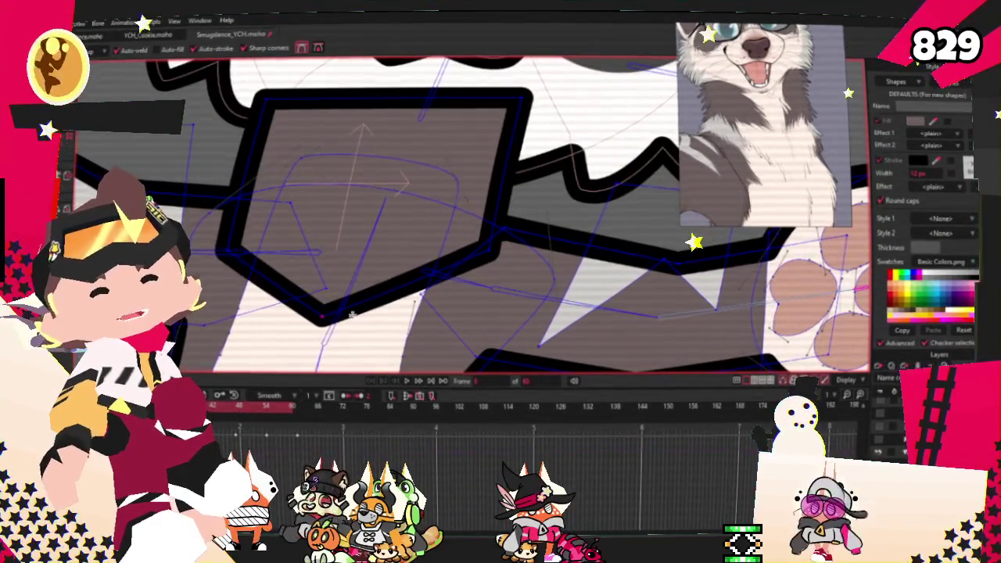
pyautogui.moveTo(351, 282); pyautogui.dragTo(378, 301)
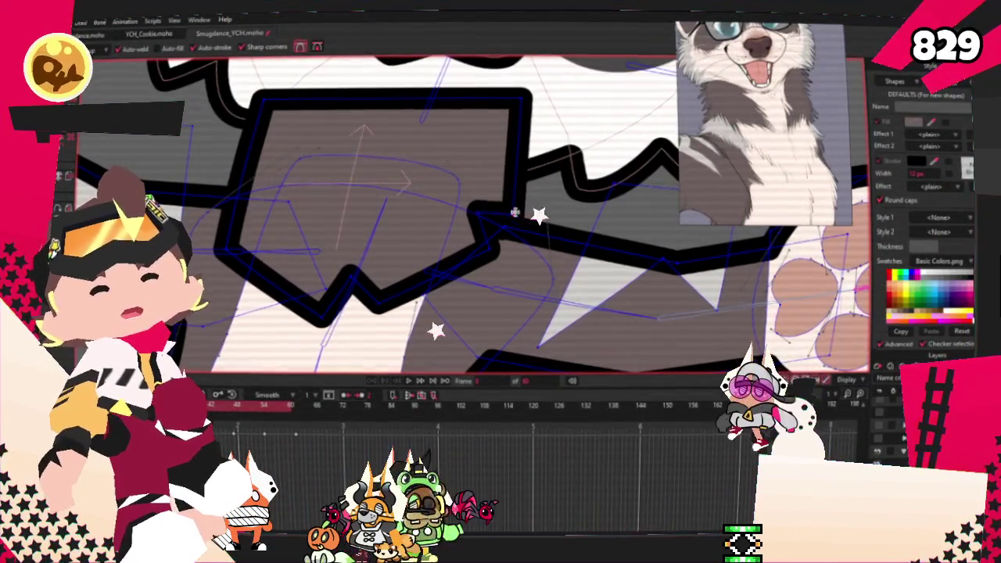
pyautogui.moveTo(248, 181); pyautogui.dragTo(280, 195)
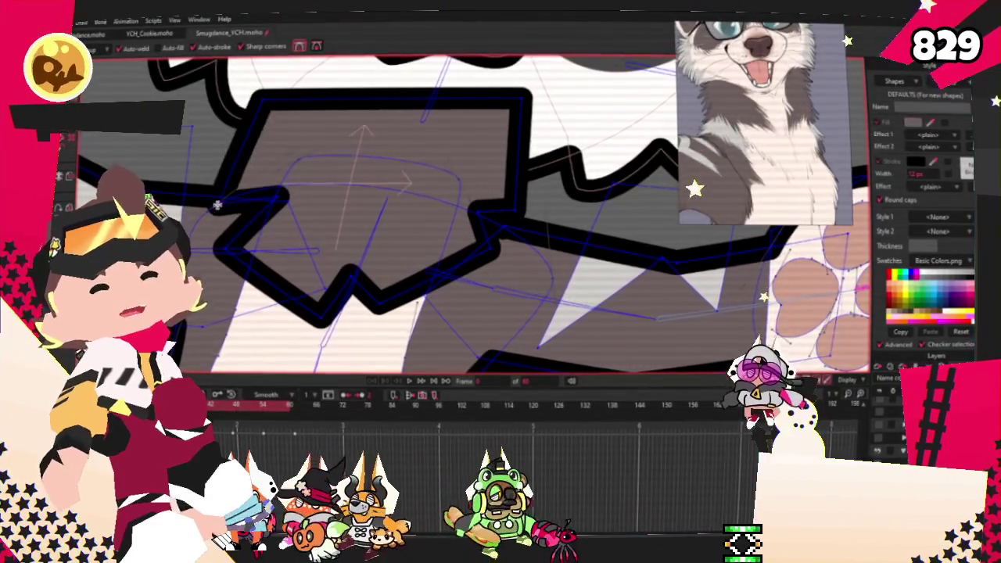
pyautogui.press('t')
pyautogui.moveTo(254, 98); pyautogui.dragTo(308, 113)
pyautogui.moveTo(531, 96); pyautogui.dragTo(513, 150)
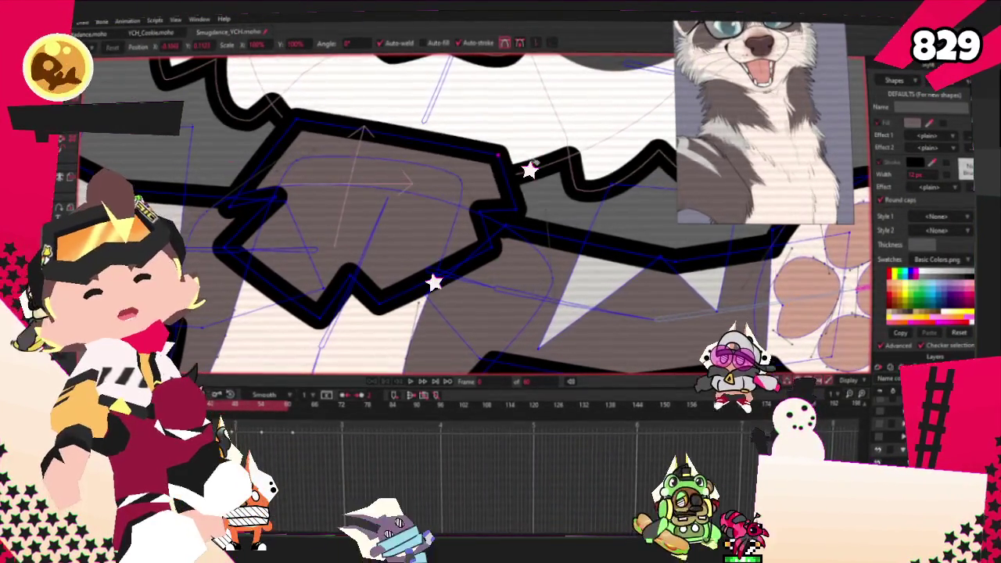
pyautogui.press('h')
pyautogui.click(439, 139)
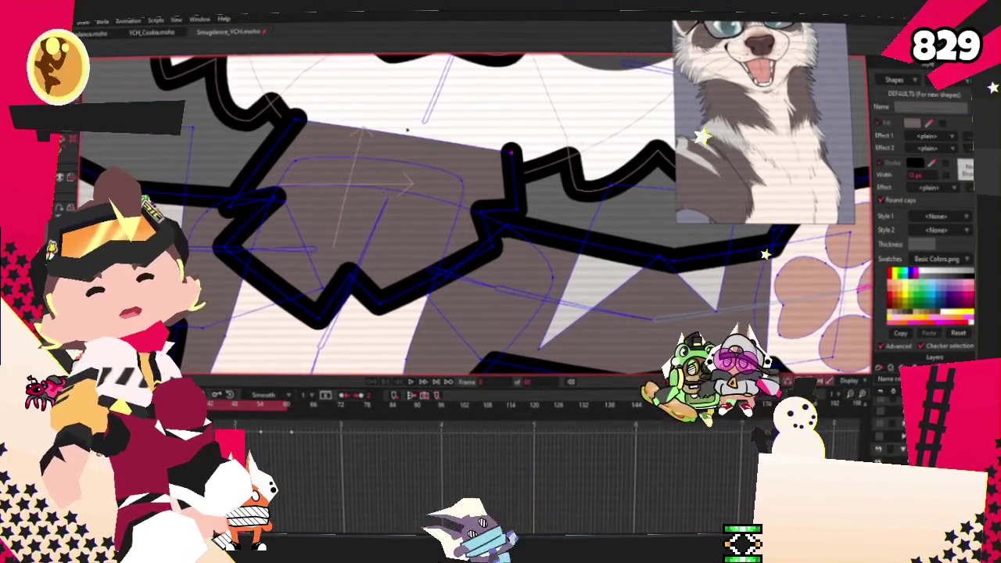
pyautogui.click(406, 287)
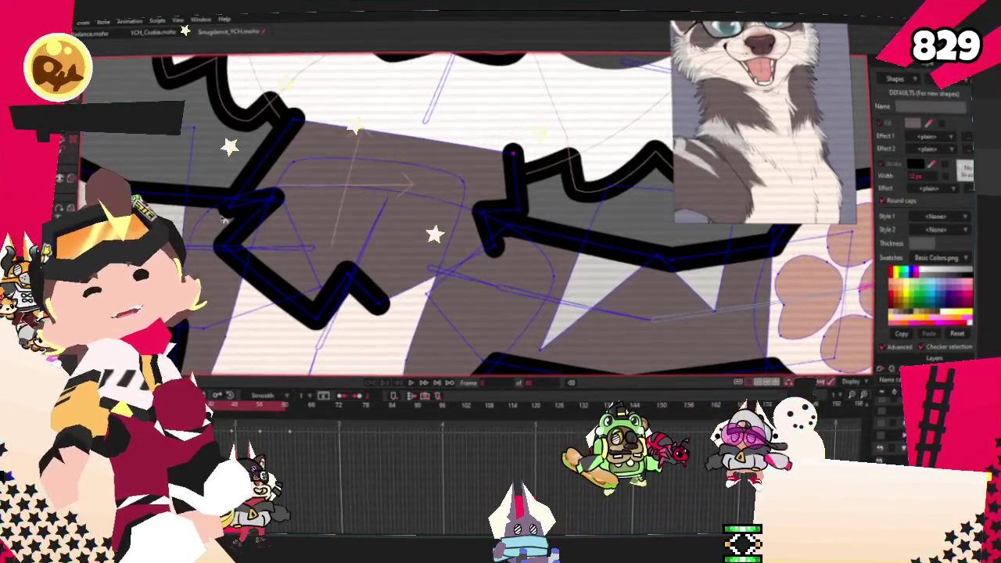
pyautogui.scroll(3, 313, 130)
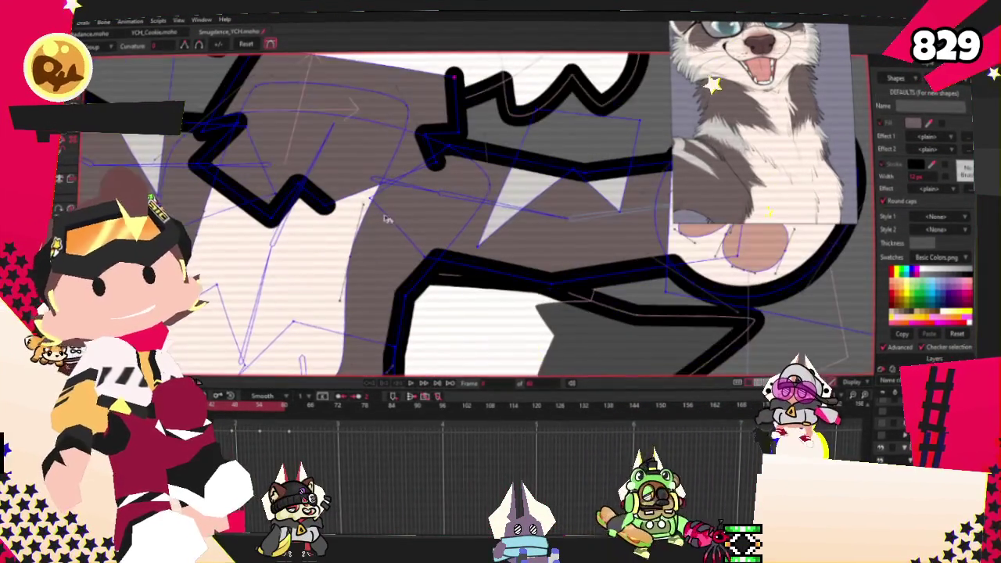
pyautogui.scroll(1, 313, 129)
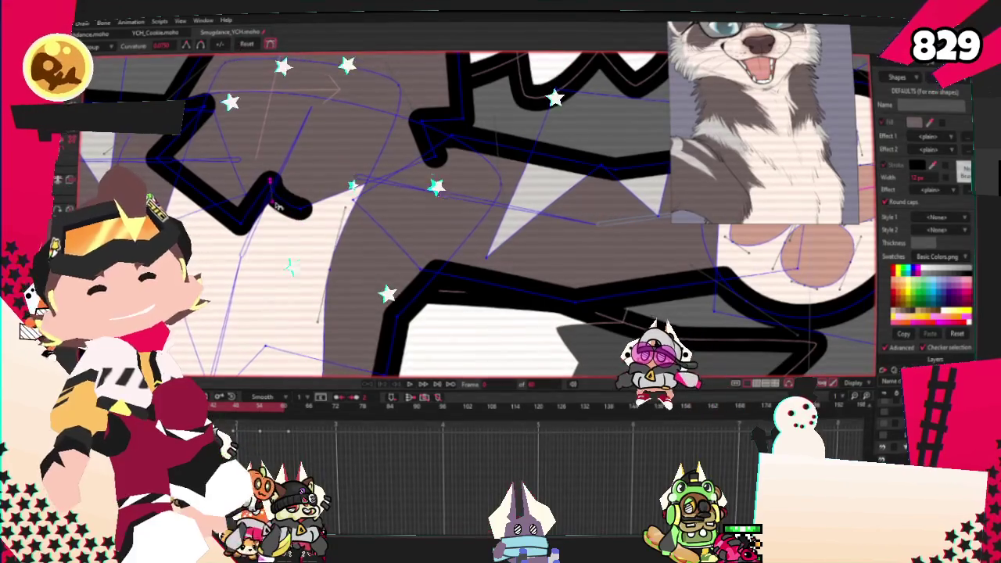
pyautogui.scroll(-1, 422, 207)
pyautogui.scroll(-2, 415, 200)
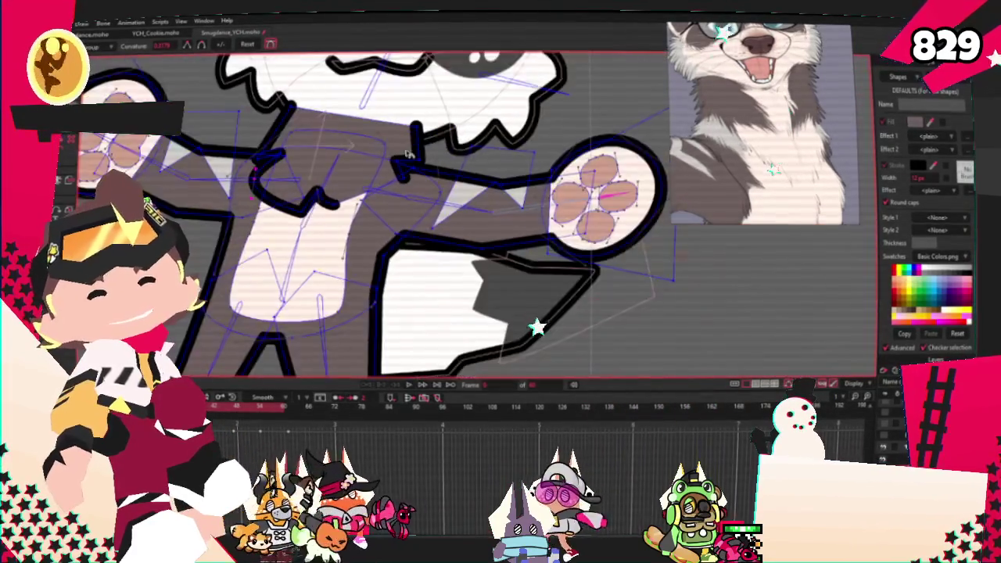
pyautogui.scroll(2, 395, 180)
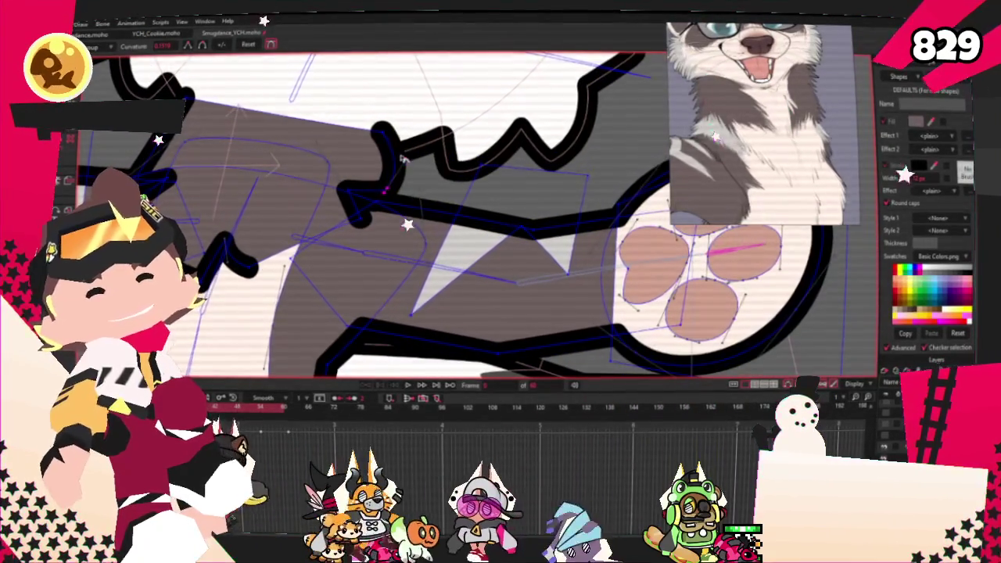
pyautogui.press('t')
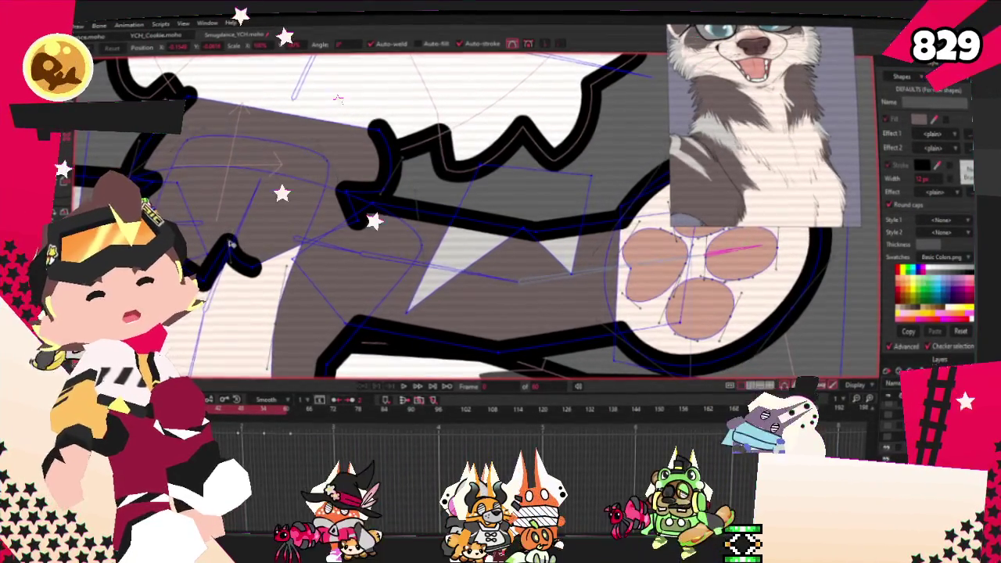
pyautogui.scroll(2, 371, 197)
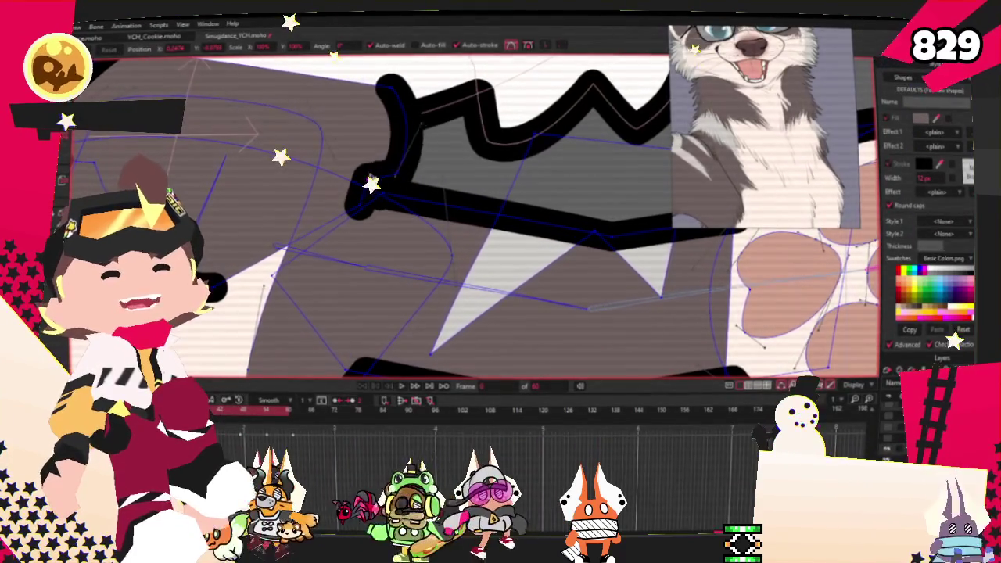
pyautogui.scroll(2, 356, 233)
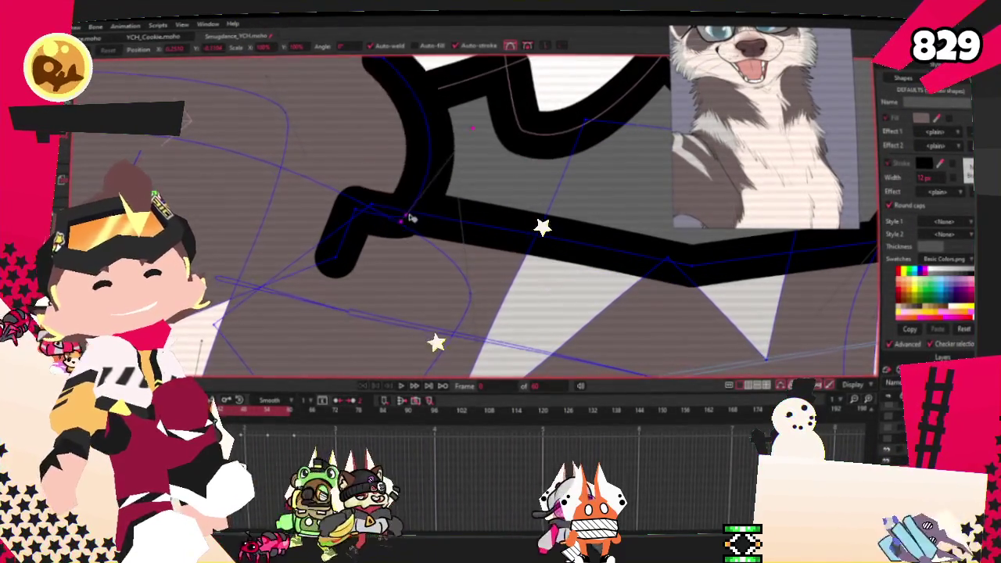
pyautogui.scroll(2, 466, 121)
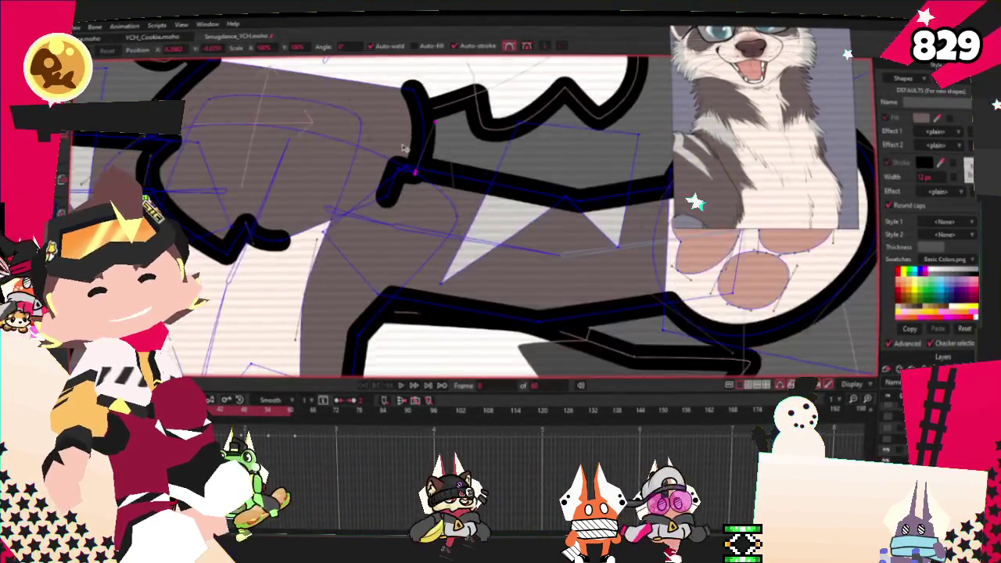
pyautogui.scroll(2, 408, 207)
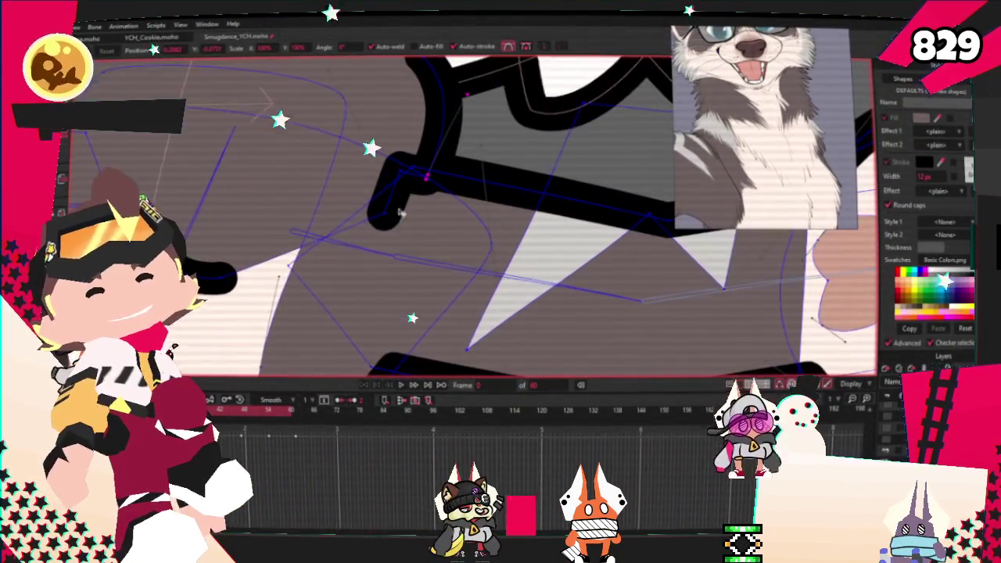
pyautogui.moveTo(386, 213); pyautogui.dragTo(350, 219)
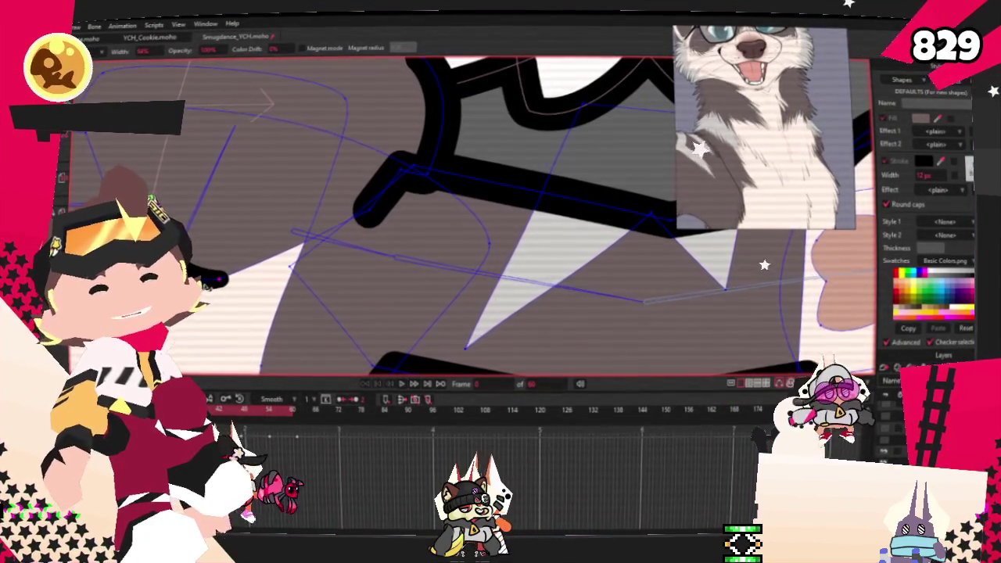
pyautogui.scroll(-3, 362, 221)
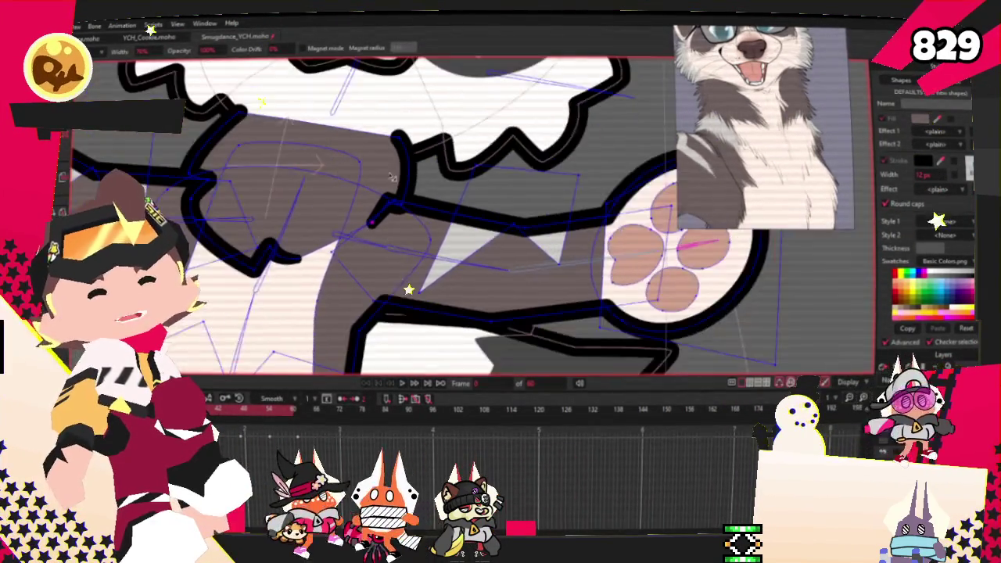
pyautogui.scroll(2, 409, 286)
pyautogui.moveTo(409, 123); pyautogui.dragTo(523, 149)
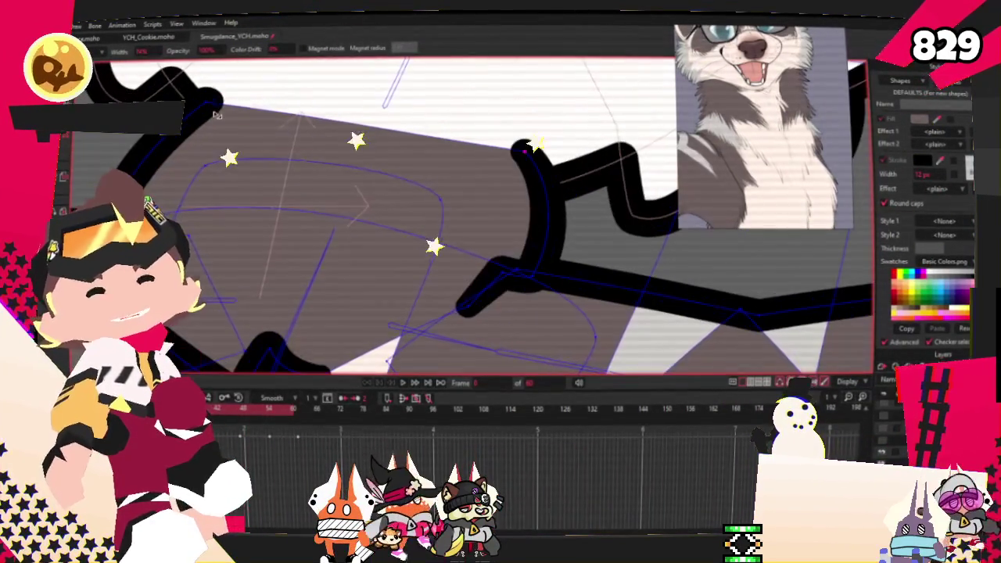
pyautogui.press('t')
pyautogui.scroll(2, 767, 287)
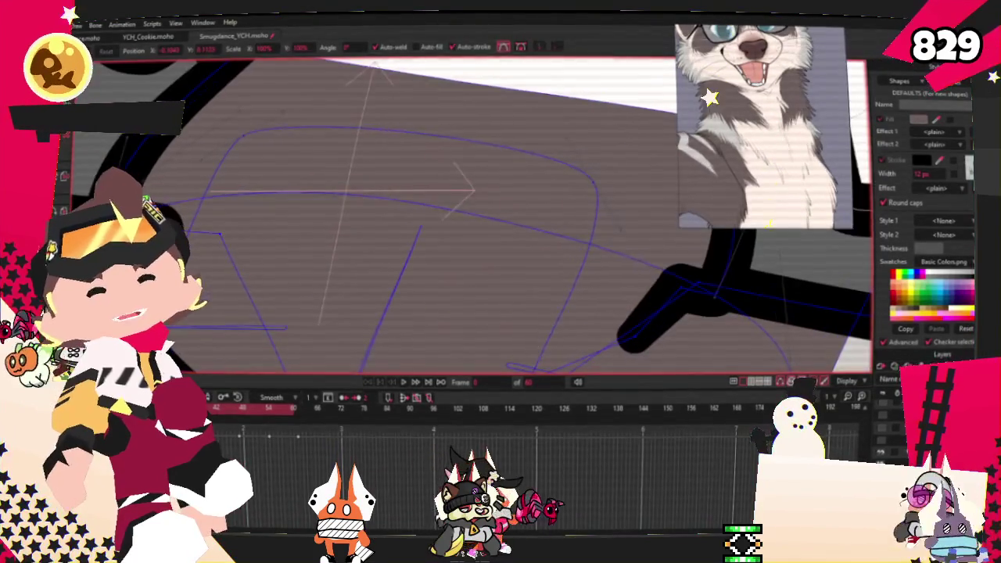
pyautogui.scroll(-2, 137, 235)
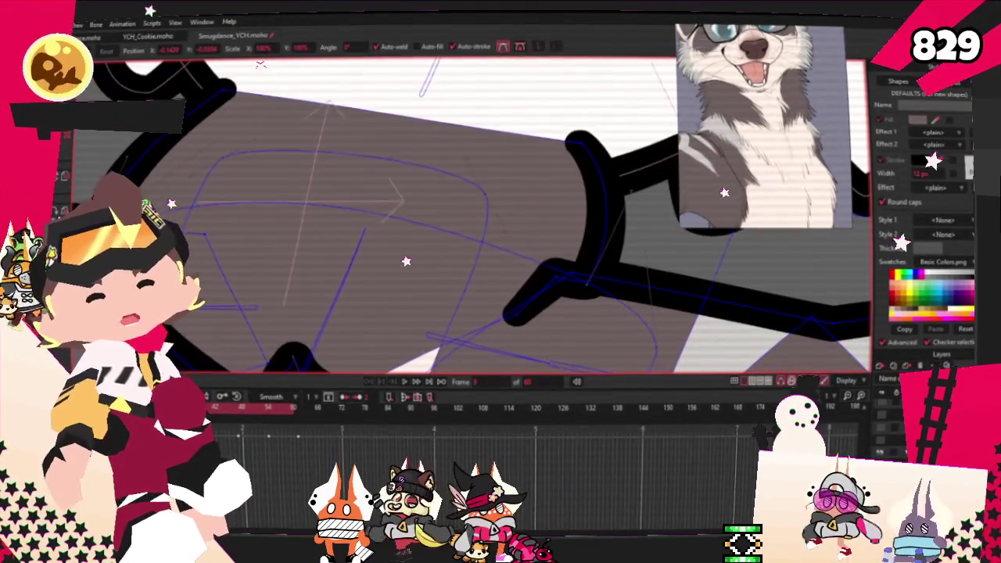
pyautogui.scroll(-2, 469, 219)
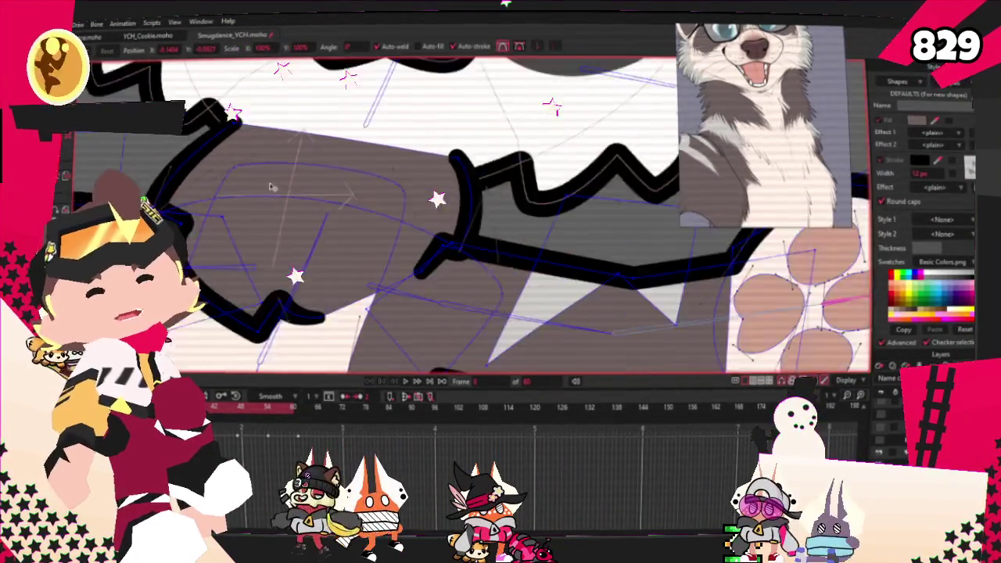
pyautogui.scroll(-2, 548, 279)
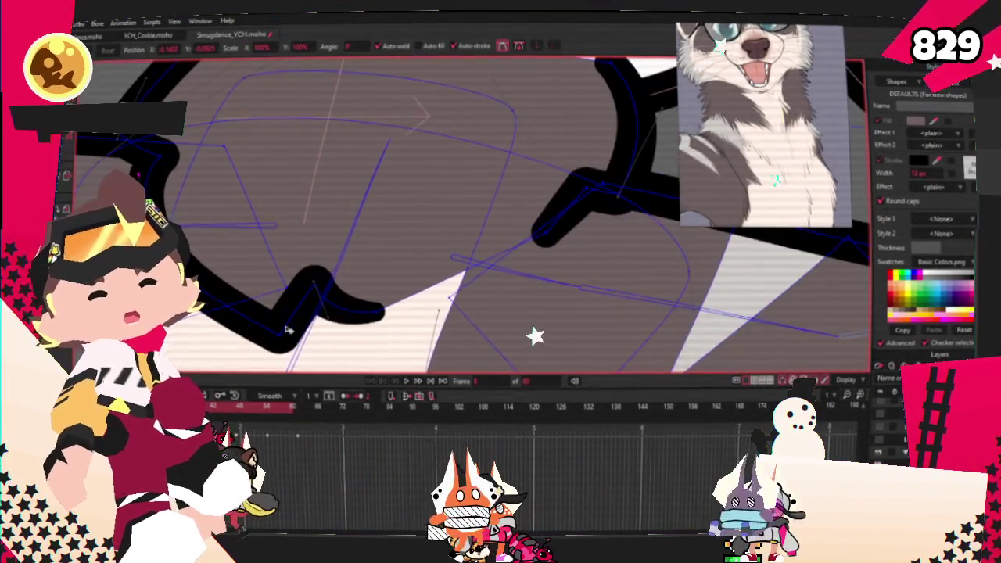
pyautogui.scroll(-2, 470, 234)
pyautogui.scroll(-2, 349, 235)
pyautogui.scroll(2, 349, 234)
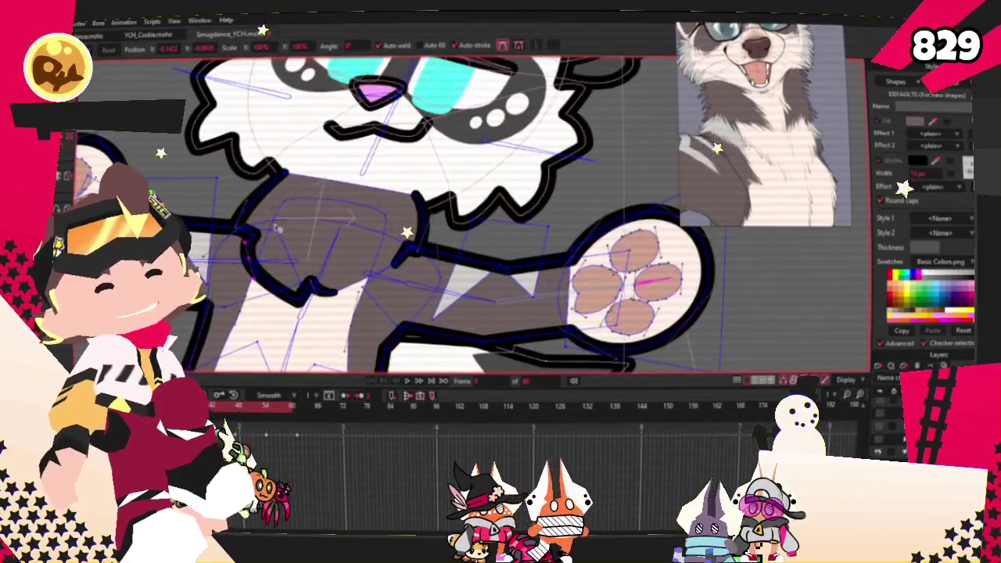
pyautogui.scroll(-2, 313, 203)
pyautogui.scroll(3, 392, 180)
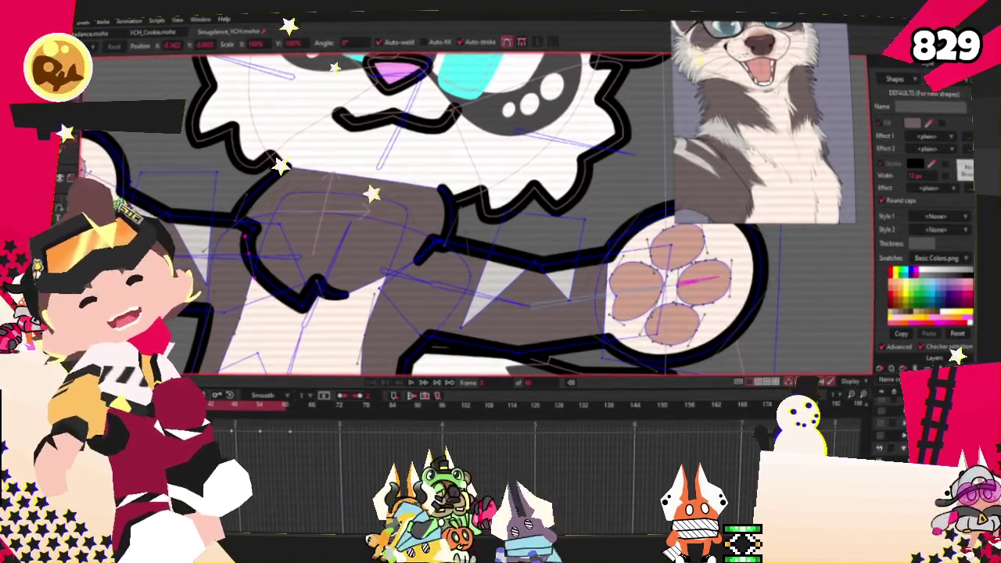
pyautogui.scroll(-2, 241, 268)
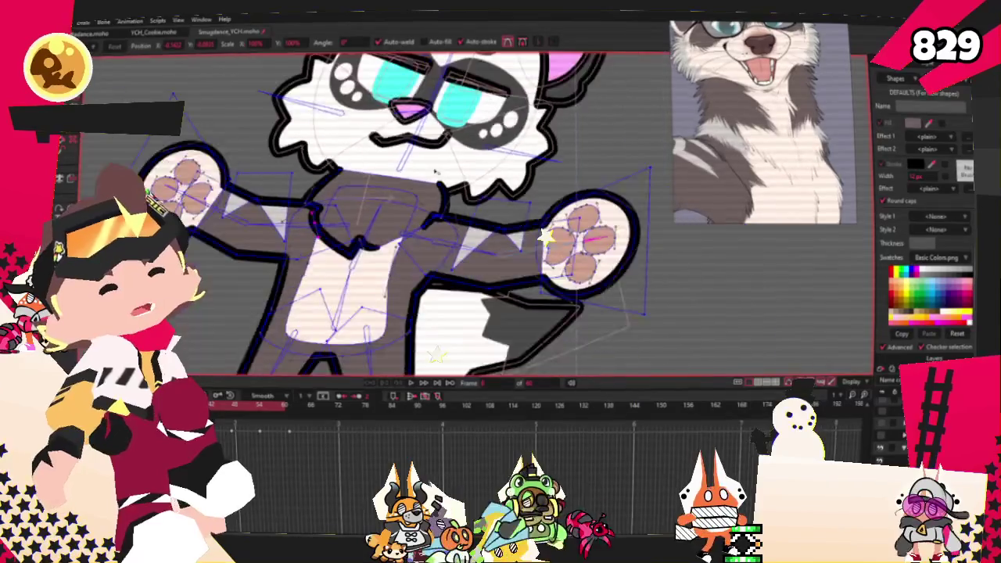
pyautogui.scroll(3, 48, 217)
pyautogui.press('r')
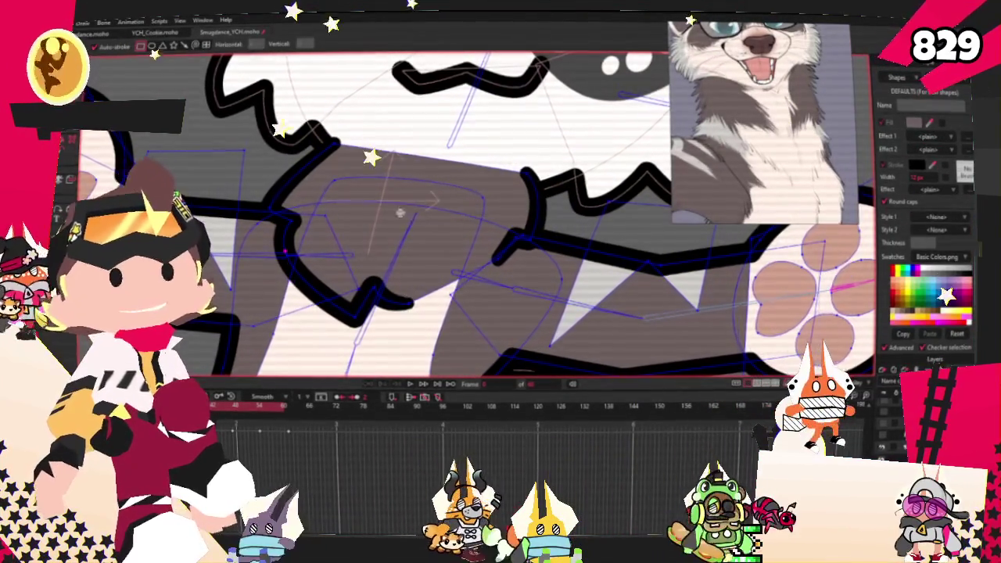
pyautogui.moveTo(329, 119); pyautogui.dragTo(442, 266)
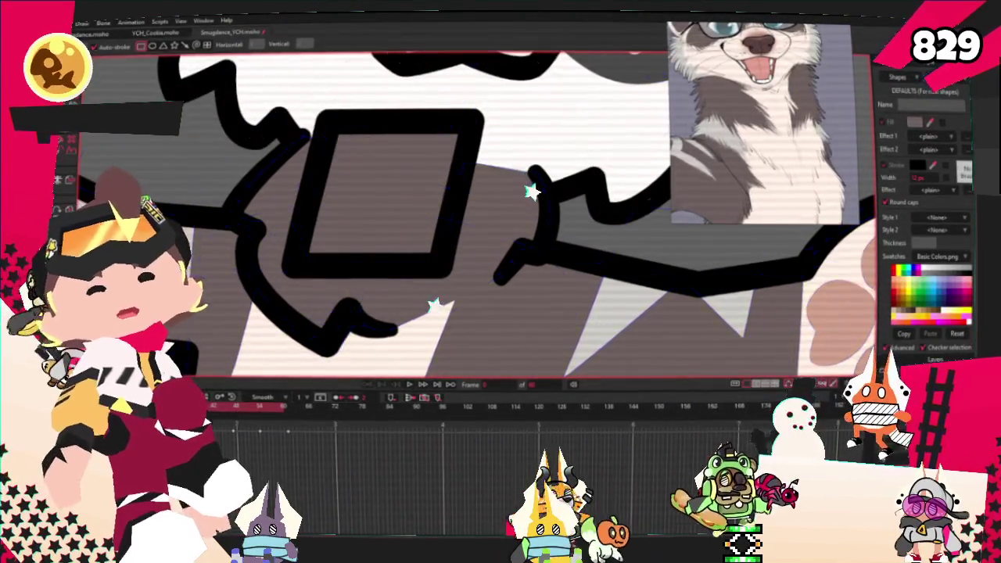
# Turn the chest rectangle into a filled shape with a light cream fill
pyautogui.press('u')
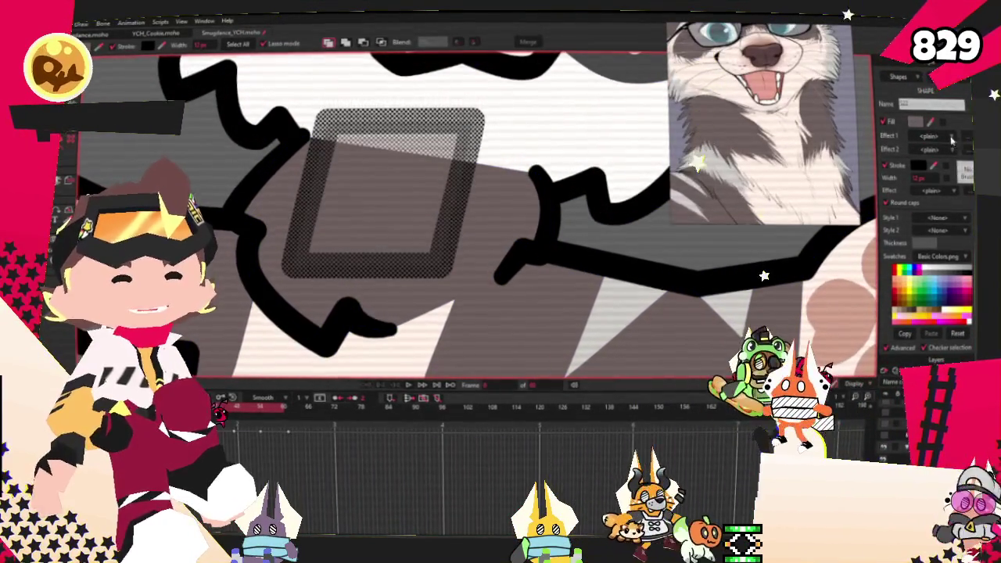
pyautogui.press('space')
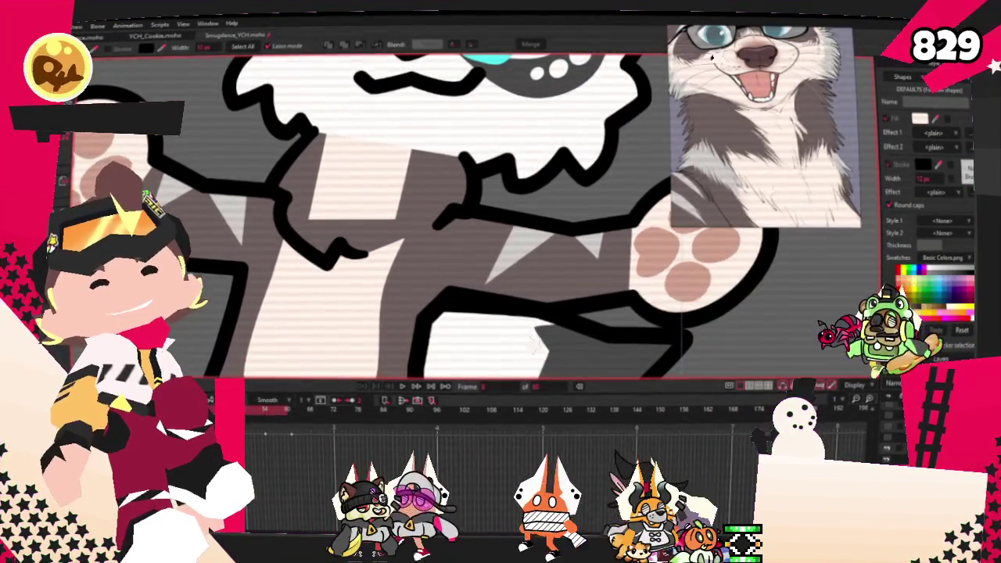
pyautogui.press('a')
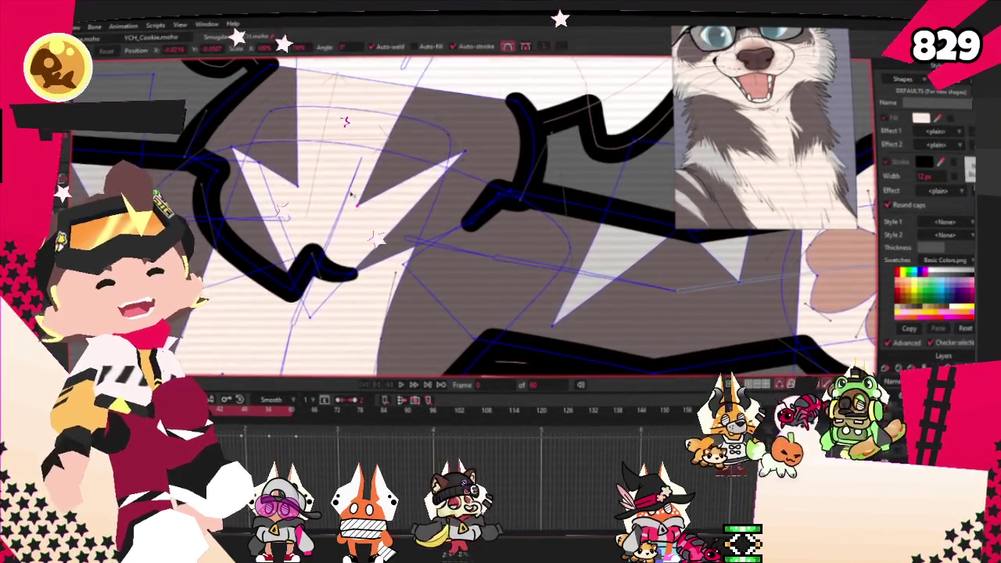
# Add and curve points so the chest patch gets a jagged, fur-like zigzag edge under the chin
pyautogui.scroll(2, 459, 165)
pyautogui.scroll(2, 469, 150)
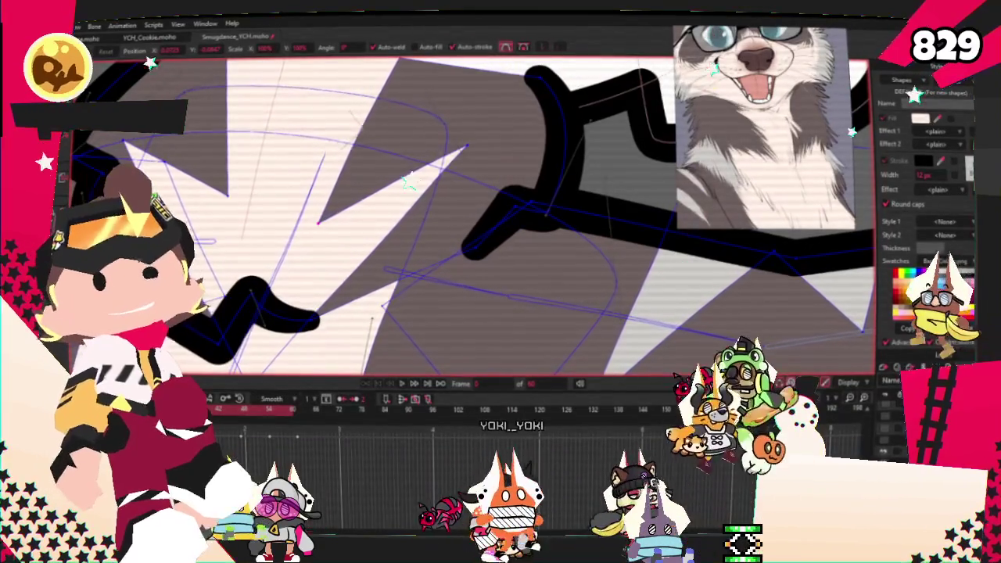
pyautogui.press('c')
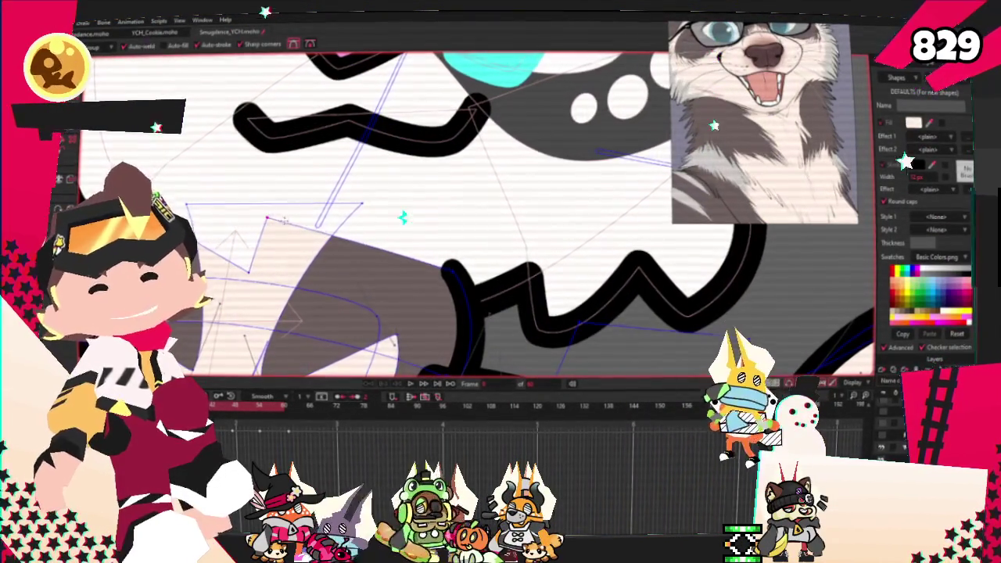
pyautogui.press('t')
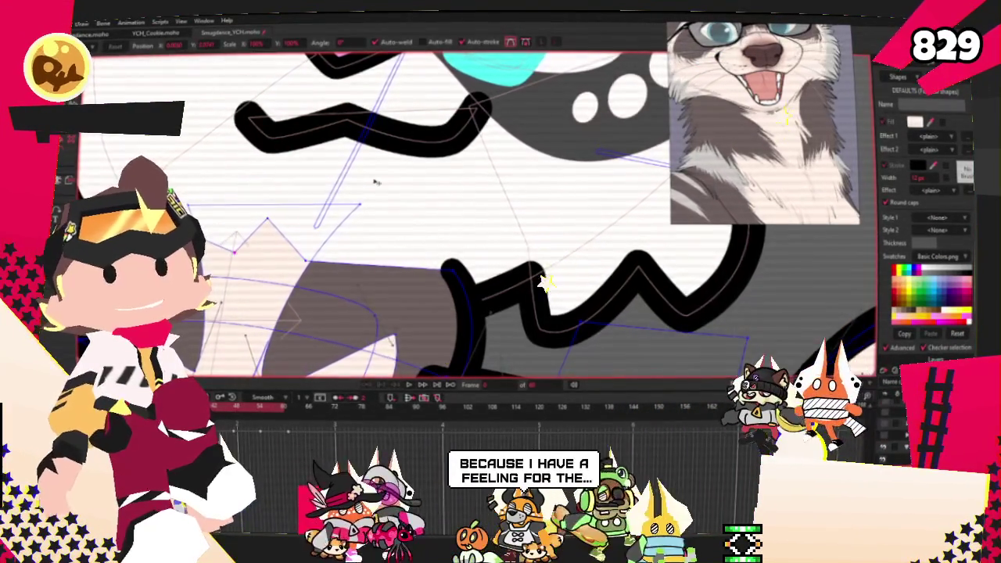
pyautogui.scroll(-2, 362, 186)
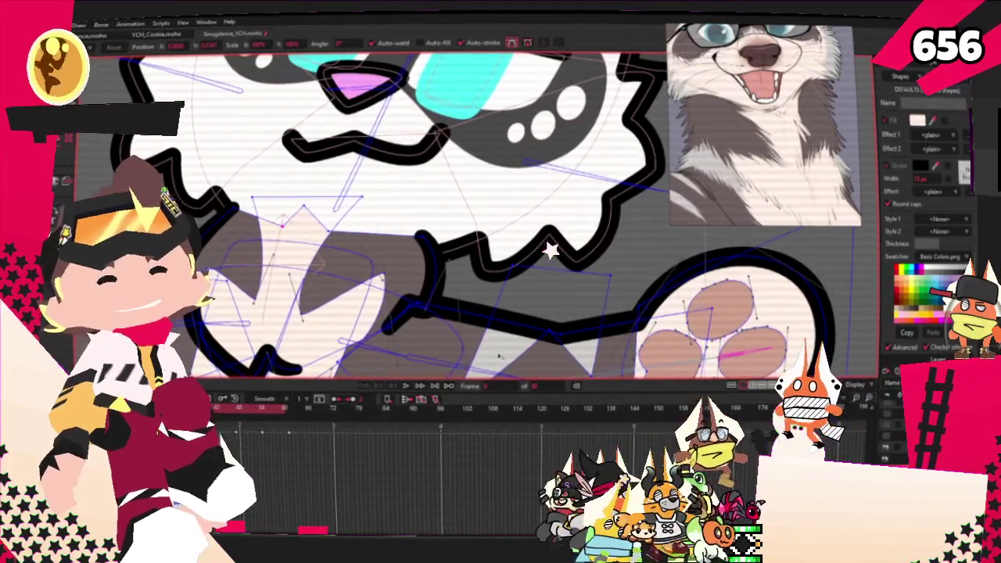
# Adjust the chest fur's upper spike points, then play the dance animation to check them
pyautogui.click(407, 386)
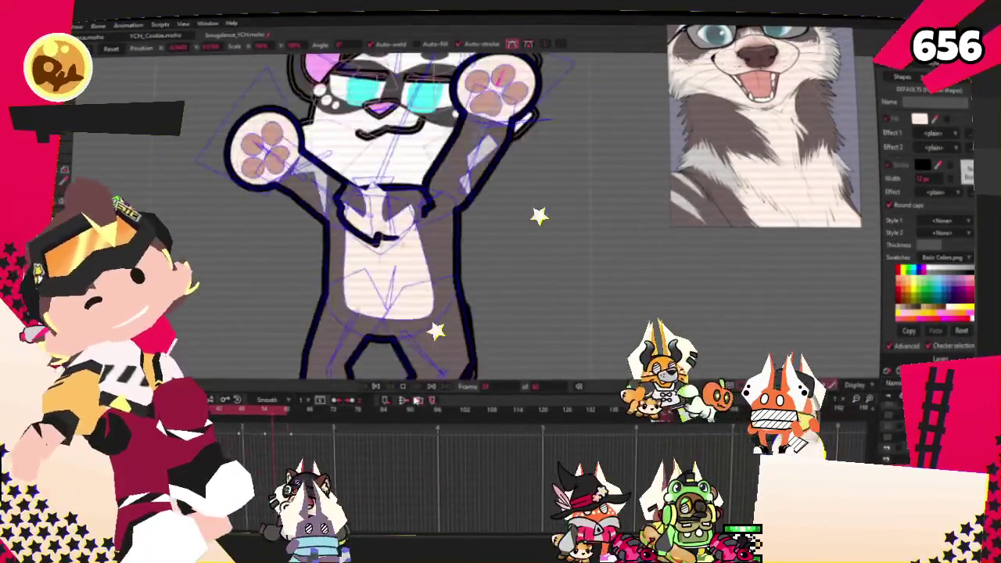
pyautogui.click(402, 386)
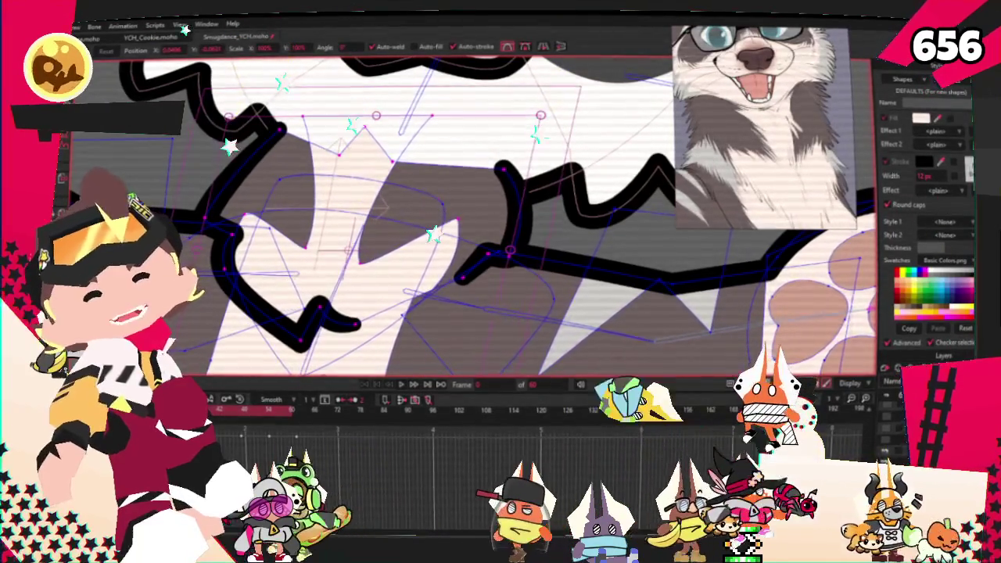
pyautogui.press('g')
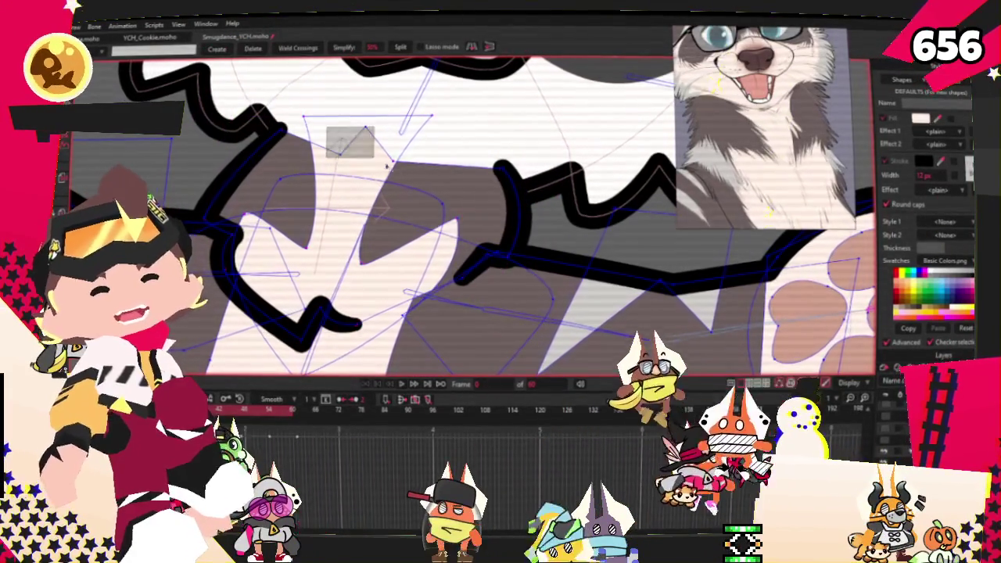
pyautogui.press('t')
pyautogui.scroll(2, 375, 236)
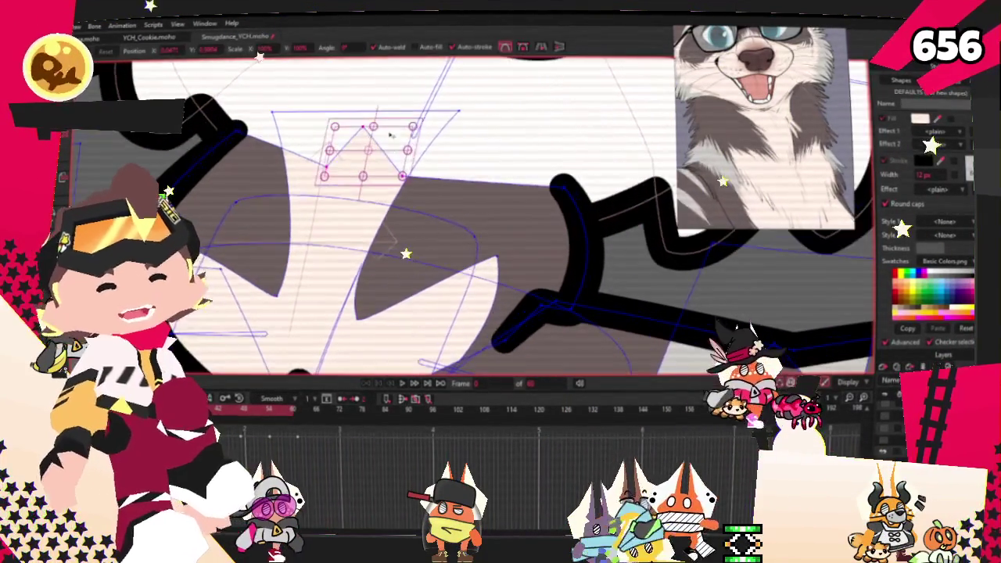
pyautogui.click(397, 158)
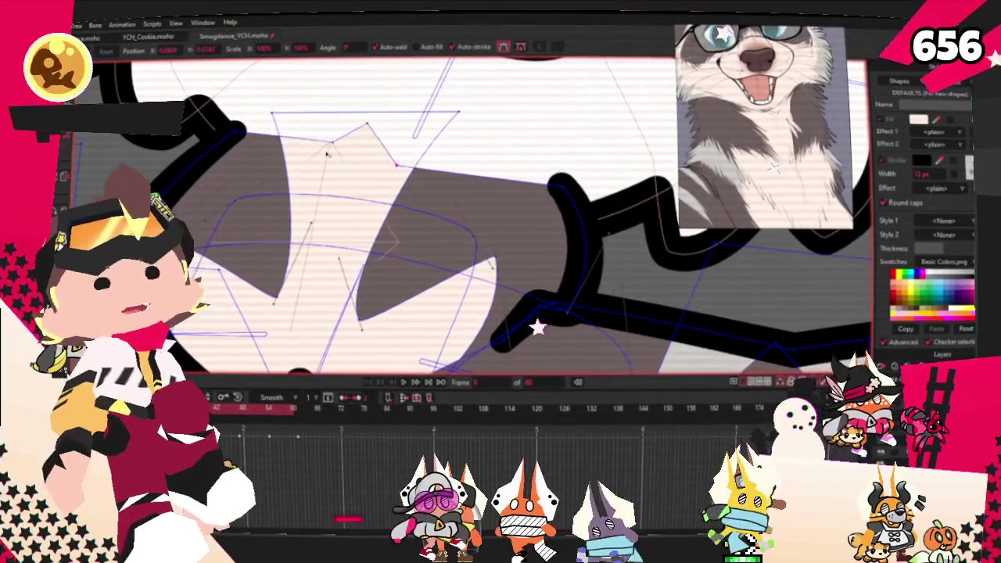
pyautogui.scroll(-3, 397, 158)
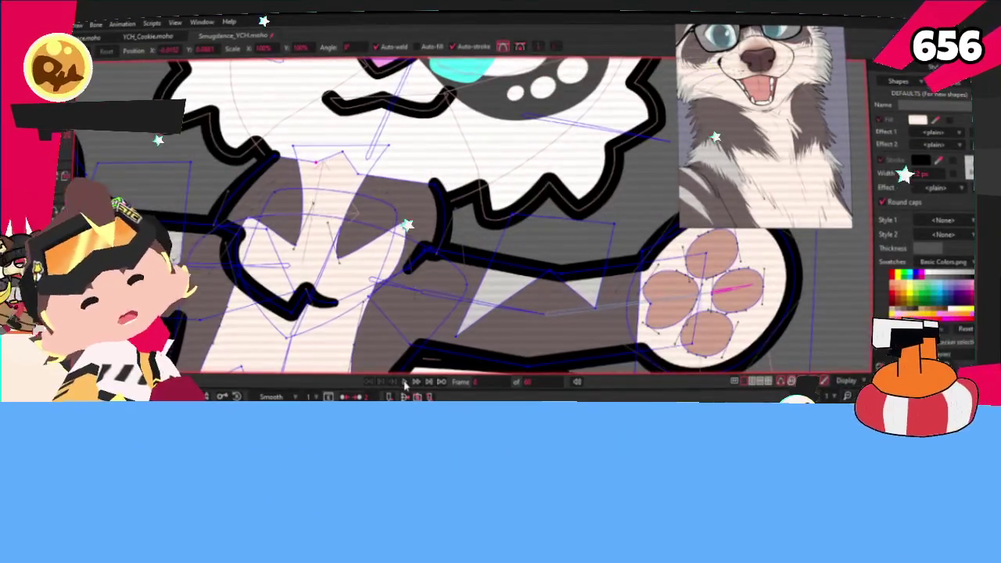
pyautogui.click(405, 382)
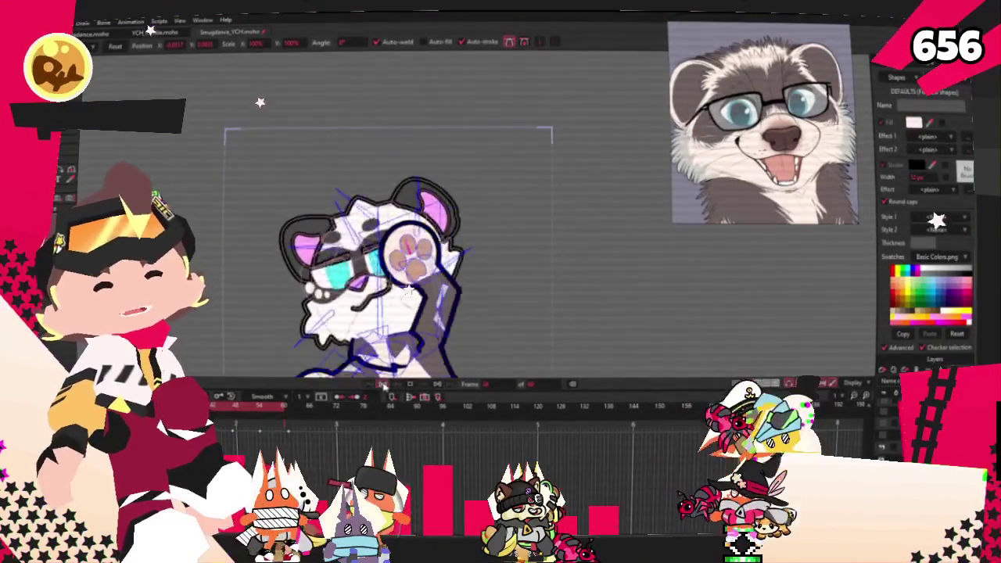
pyautogui.scroll(2, 387, 227)
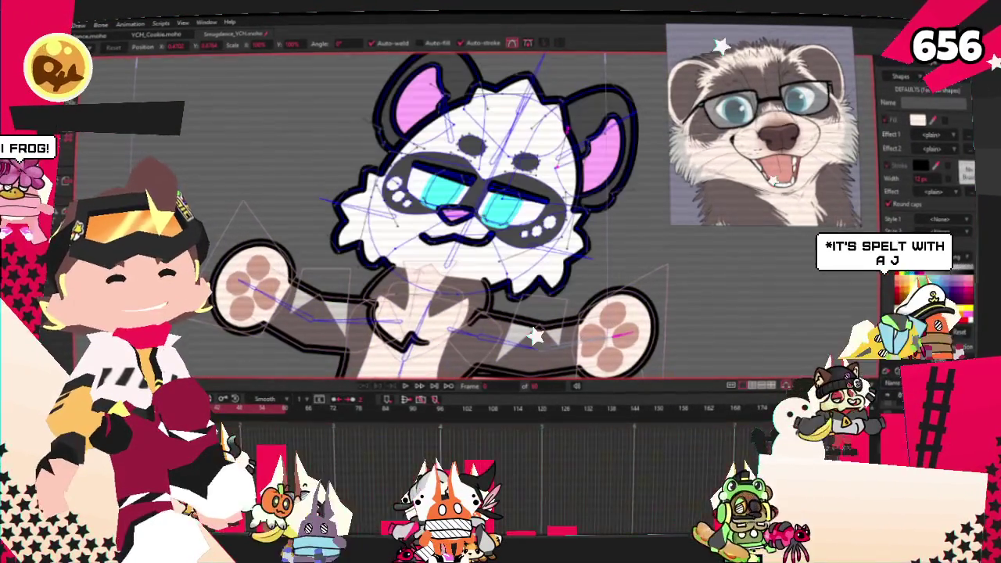
# Change the head fur fill from white to light cream, then play the animation
pyautogui.press('b')
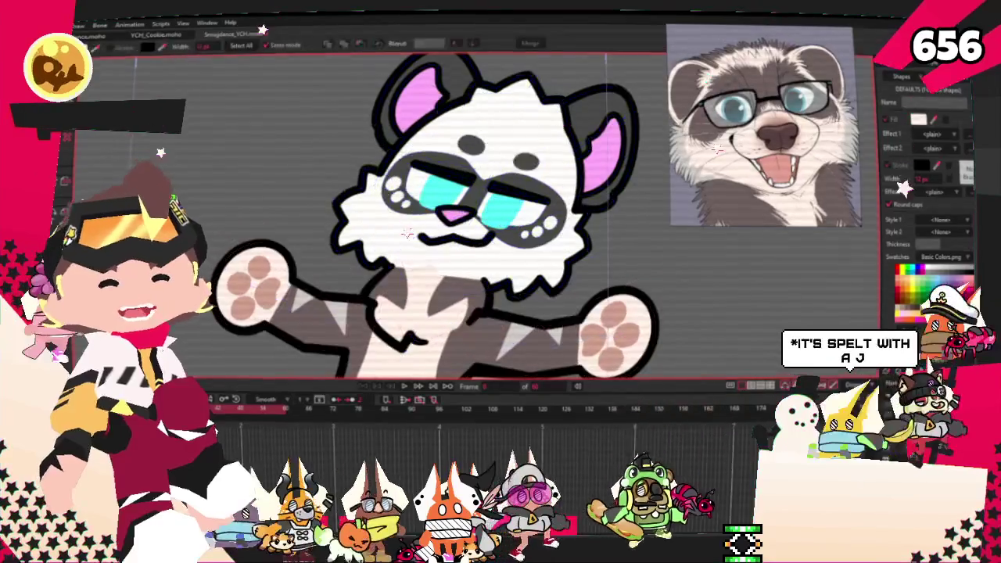
pyautogui.moveTo(497, 144); pyautogui.dragTo(511, 141)
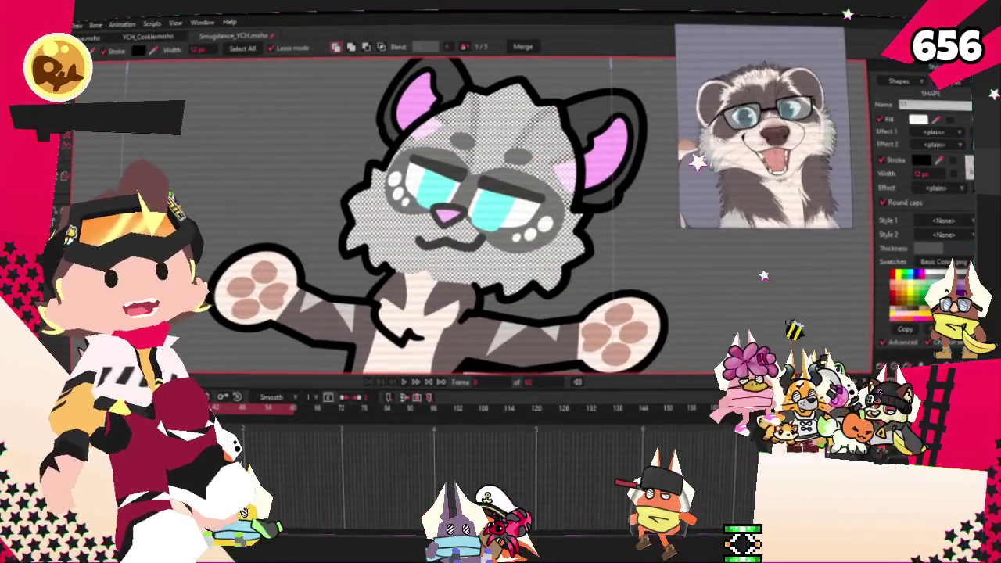
pyautogui.scroll(-3, 514, 217)
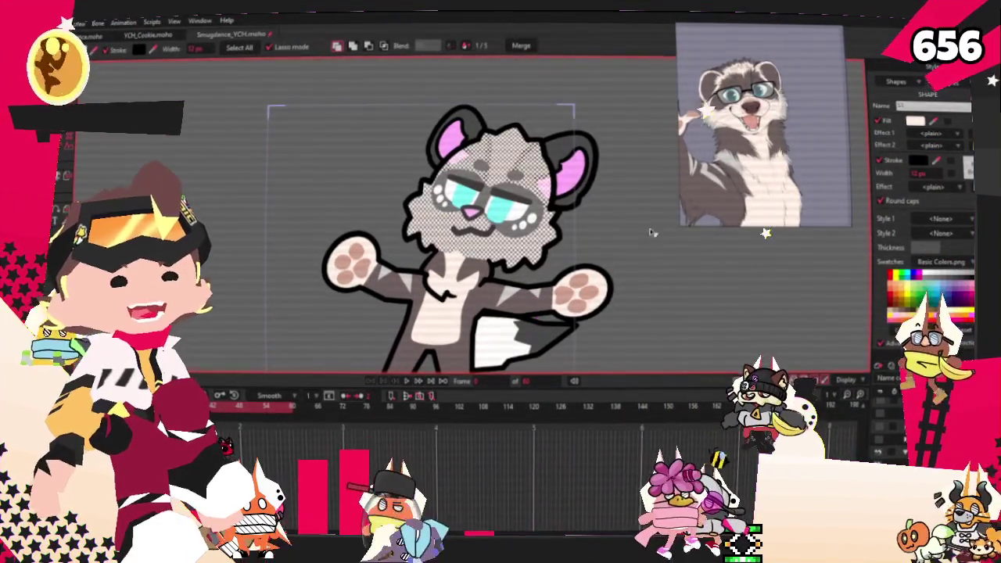
pyautogui.click(689, 314)
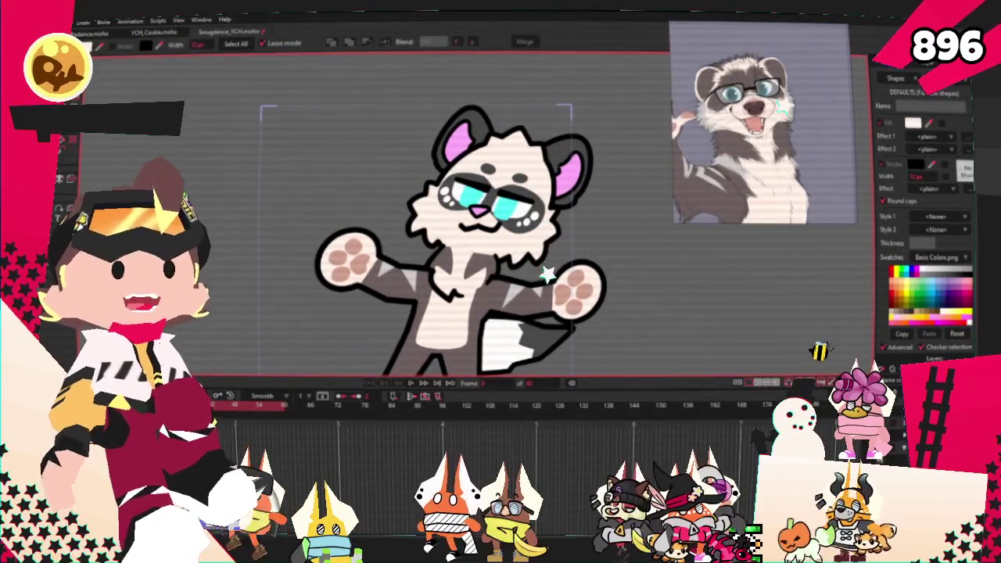
pyautogui.press('space')
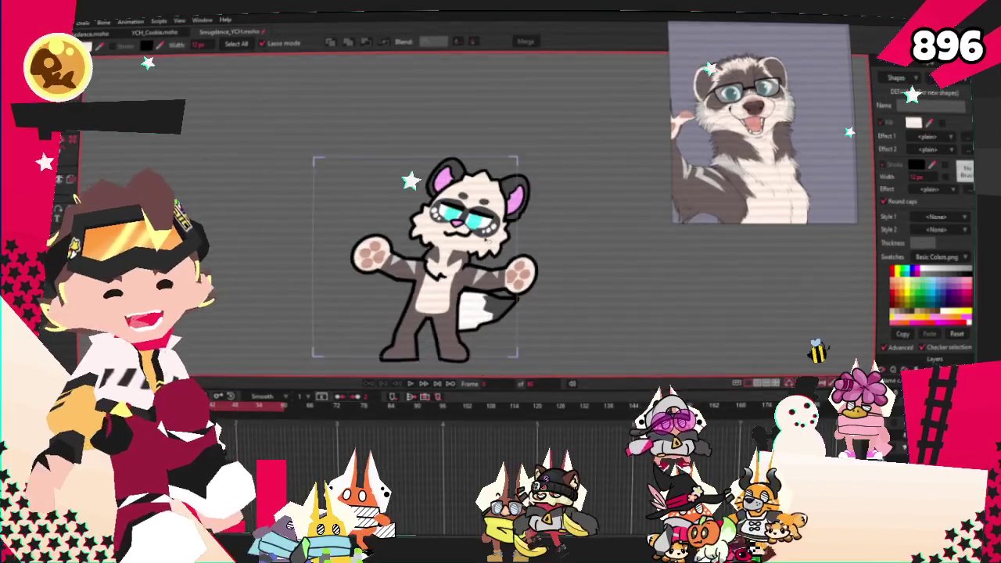
pyautogui.scroll(3, 430, 219)
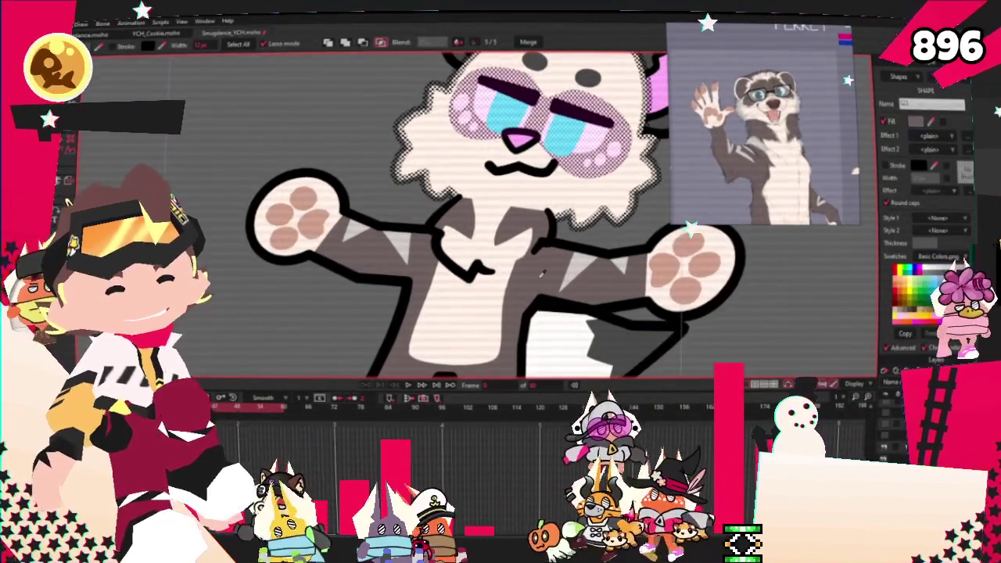
# Drag a point on the brown eye mask's top edge down and to the right
pyautogui.scroll(-3, 616, 190)
pyautogui.scroll(2, 616, 190)
pyautogui.scroll(2, 563, 148)
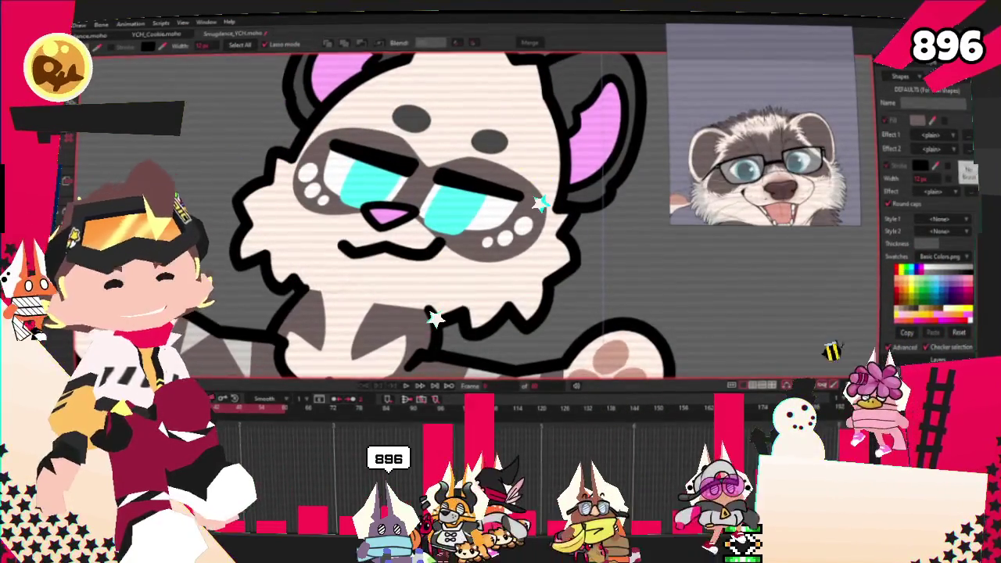
pyautogui.scroll(2, 446, 121)
pyautogui.press('g')
pyautogui.scroll(2, 446, 121)
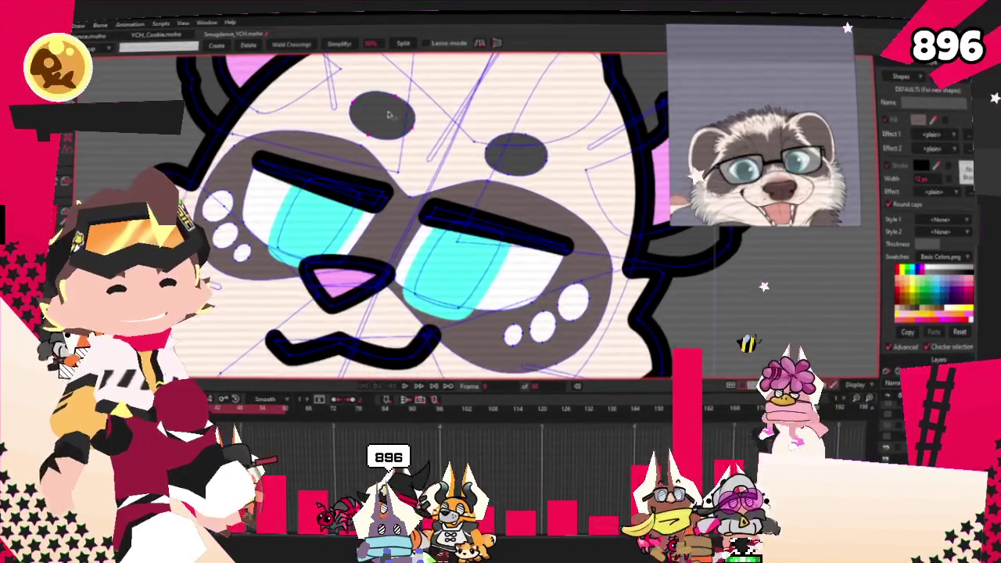
pyautogui.scroll(-2, 387, 115)
pyautogui.scroll(2, 524, 152)
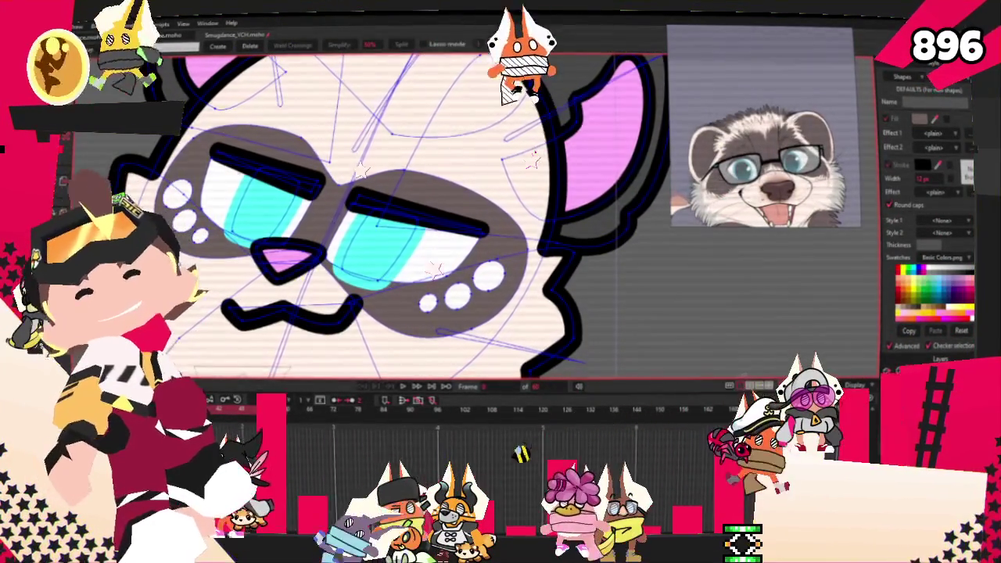
pyautogui.press('t')
pyautogui.scroll(2, 250, 142)
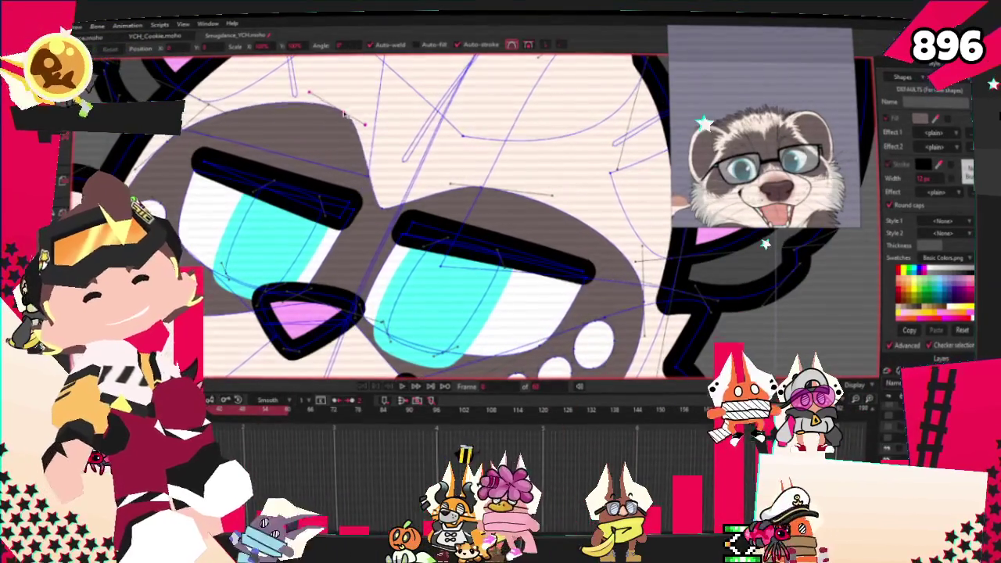
pyautogui.moveTo(345, 117); pyautogui.dragTo(394, 174)
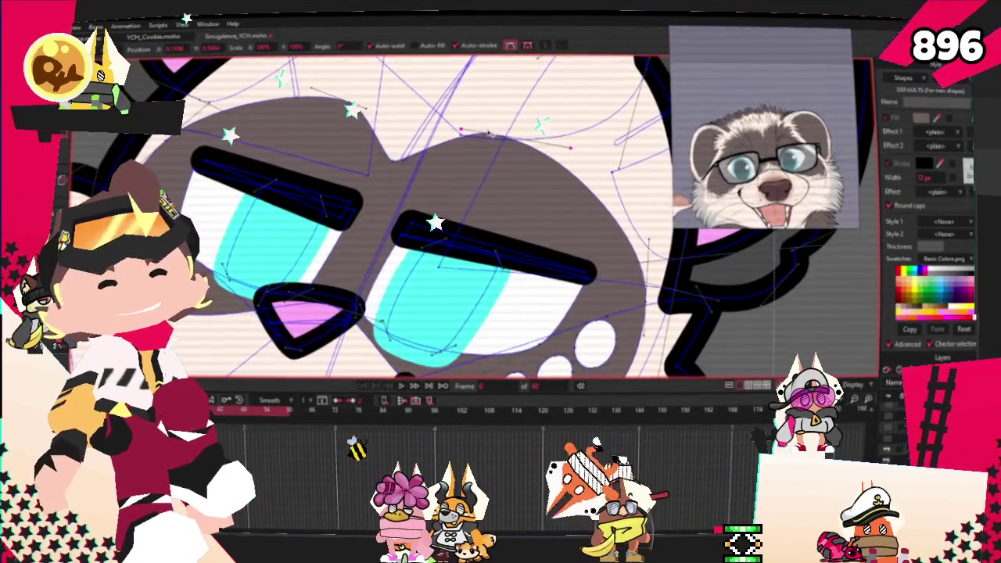
pyautogui.scroll(-3, 490, 134)
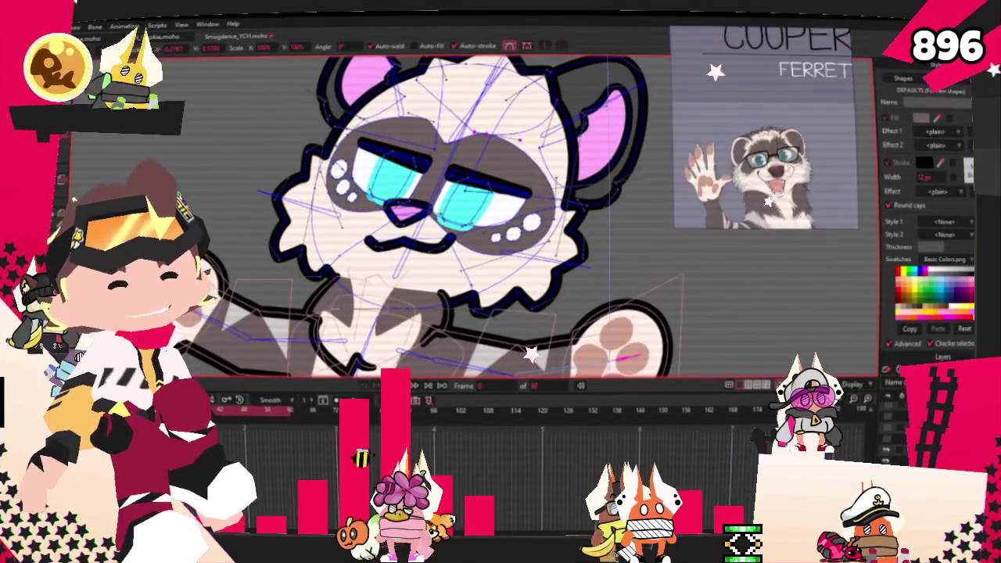
pyautogui.scroll(3, 390, 233)
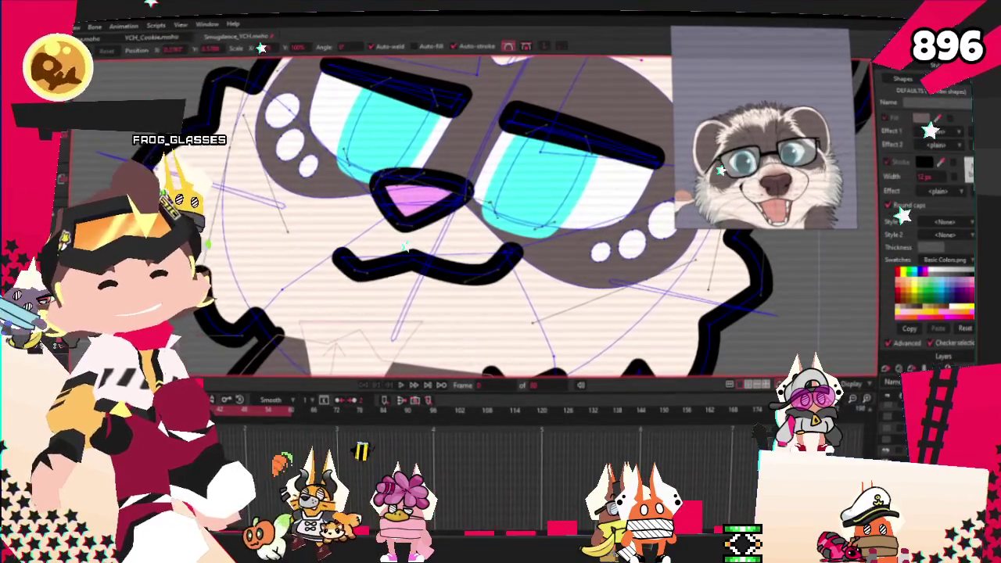
pyautogui.scroll(2, 342, 105)
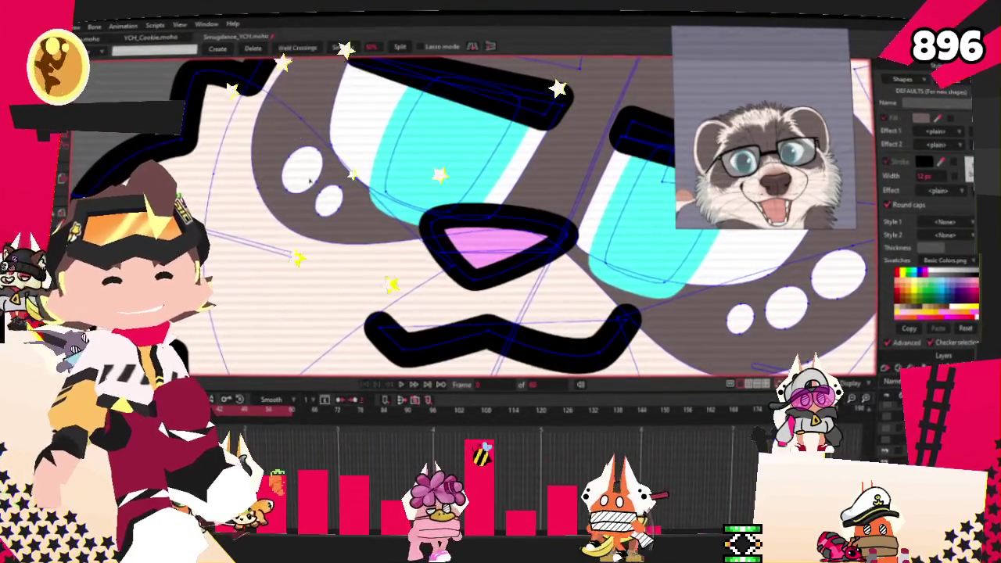
pyautogui.scroll(-3, 331, 201)
pyautogui.scroll(3, 447, 232)
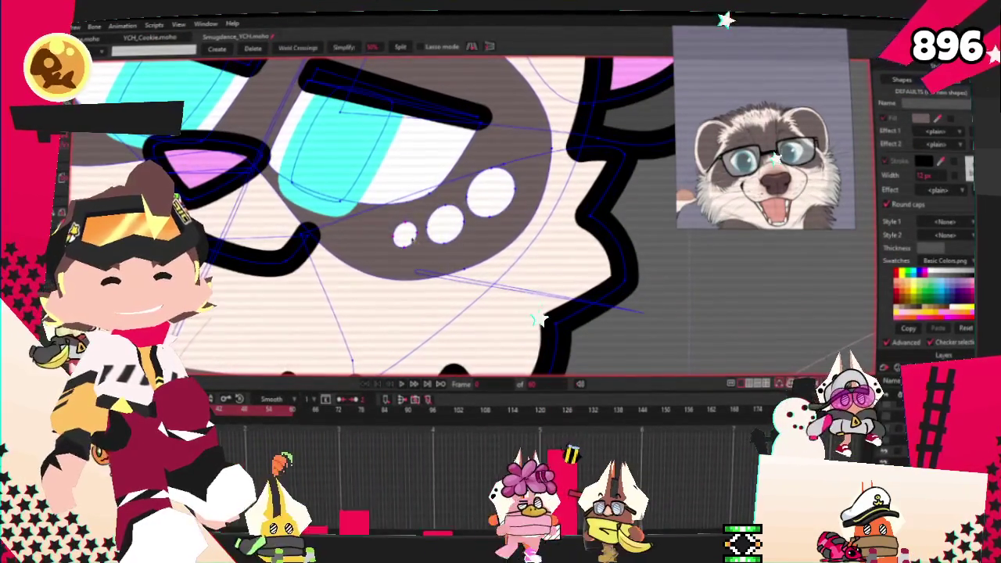
pyautogui.scroll(-3, 447, 234)
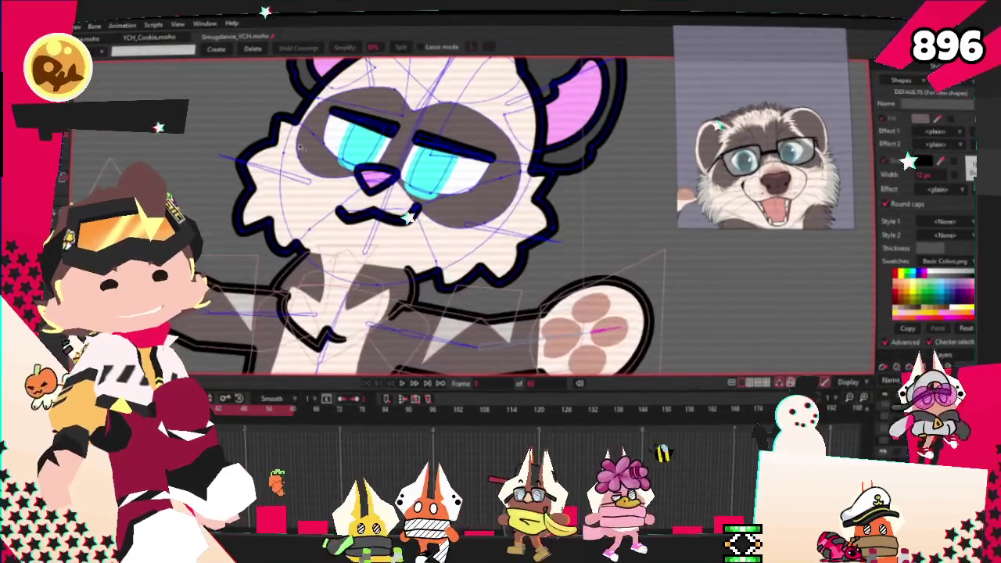
pyautogui.scroll(3, 438, 204)
# Recolour the nose fill from pink to dark grey
pyautogui.press('q')
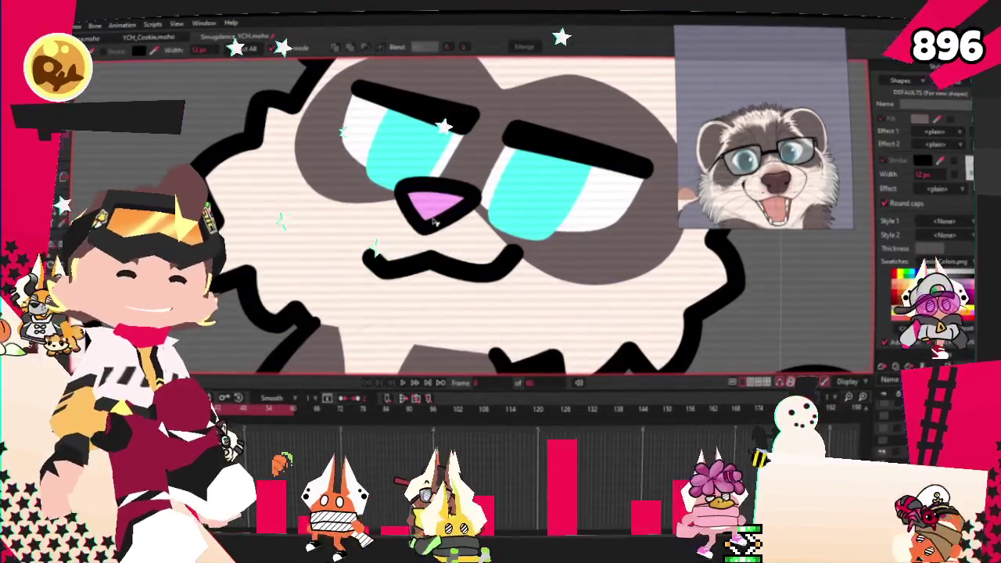
pyautogui.click(435, 199)
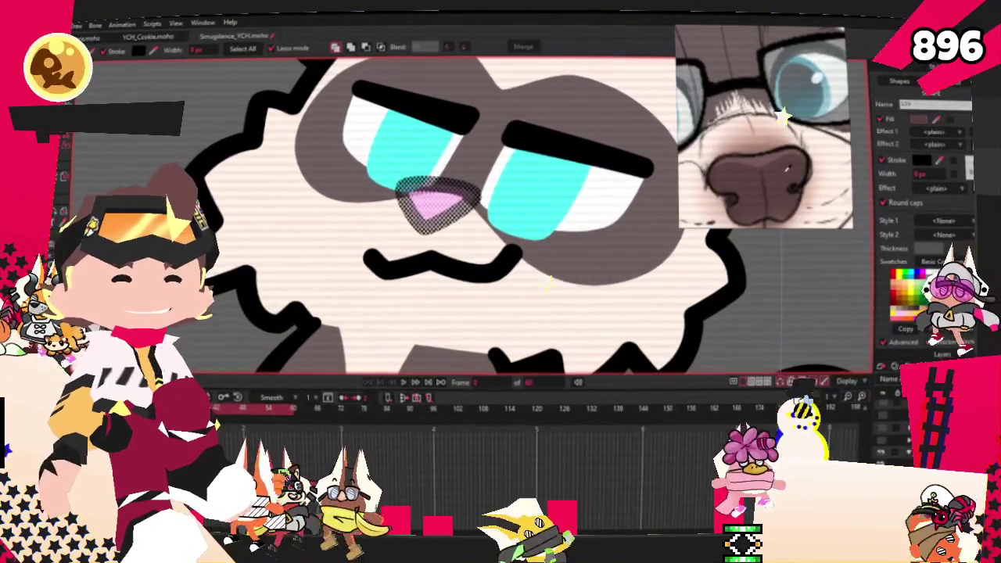
pyautogui.hotkey('ctrl', 'z')
pyautogui.scroll(-3, 516, 182)
pyautogui.scroll(-1, 501, 184)
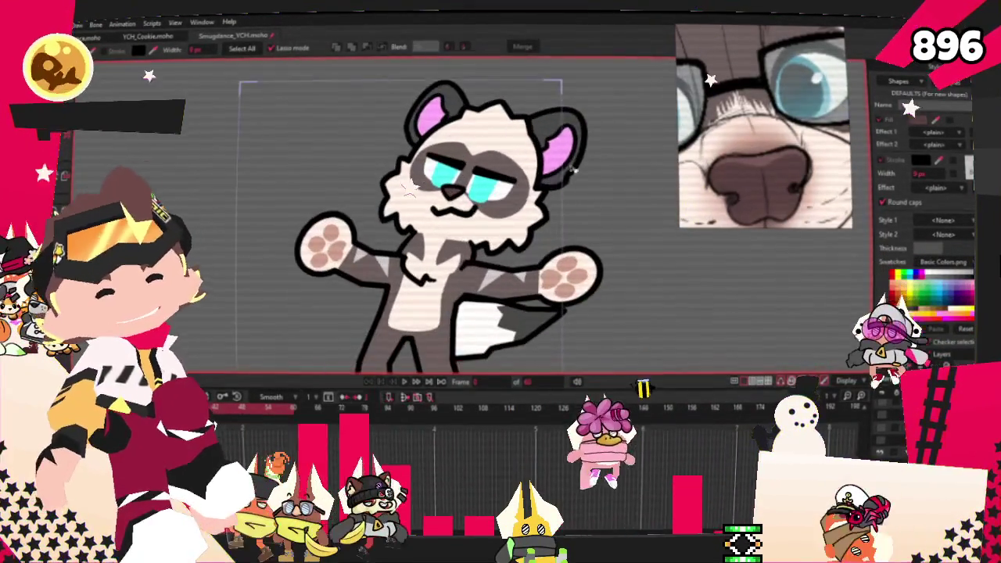
pyautogui.scroll(1, 491, 186)
# Recolour the eyes from bright cyan to a muted blue
pyautogui.click(467, 182)
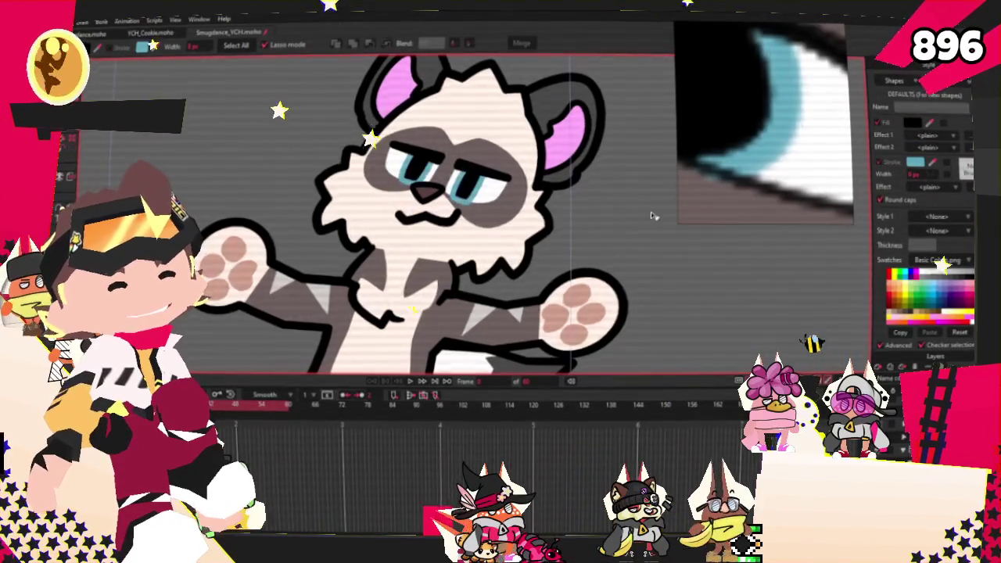
pyautogui.hotkey('ctrl', 'r')
pyautogui.scroll(3, 618, 149)
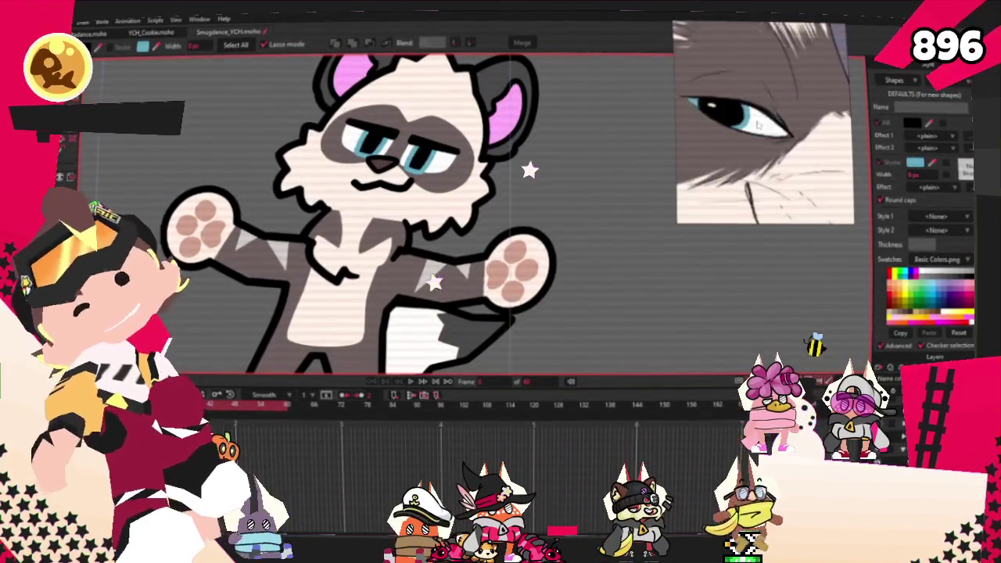
pyautogui.scroll(-2, 618, 149)
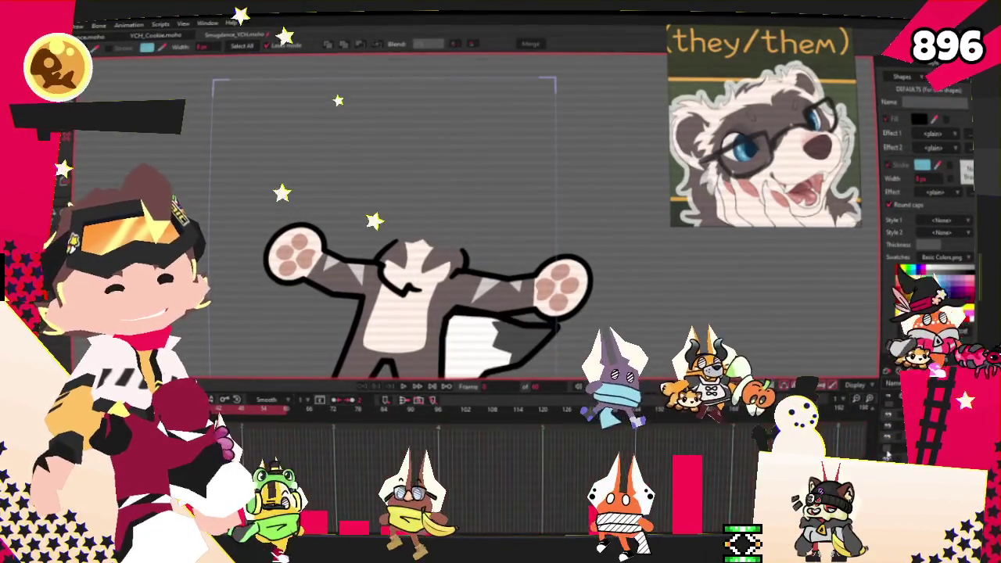
pyautogui.scroll(3, 599, 137)
# Delete the pink inner-ear fills so both ears are plain grey
pyautogui.click(560, 156)
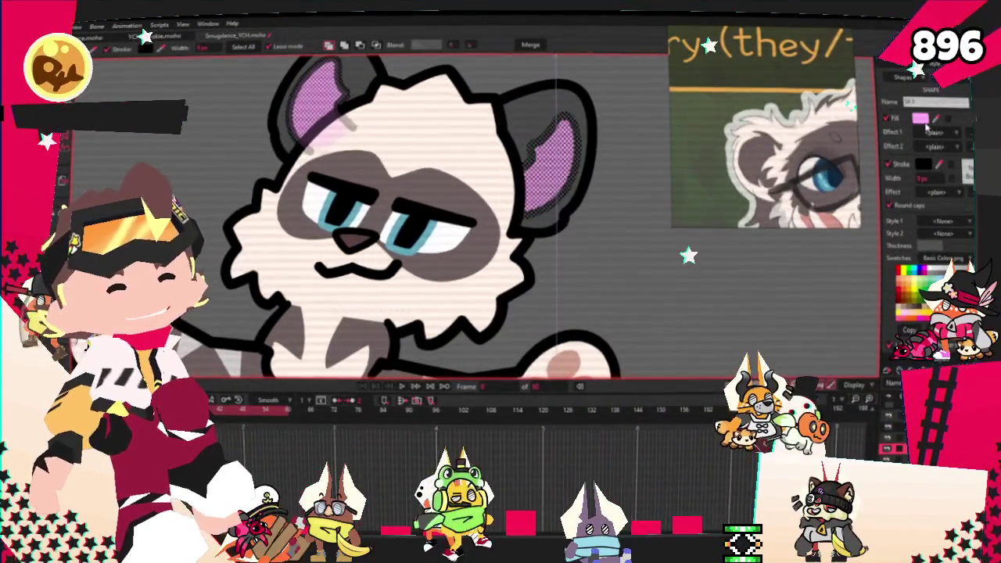
pyautogui.press('Delete')
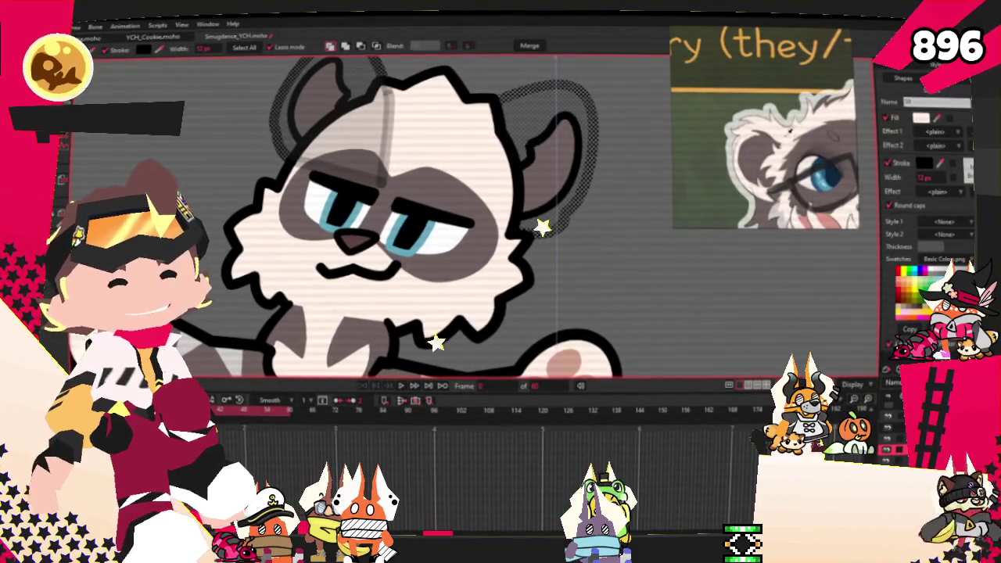
pyautogui.click(485, 151)
# Inspect the head fur, chest fur and belly shapes by selecting each
pyautogui.click(367, 143)
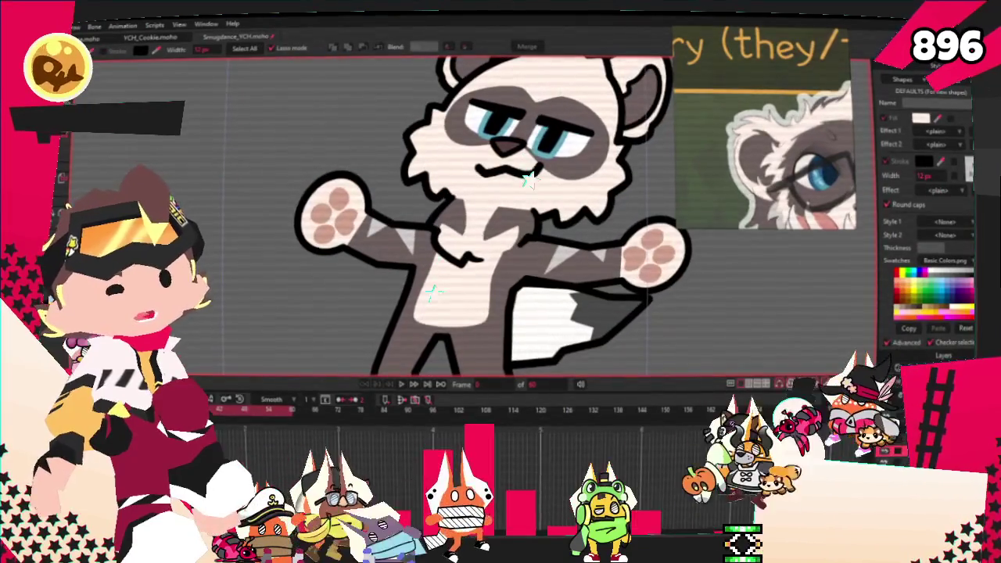
pyautogui.scroll(3, 433, 286)
pyautogui.click(458, 207)
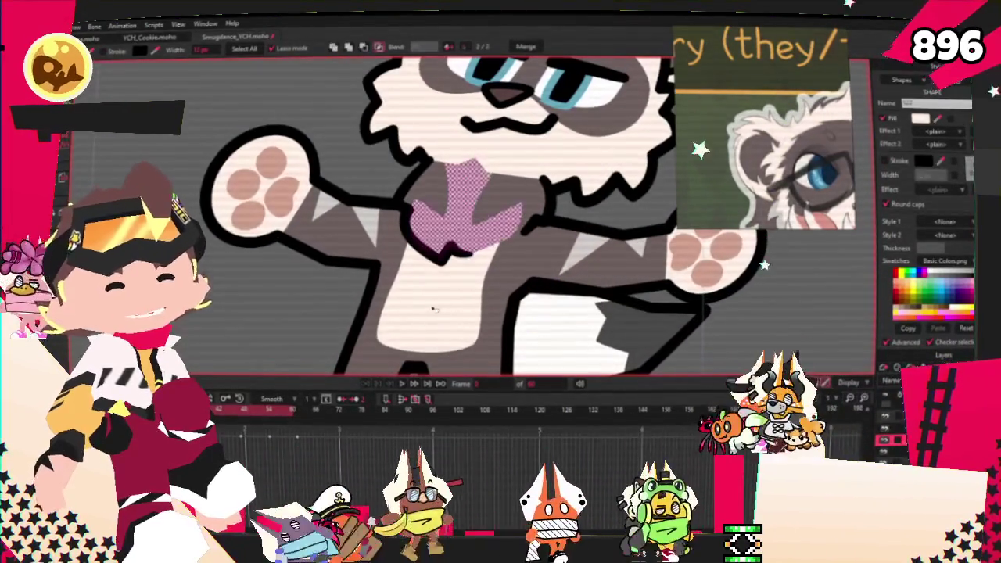
pyautogui.click(435, 309)
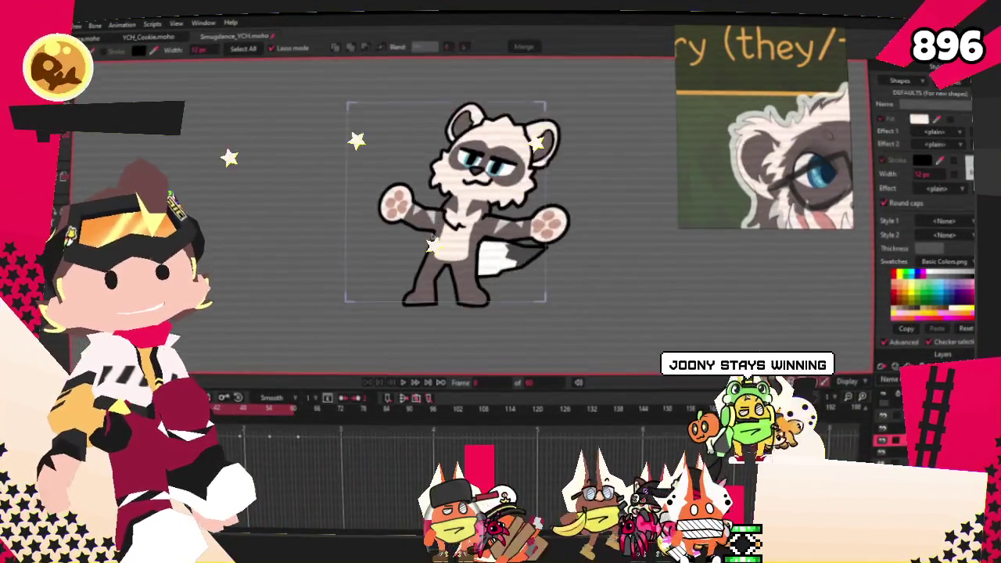
# Select the tail's white patch and change its fill to dark grey, matching the reference
pyautogui.scroll(3, 493, 208)
pyautogui.scroll(-3, 763, 129)
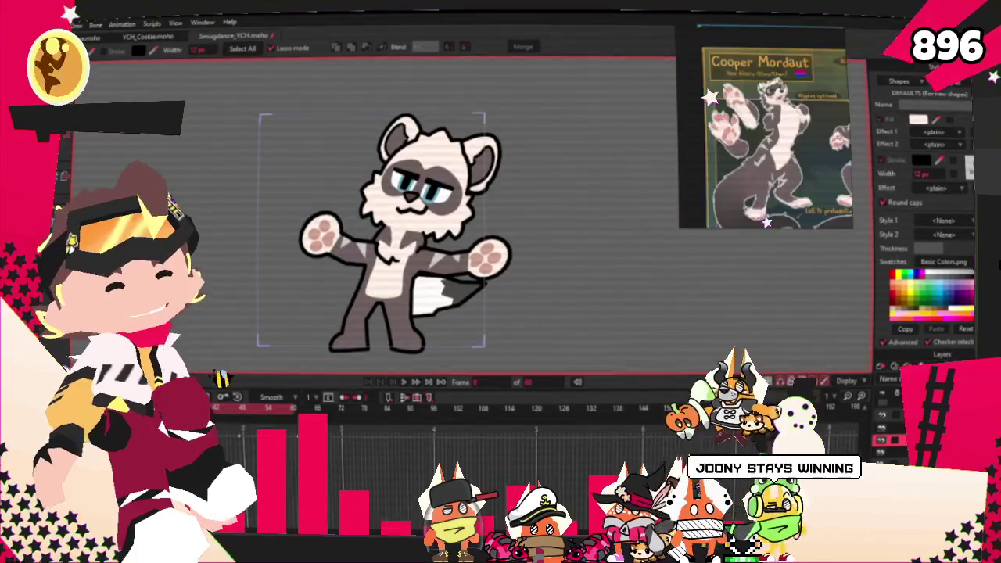
pyautogui.scroll(3, 734, 194)
pyautogui.scroll(3, 501, 277)
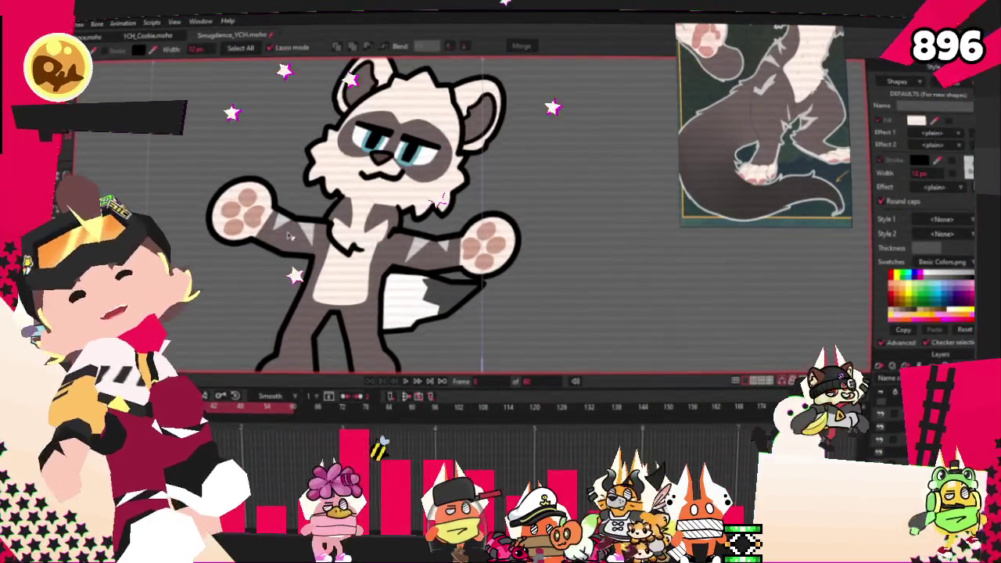
pyautogui.click(422, 301)
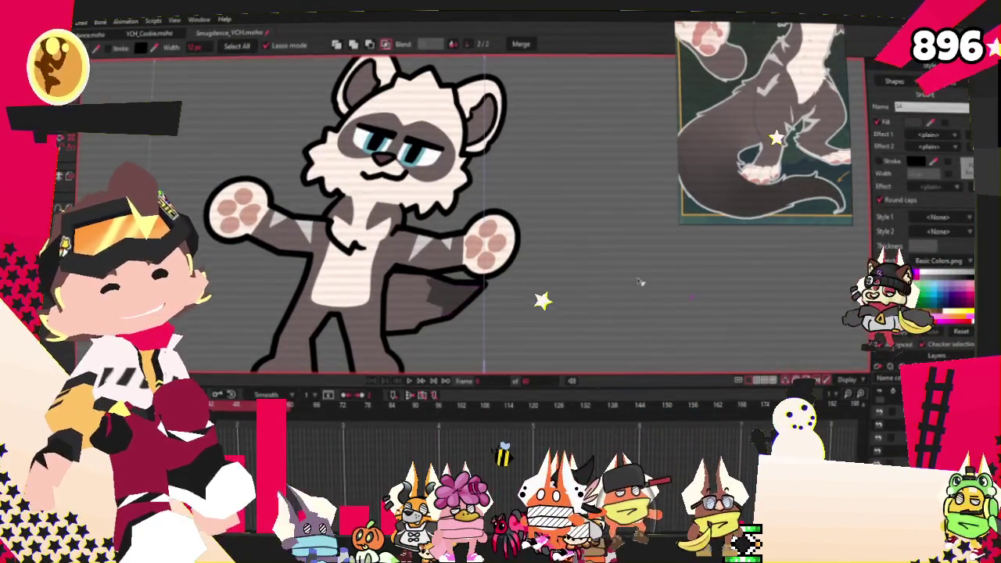
# Bind the tail shape's points to the tail bone and play the dance animation
pyautogui.press('g')
pyautogui.scroll(2, 430, 283)
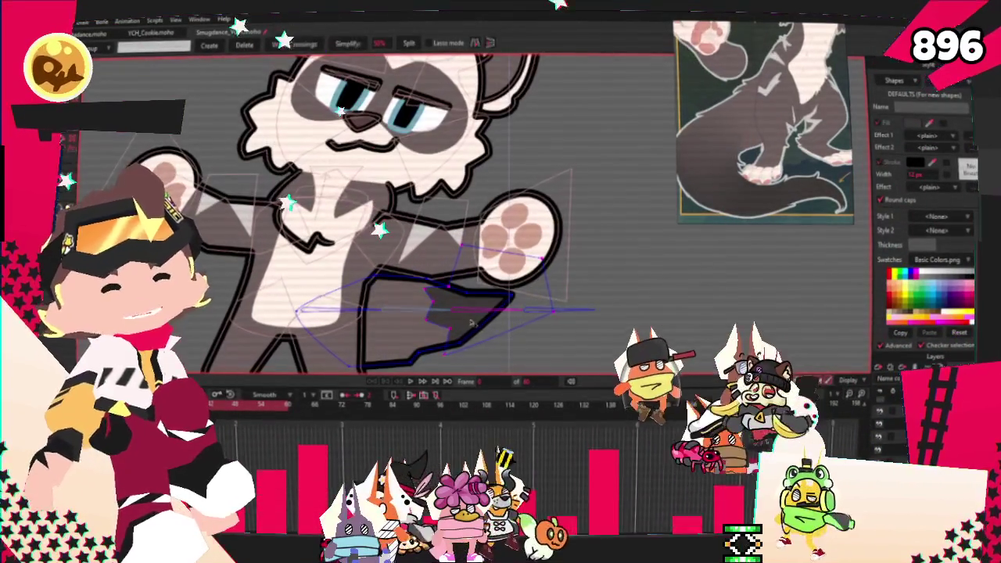
pyautogui.press('t')
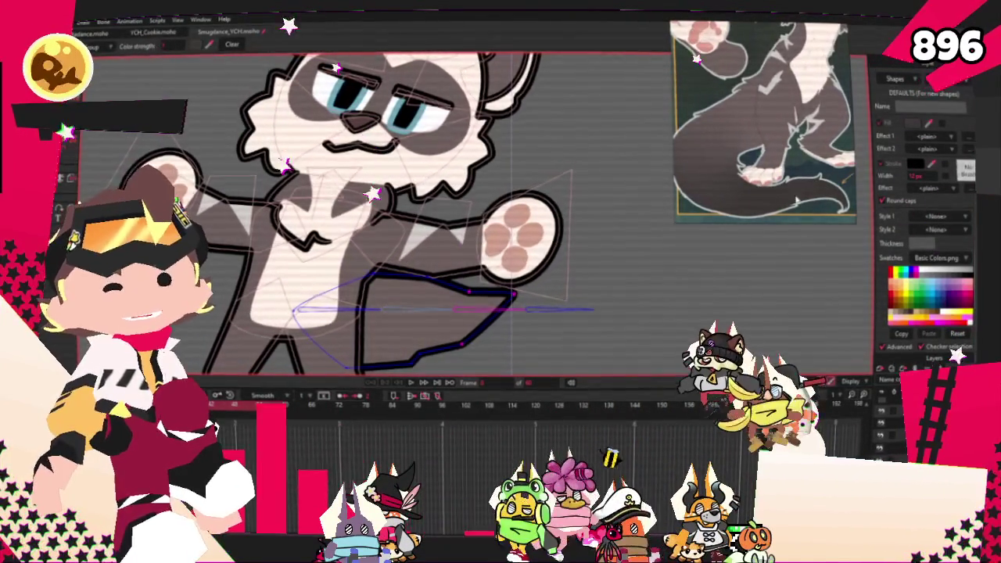
pyautogui.scroll(-1, 539, 308)
pyautogui.scroll(-2, 434, 276)
pyautogui.scroll(-2, 434, 276)
pyautogui.scroll(2, 391, 281)
pyautogui.scroll(1, 373, 289)
pyautogui.scroll(-2, 372, 289)
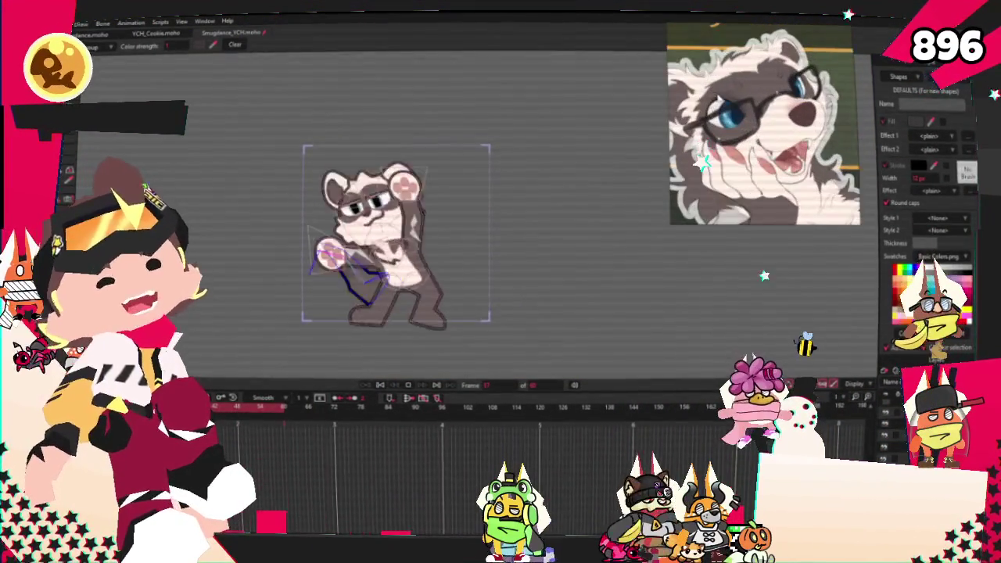
pyautogui.scroll(1, 391, 313)
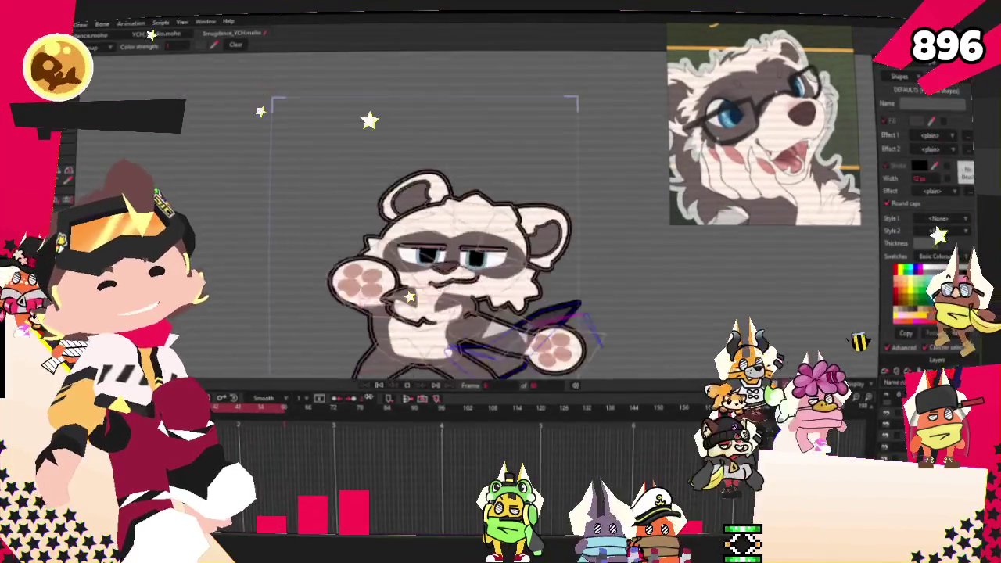
pyautogui.scroll(1, 407, 235)
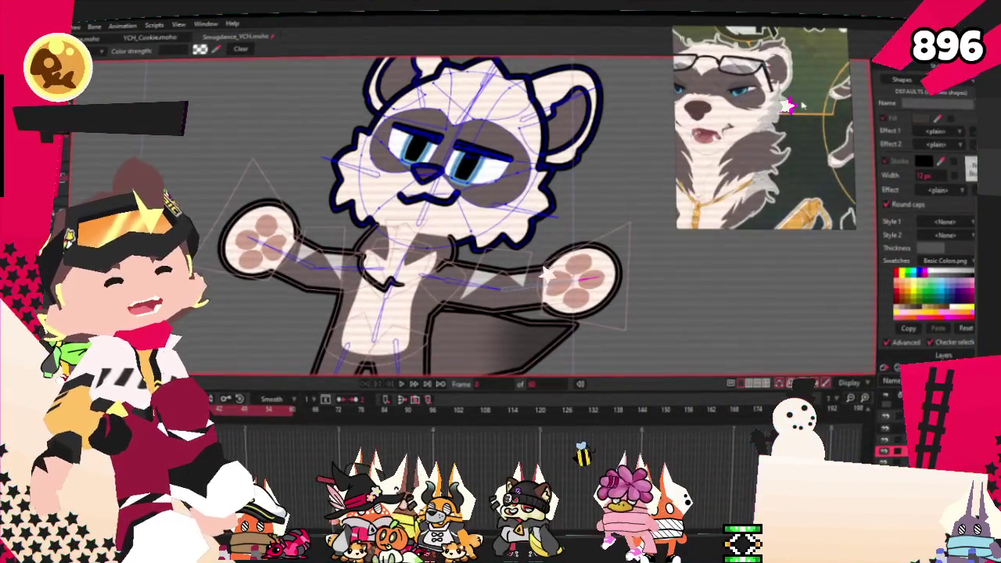
# Drag the cheek outline point beside the mouth rightward so that edge runs more vertically
pyautogui.scroll(2, 459, 191)
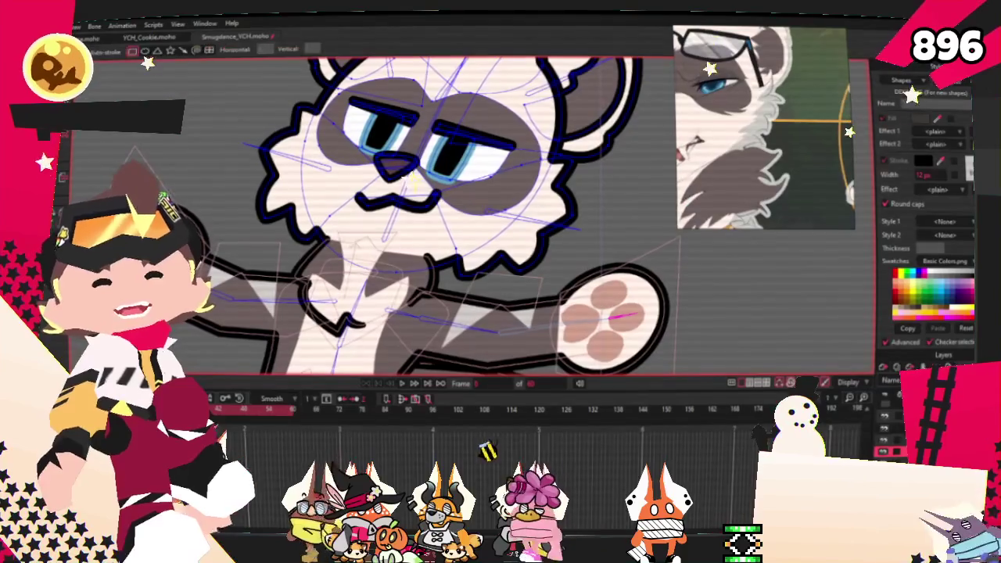
pyautogui.scroll(1, 495, 169)
pyautogui.scroll(2, 438, 141)
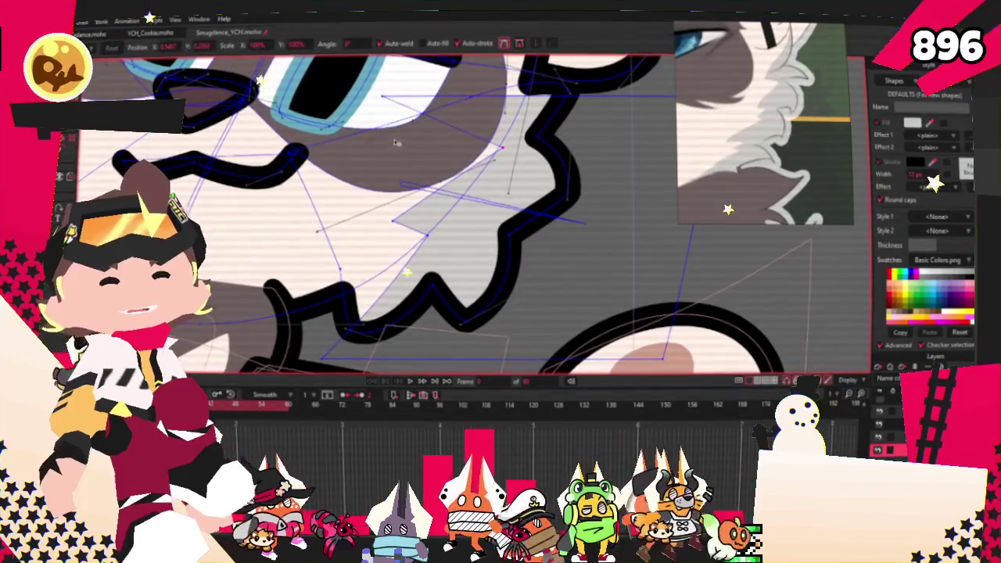
pyautogui.scroll(-2, 438, 156)
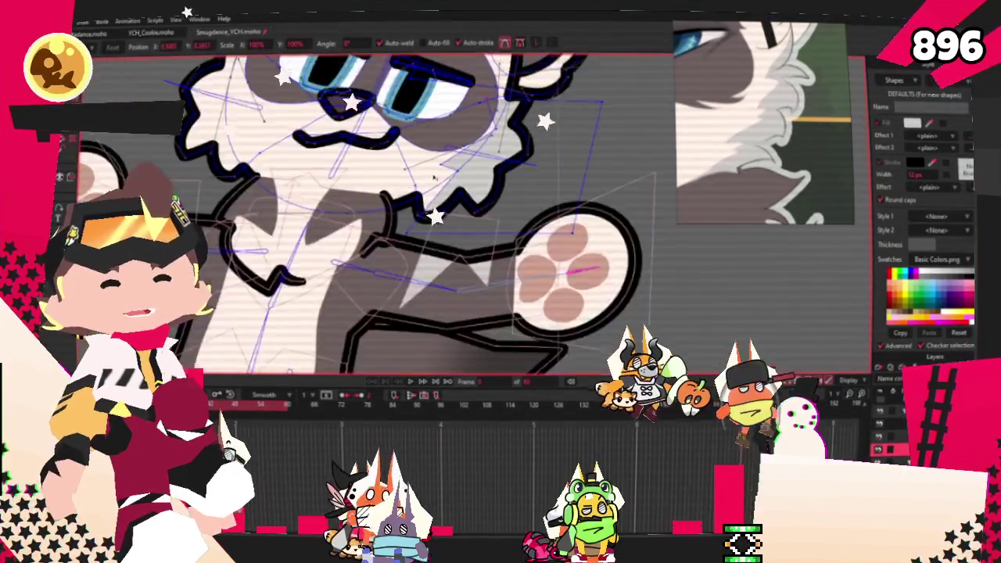
pyautogui.scroll(1, 391, 219)
pyautogui.scroll(1, 384, 237)
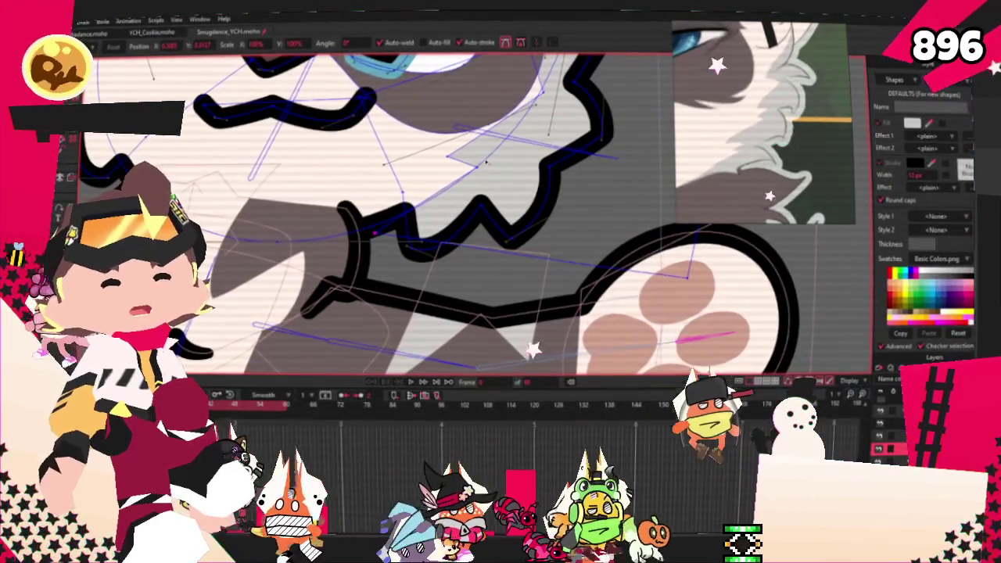
pyautogui.scroll(-2, 525, 198)
pyautogui.scroll(1, 524, 198)
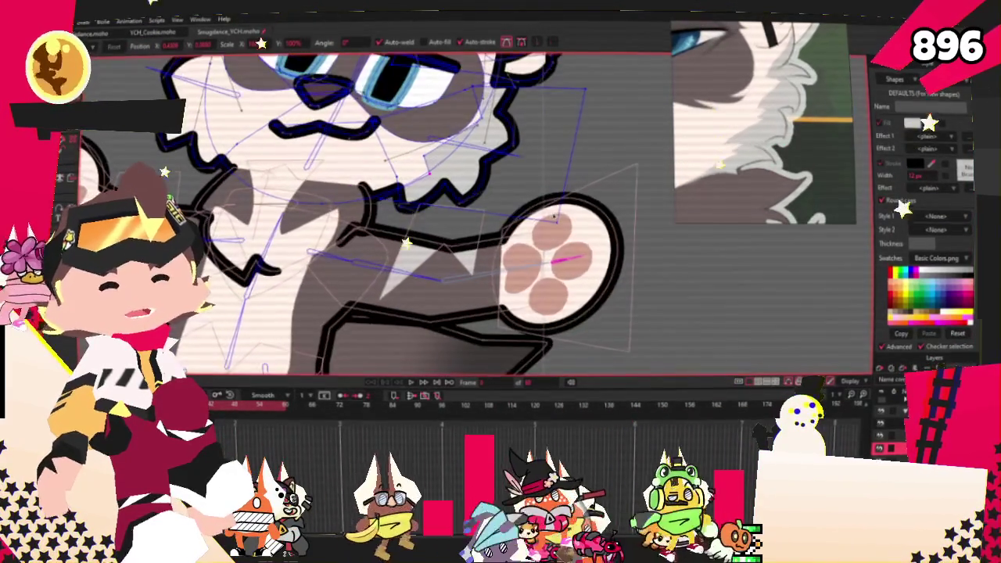
pyautogui.scroll(1, 462, 203)
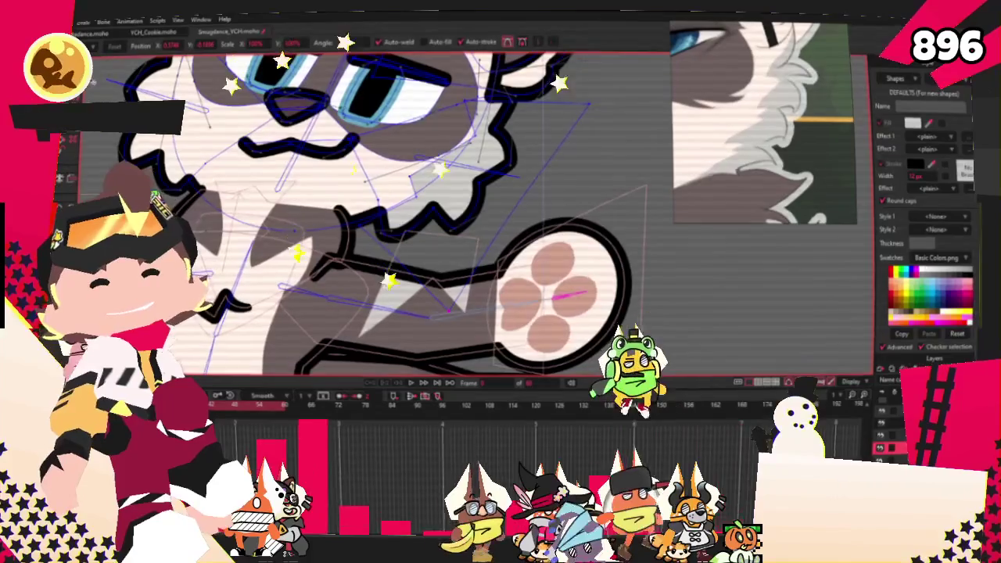
pyautogui.press('c')
pyautogui.scroll(1, 546, 256)
pyautogui.scroll(1, 546, 257)
pyautogui.scroll(1, 546, 256)
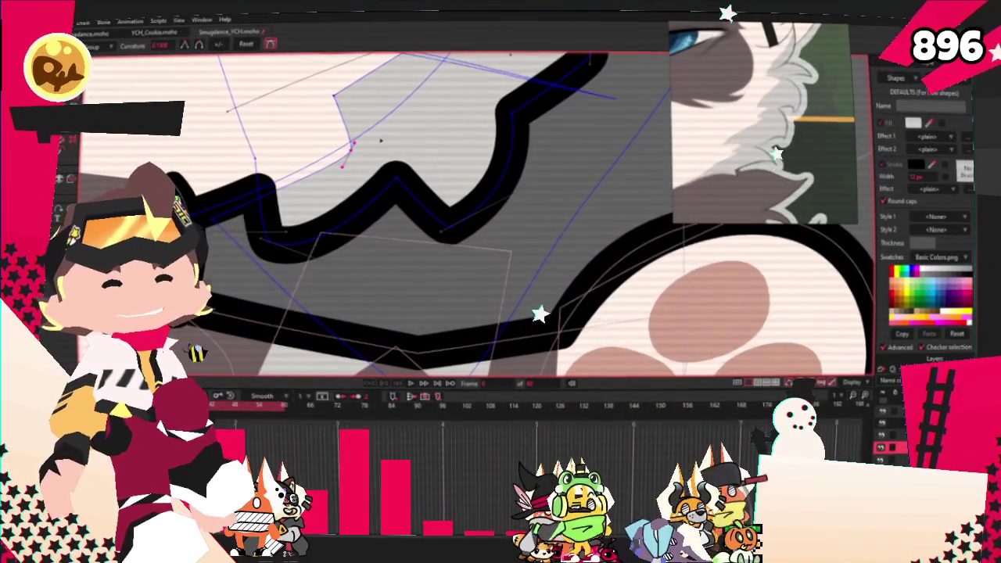
pyautogui.scroll(-1, 385, 141)
pyautogui.scroll(-1, 386, 141)
pyautogui.scroll(2, 396, 210)
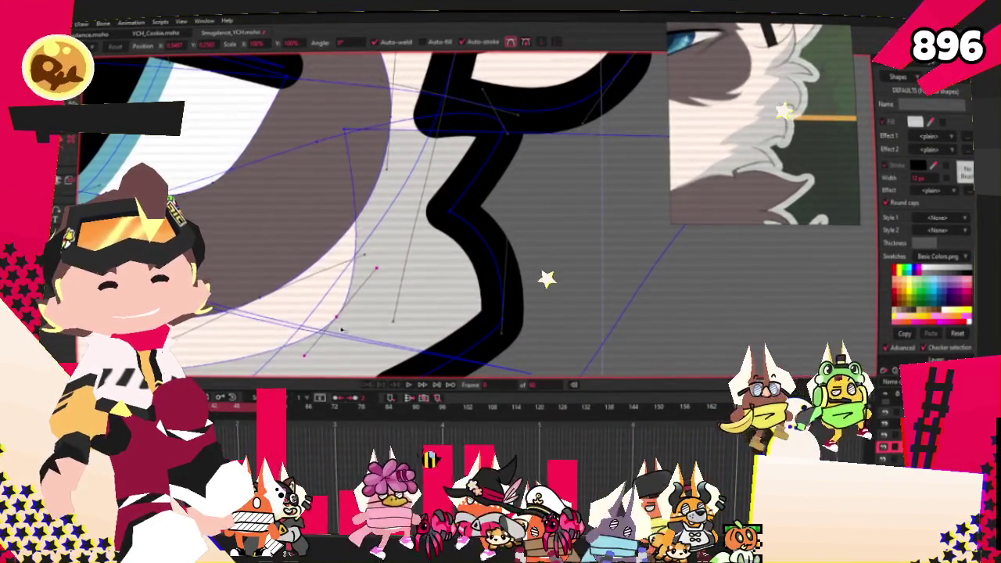
pyautogui.scroll(-2, 324, 342)
pyautogui.scroll(2, 272, 293)
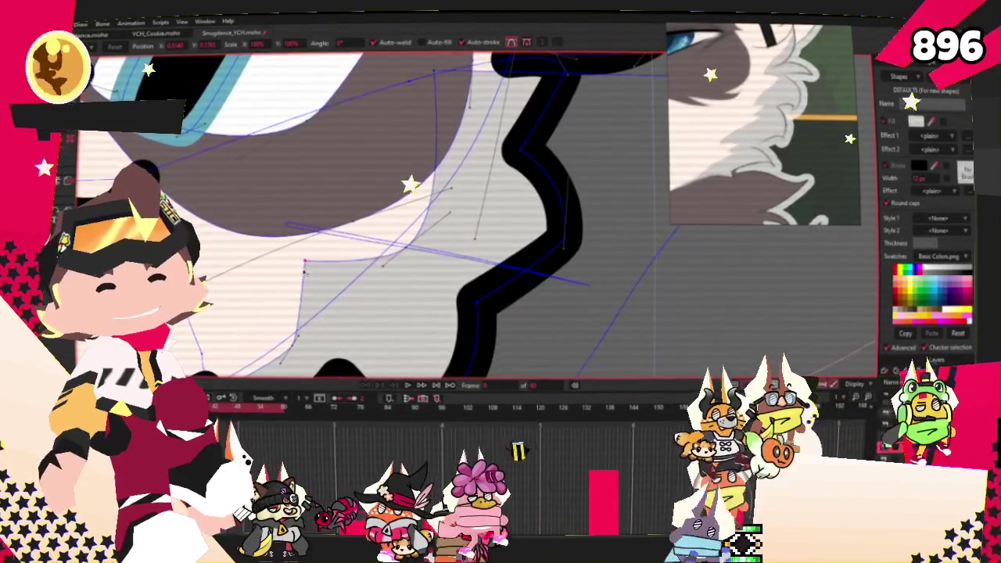
pyautogui.scroll(-1, 328, 262)
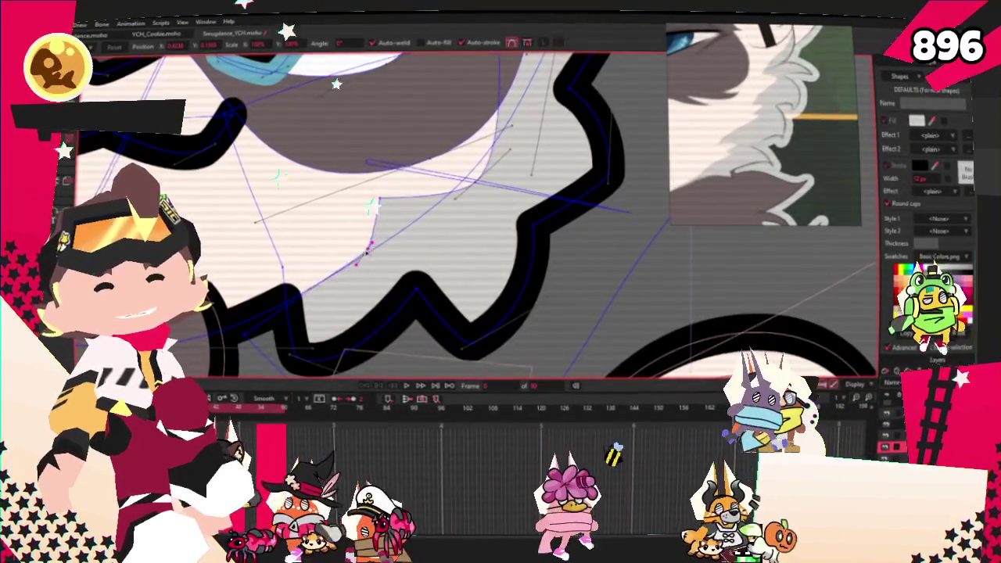
pyautogui.moveTo(368, 247); pyautogui.dragTo(381, 252)
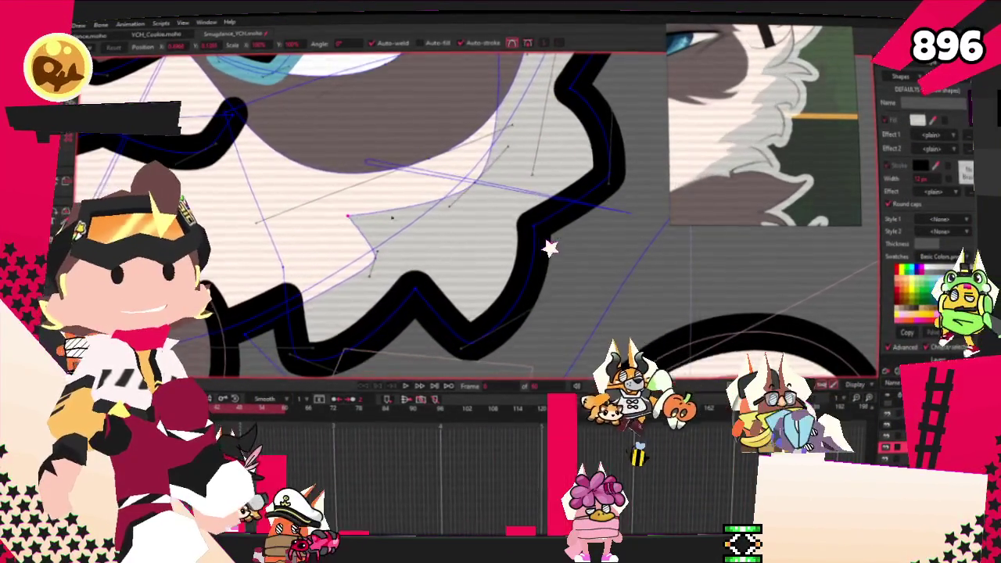
# Play the dance animation to preview the change, then stop back at frame 0
pyautogui.scroll(-3, 341, 227)
pyautogui.scroll(3, 495, 226)
pyautogui.scroll(-3, 495, 226)
pyautogui.scroll(2, 495, 226)
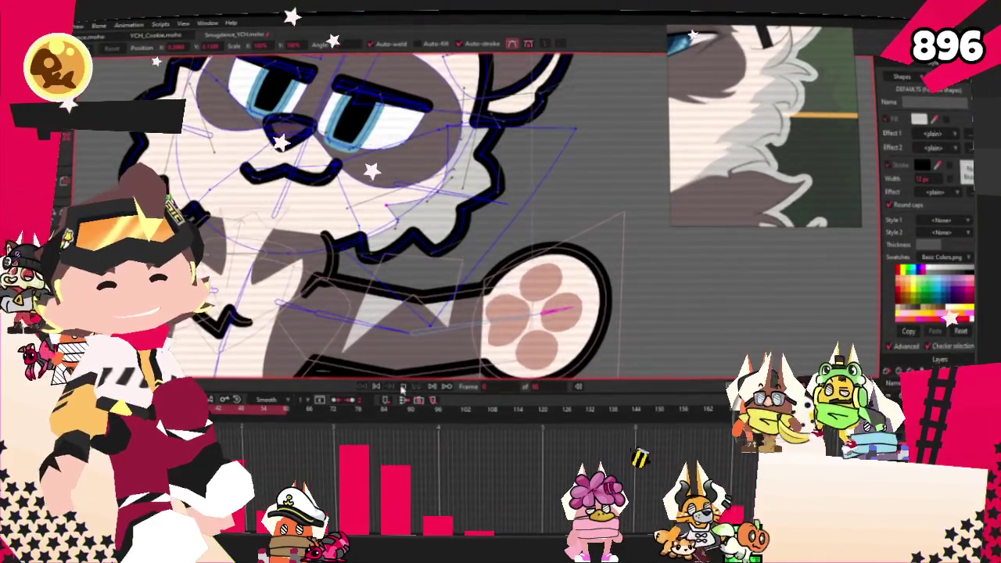
pyautogui.click(402, 387)
pyautogui.scroll(-3, 488, 244)
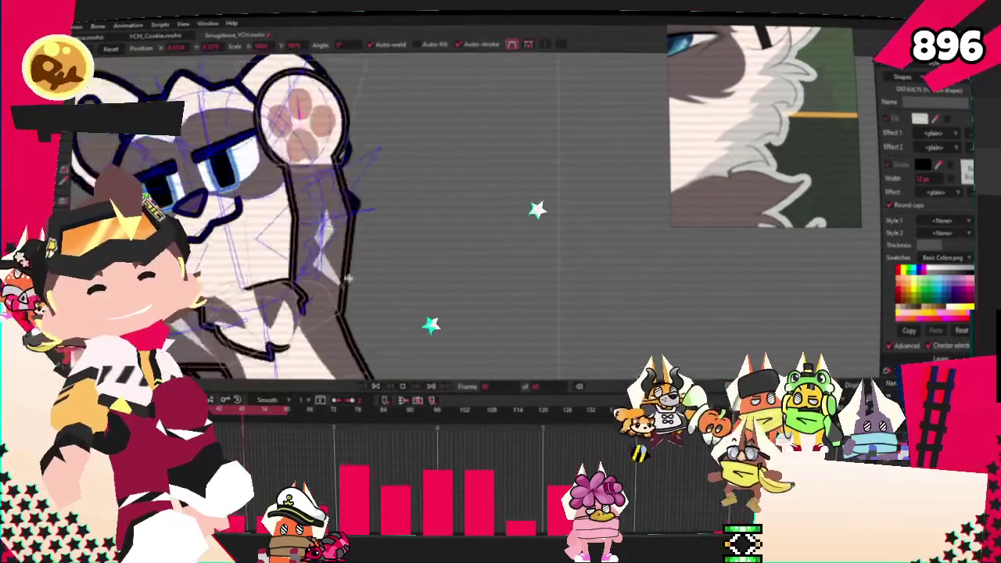
pyautogui.click(376, 387)
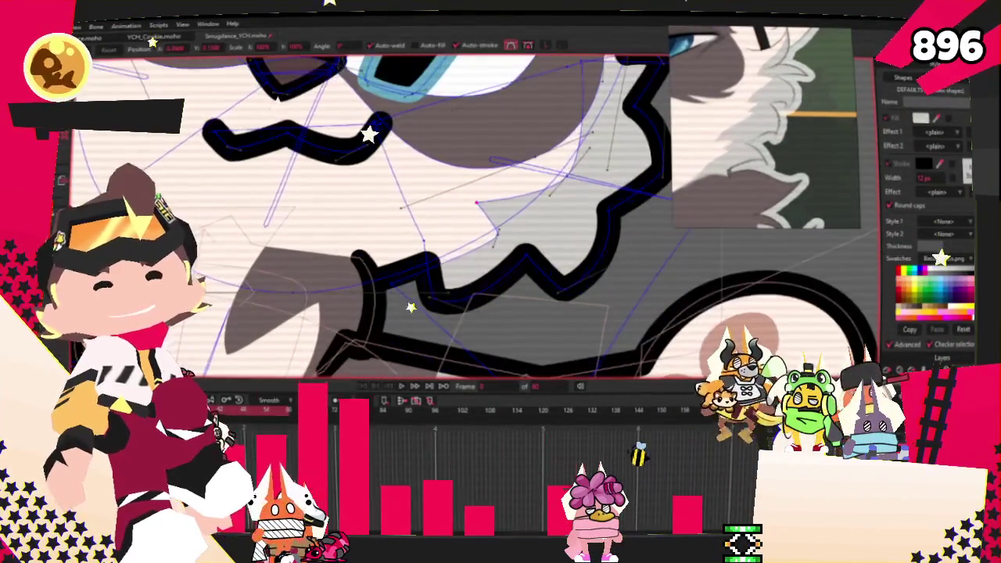
pyautogui.scroll(-3, 424, 203)
# Select a bone and the chest fur points, and bind those points to it
pyautogui.press('b')
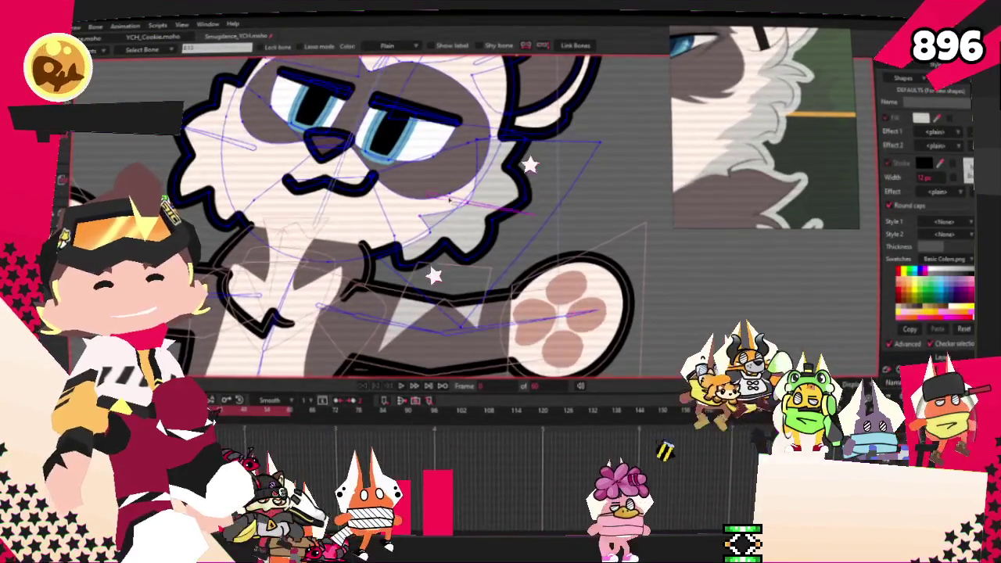
pyautogui.scroll(-3, 449, 201)
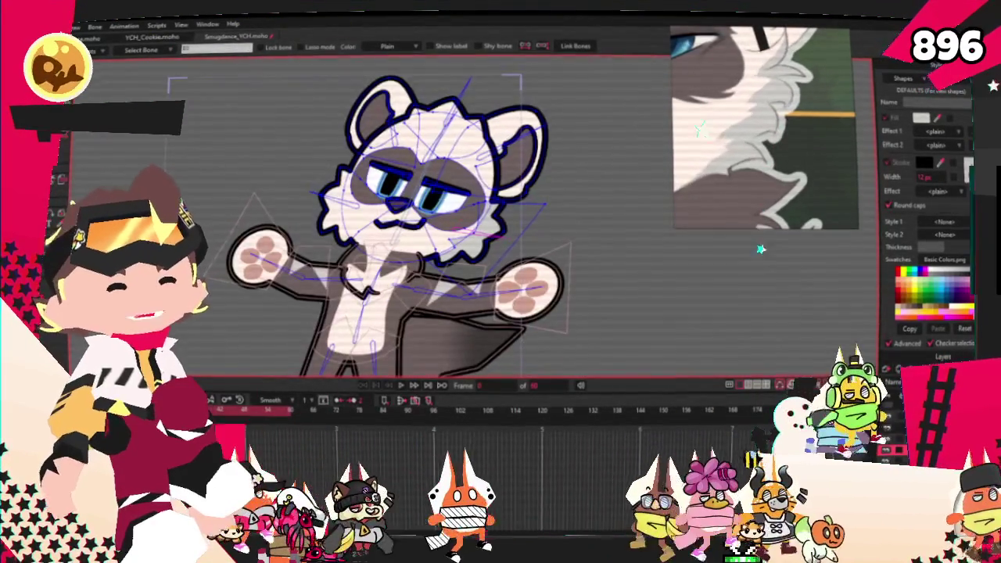
pyautogui.scroll(2, 472, 293)
pyautogui.scroll(2, 472, 292)
pyautogui.scroll(4, 472, 293)
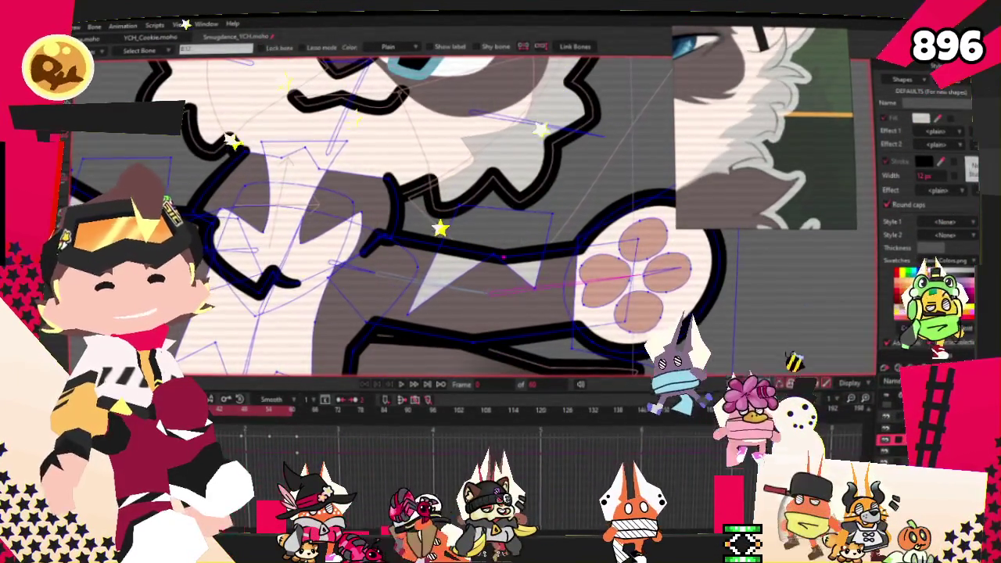
pyautogui.press('g')
pyautogui.scroll(1, 482, 239)
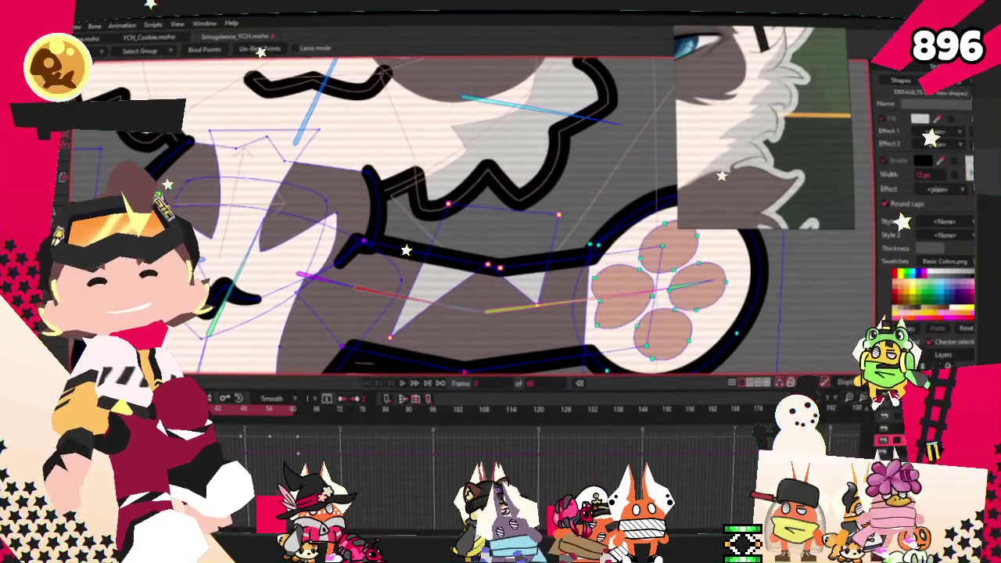
pyautogui.press('z')
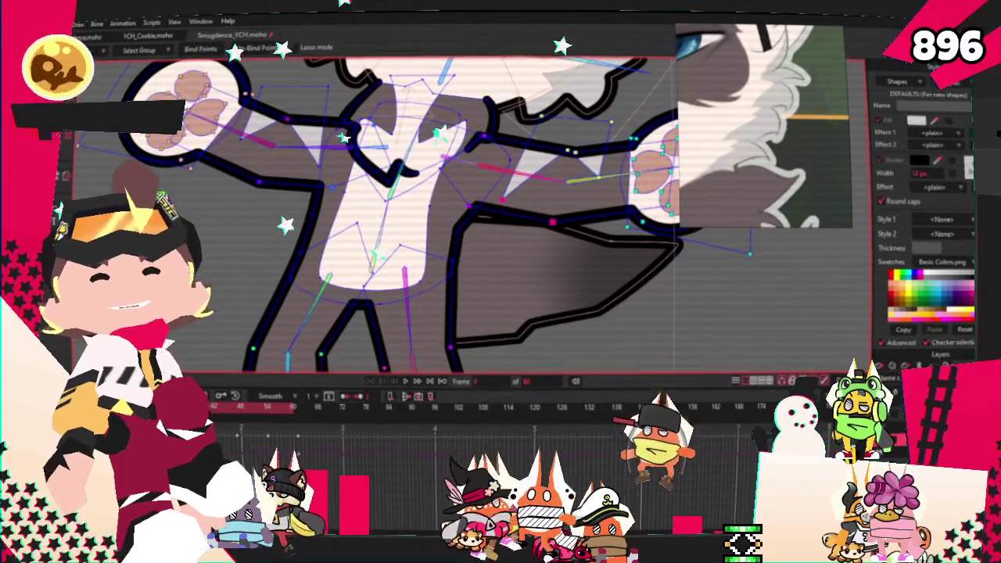
pyautogui.press('z')
pyautogui.press('g')
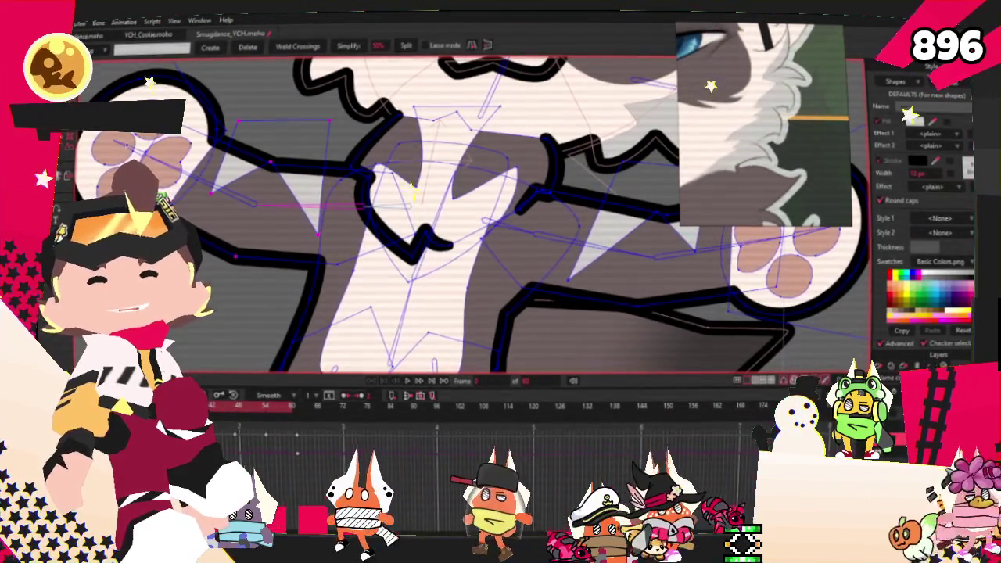
pyautogui.press('z')
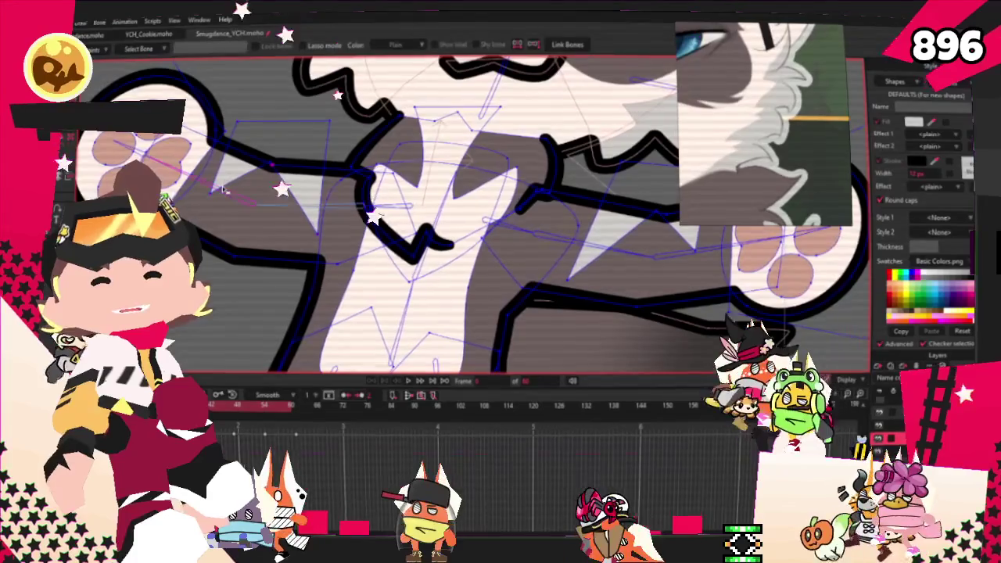
pyautogui.press('g')
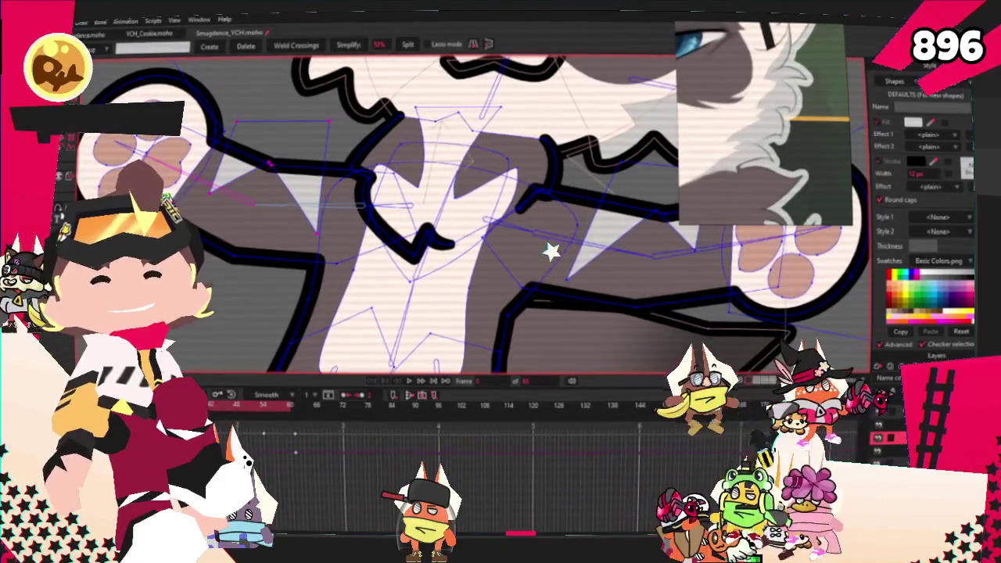
pyautogui.press('i')
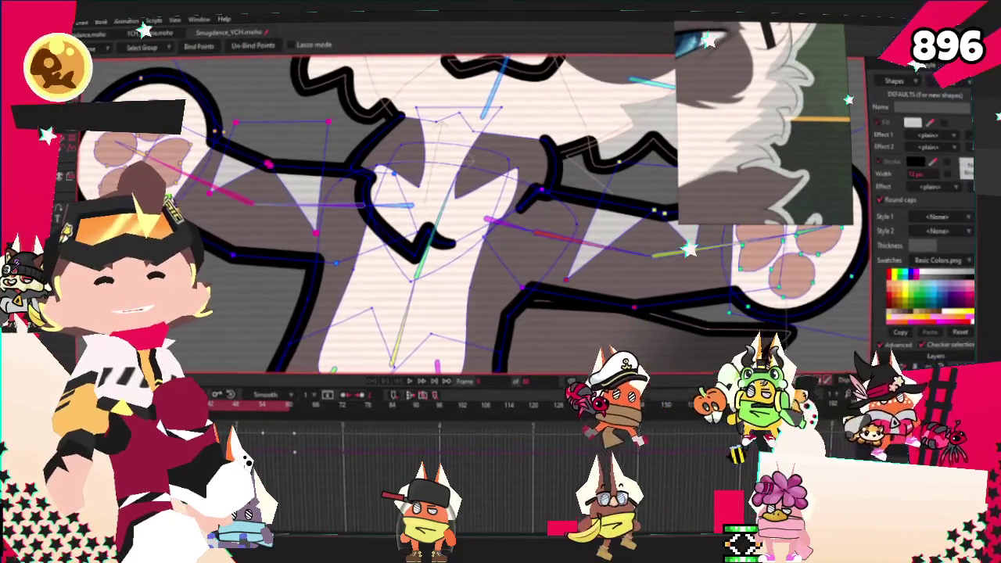
# Bind the paw points to their bone and play the dance to check the binding
pyautogui.press('z')
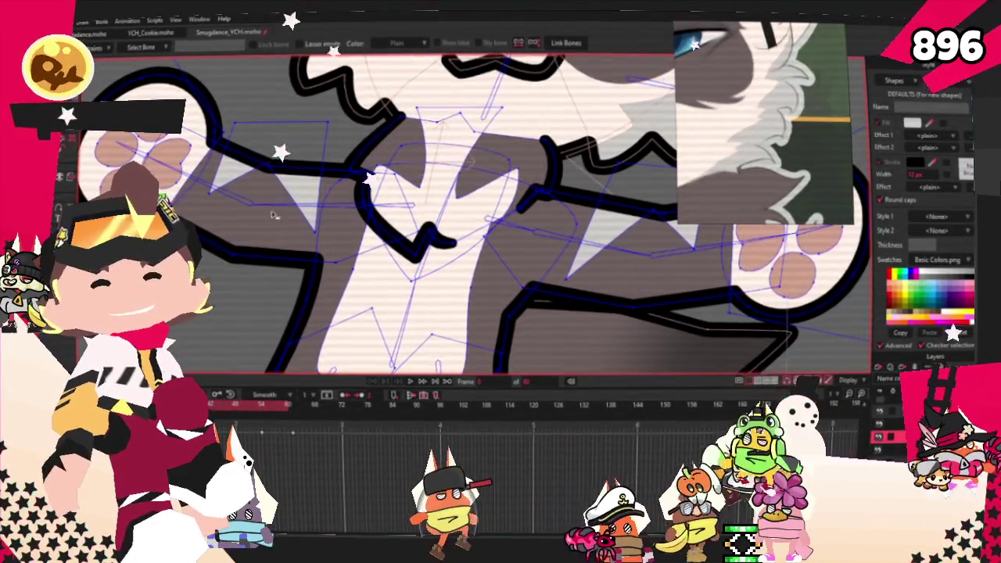
pyautogui.scroll(2, 353, 249)
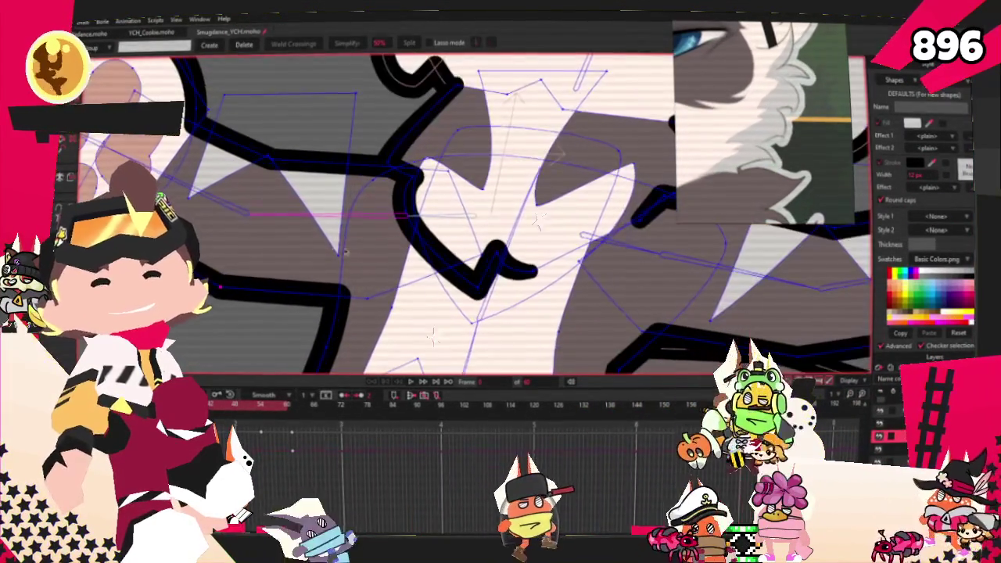
pyautogui.press('i')
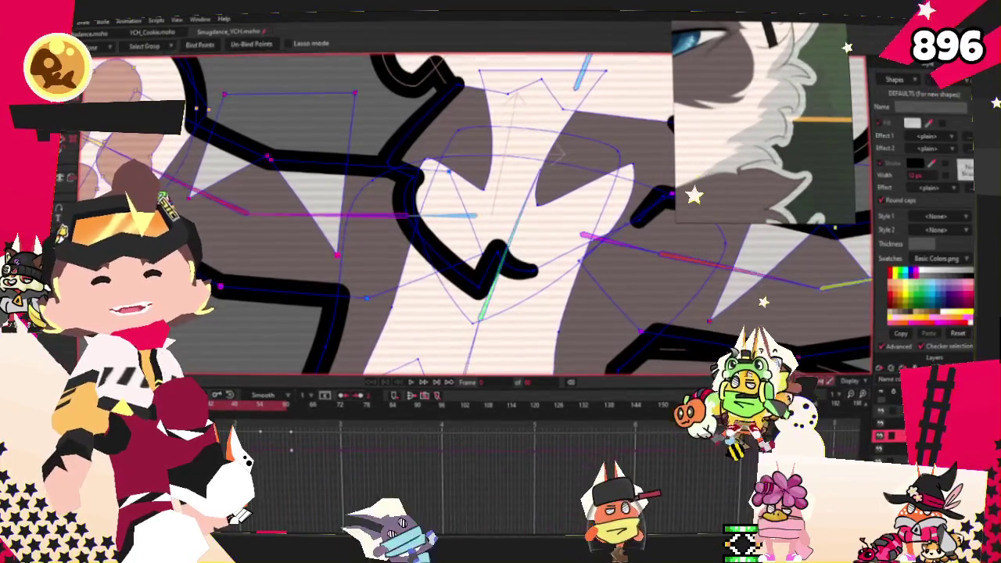
pyautogui.scroll(-2, 399, 339)
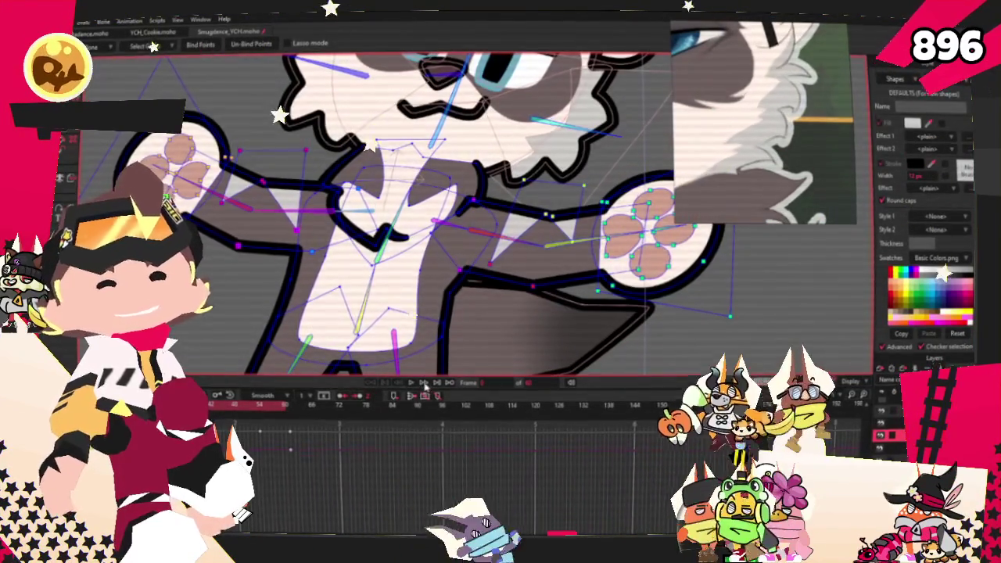
pyautogui.click(410, 383)
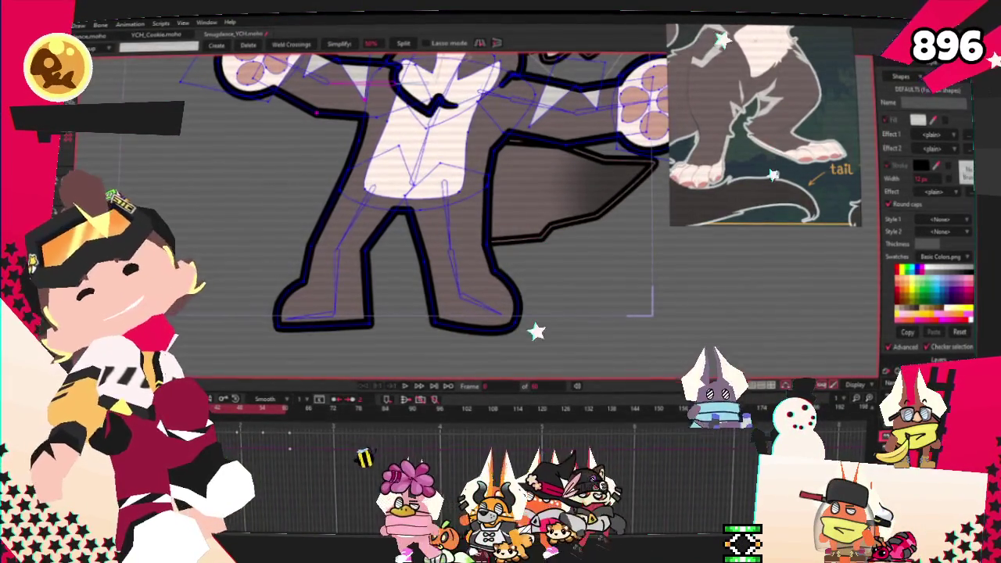
# Draw a rectangle over the left foot and trim it to the foot's outline as a white patch
pyautogui.press('r')
pyautogui.moveTo(239, 271); pyautogui.dragTo(317, 356)
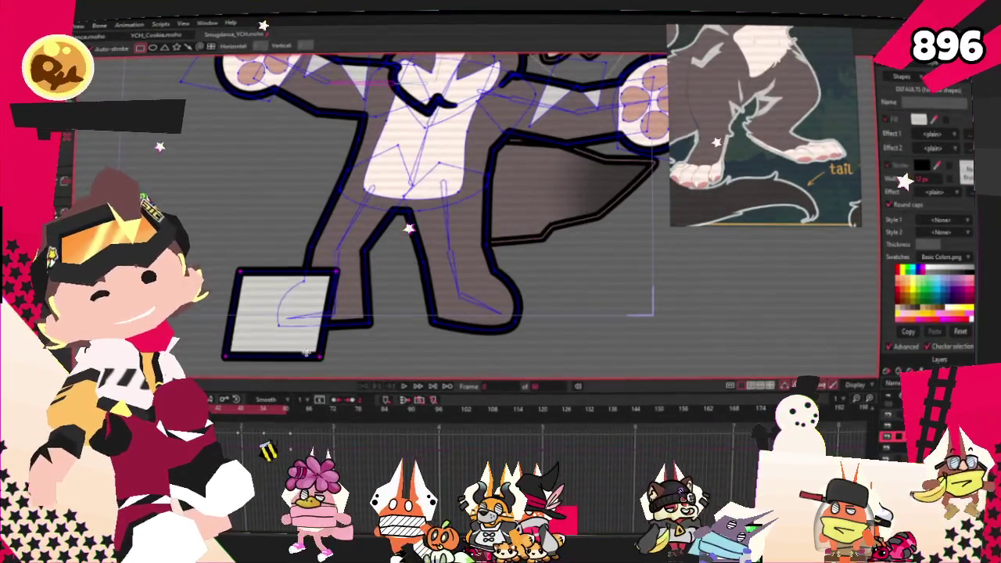
pyautogui.press('q')
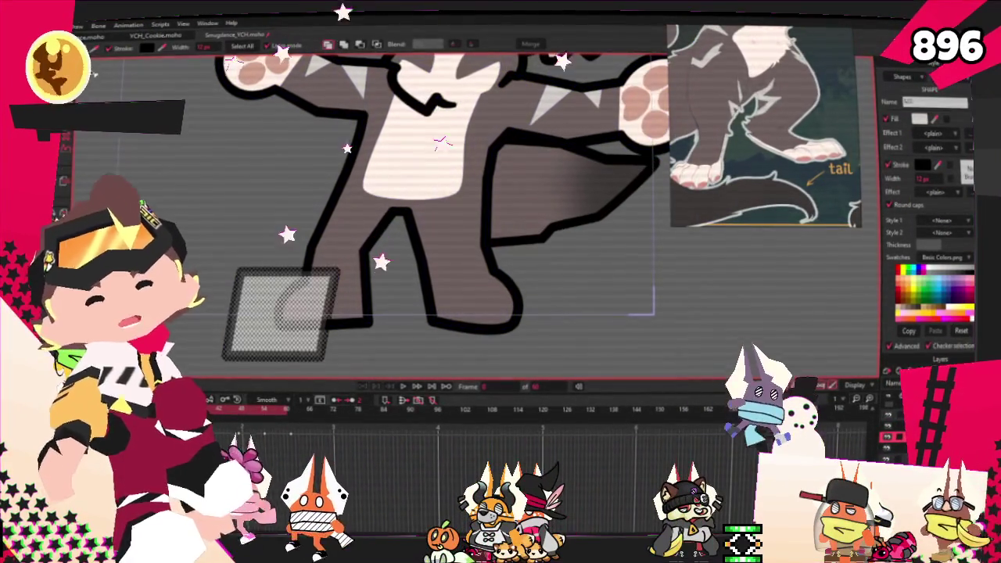
pyautogui.click(360, 45)
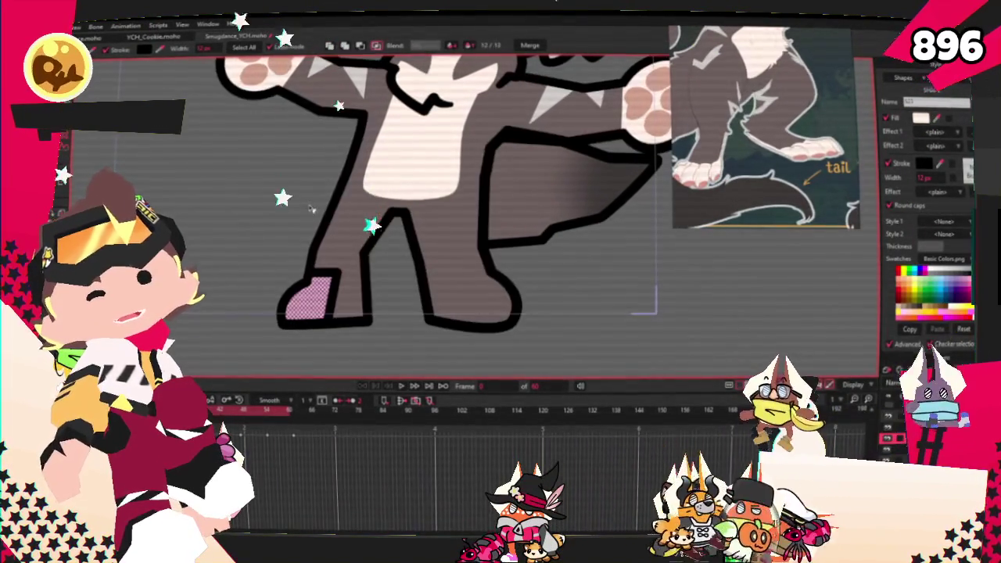
pyautogui.press('f')
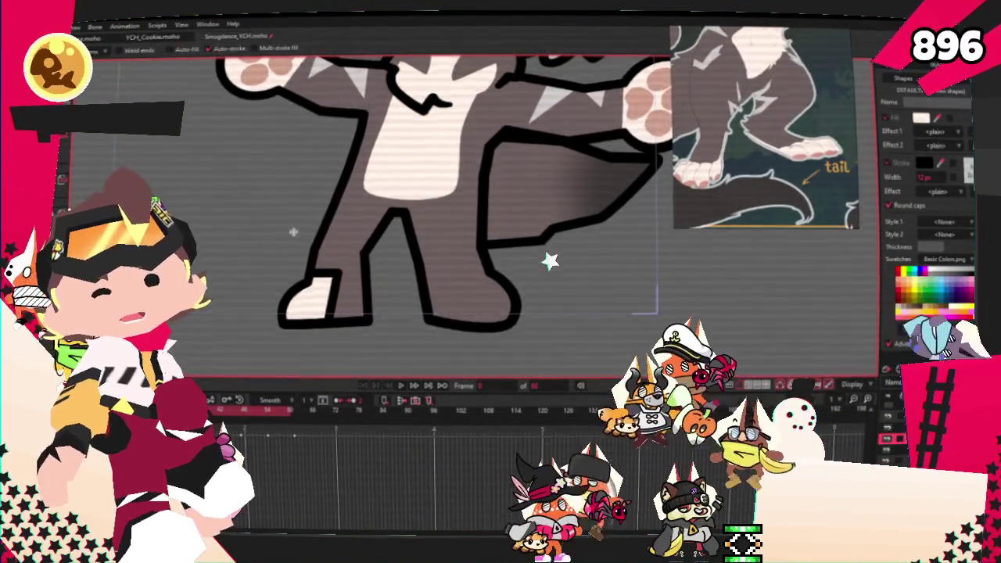
pyautogui.scroll(2, 540, 315)
pyautogui.press('g')
pyautogui.hotkey('ctrl', 'a')
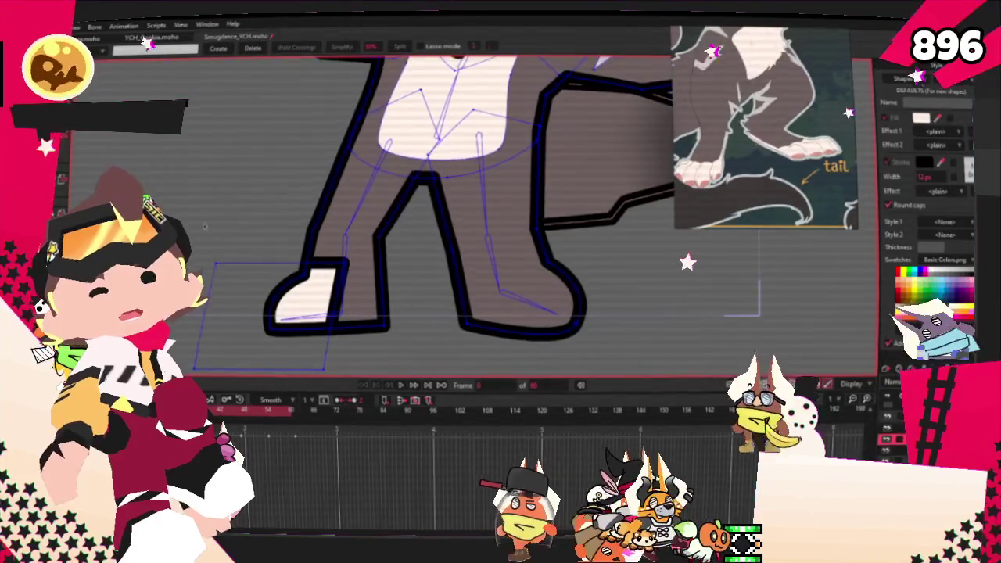
# Add points that stretch a new white patch across the right foot
pyautogui.press('q')
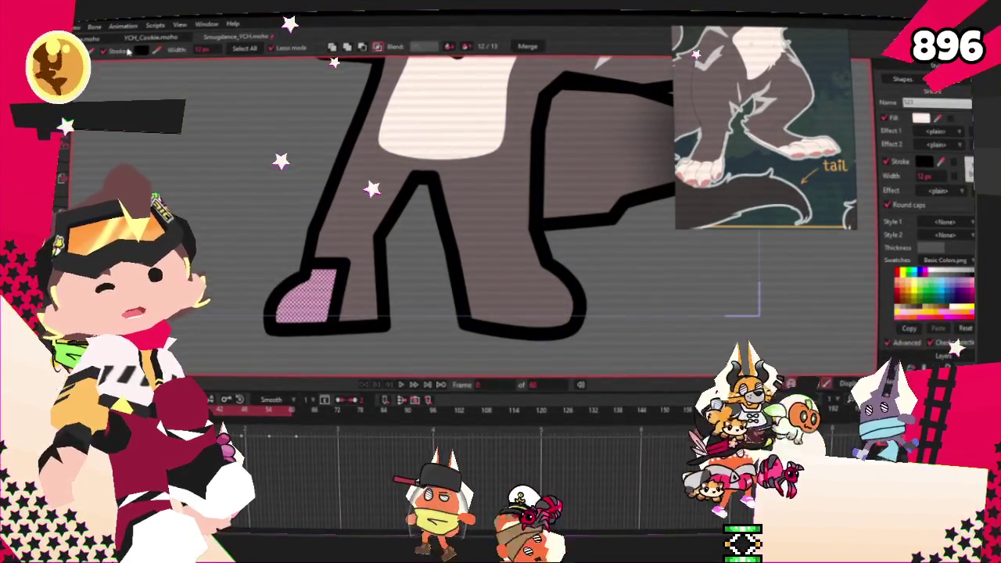
pyautogui.scroll(2, 342, 272)
pyautogui.press('c')
pyautogui.press('t')
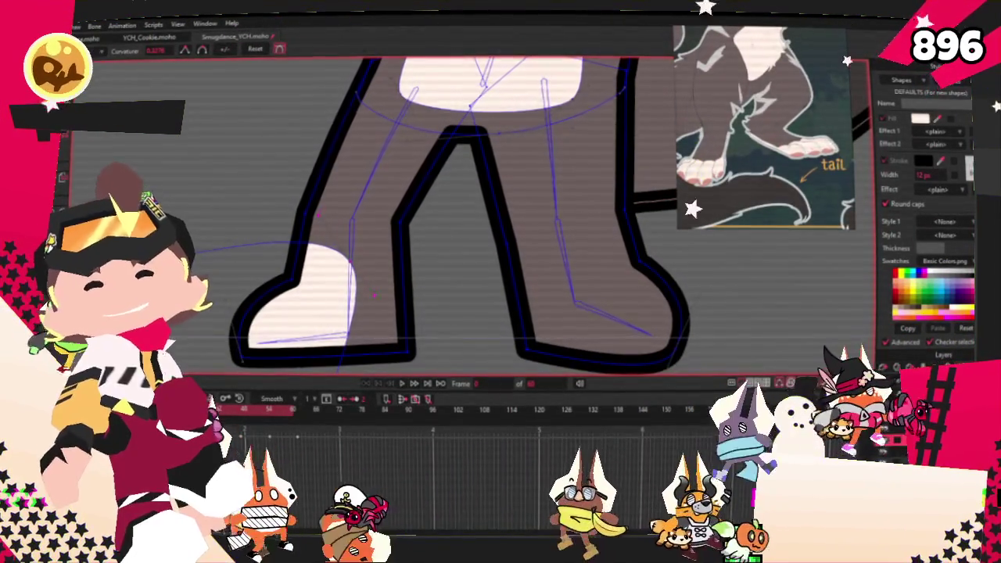
pyautogui.scroll(2, 318, 248)
pyautogui.scroll(-3, 319, 247)
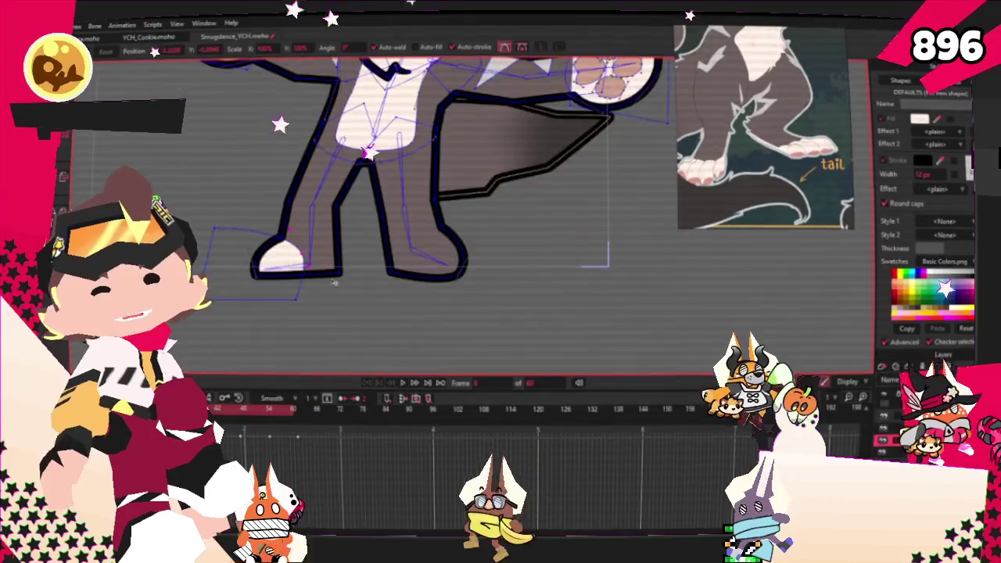
pyautogui.press('a')
pyautogui.scroll(2, 290, 327)
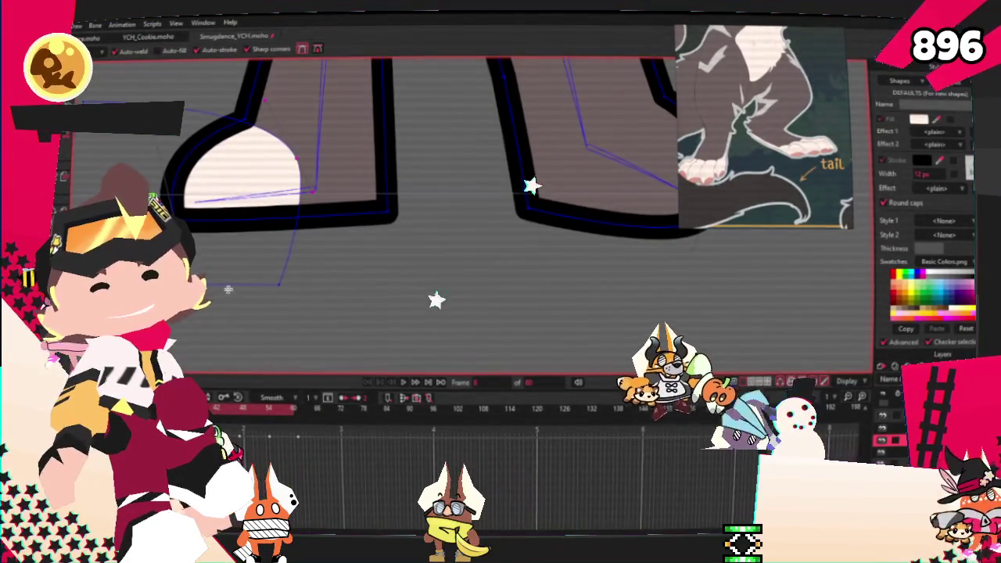
pyautogui.moveTo(278, 285)
pyautogui.mouseDown()
pyautogui.moveTo(616, 277)
pyautogui.moveTo(632, 148)
pyautogui.mouseUp()
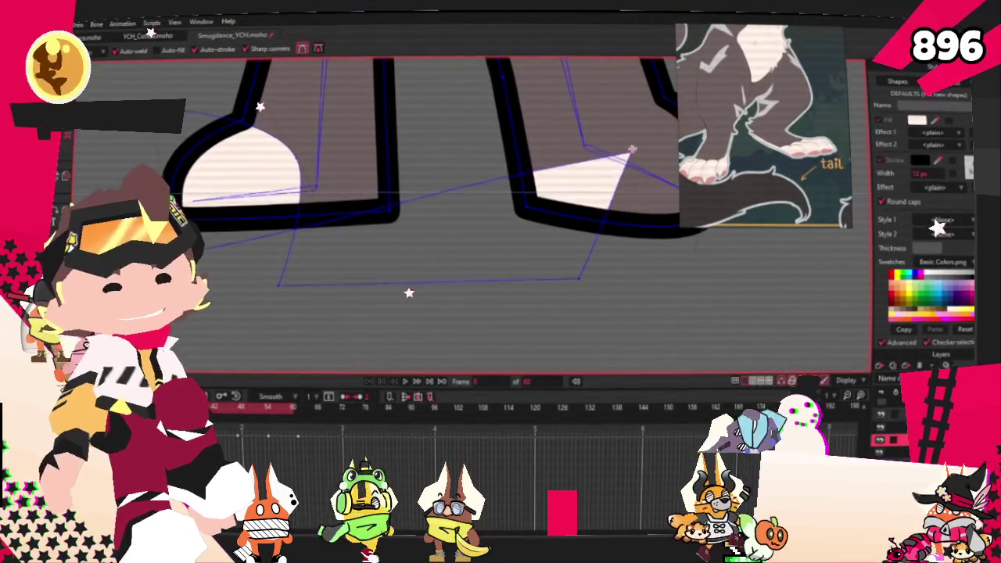
pyautogui.scroll(-3, 632, 148)
pyautogui.scroll(1, 388, 246)
pyautogui.moveTo(435, 247); pyautogui.dragTo(626, 186)
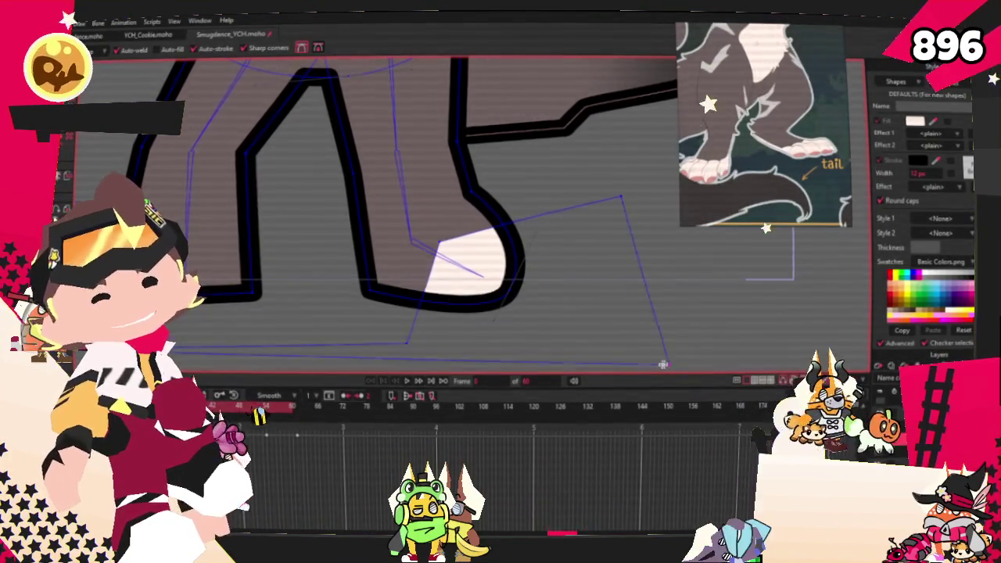
# Refine the right foot patch's curvature and point positions to fit the toes
pyautogui.scroll(-3, 671, 364)
pyautogui.scroll(3, 671, 364)
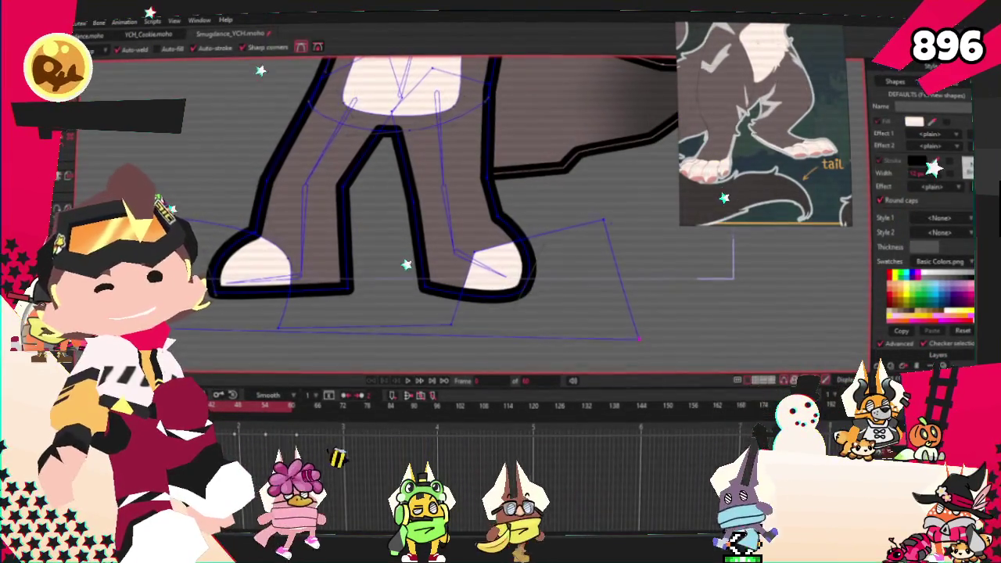
pyautogui.press('c')
pyautogui.scroll(1, 453, 198)
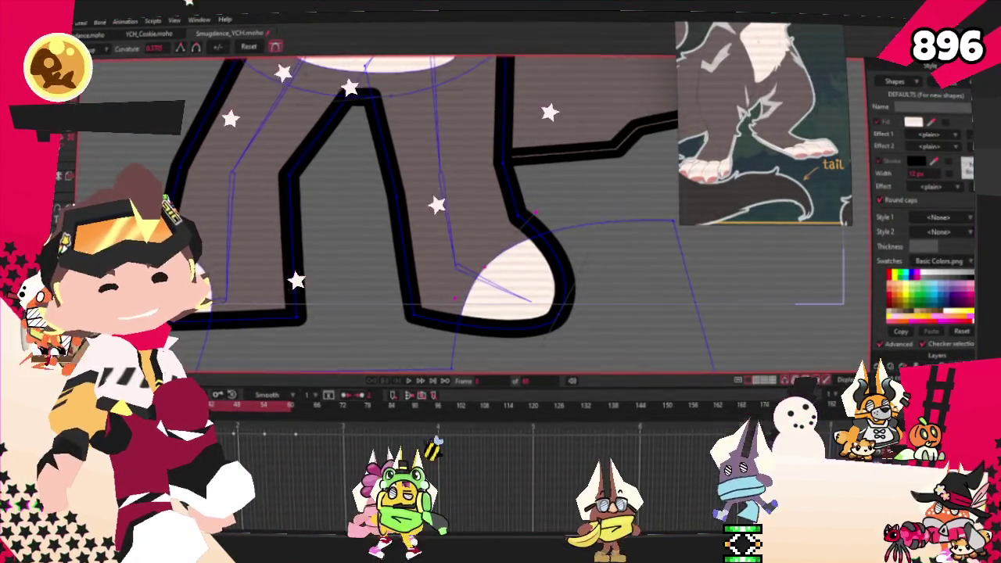
pyautogui.press('t')
pyautogui.moveTo(480, 263); pyautogui.dragTo(354, 240)
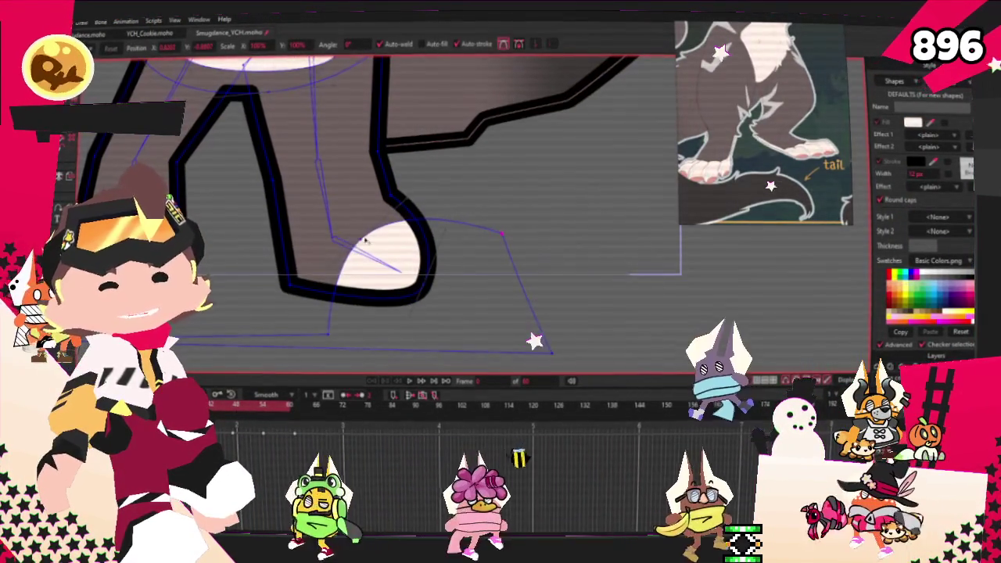
pyautogui.moveTo(354, 240); pyautogui.dragTo(222, 243)
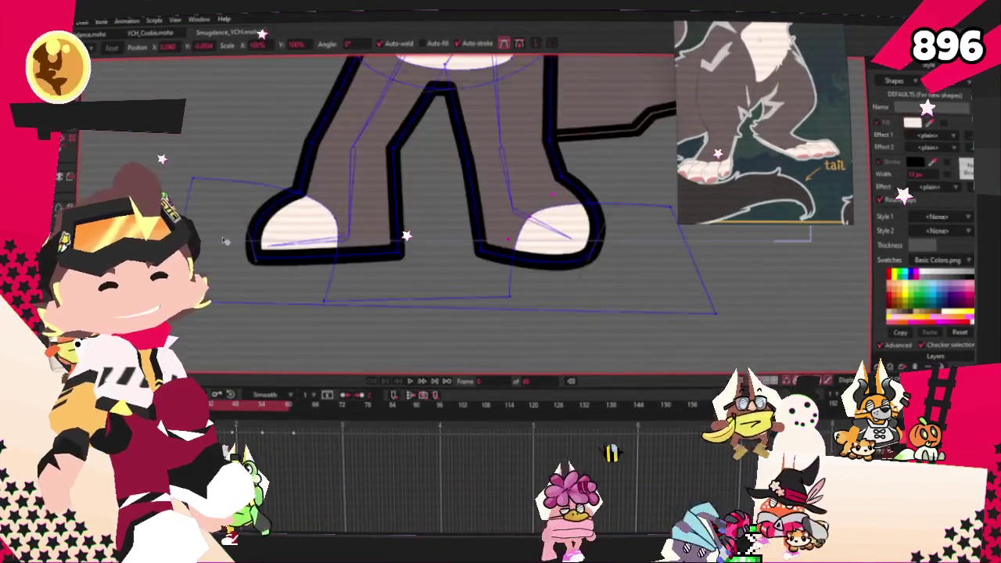
pyautogui.scroll(2, 290, 227)
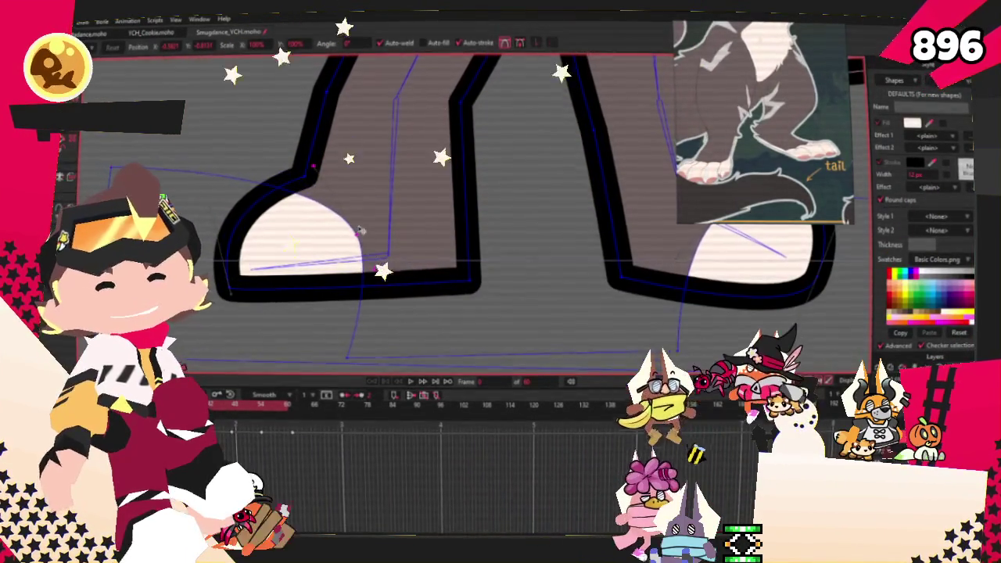
# Bind the white foot-patch points to the leg bone and play the animation to test it
pyautogui.press('b')
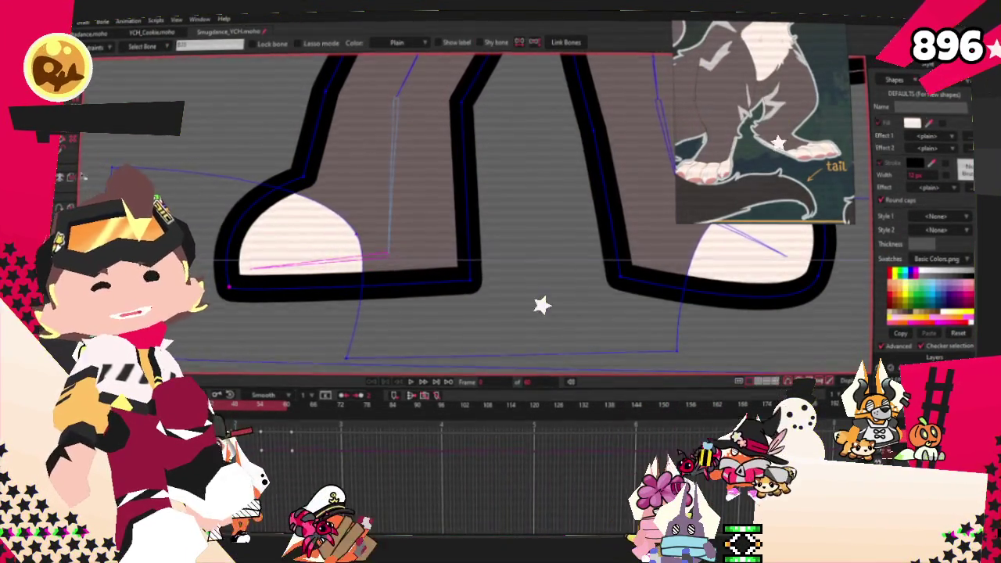
pyautogui.hotkey('ctrl', 'z')
pyautogui.press('g')
pyautogui.scroll(-2, 274, 149)
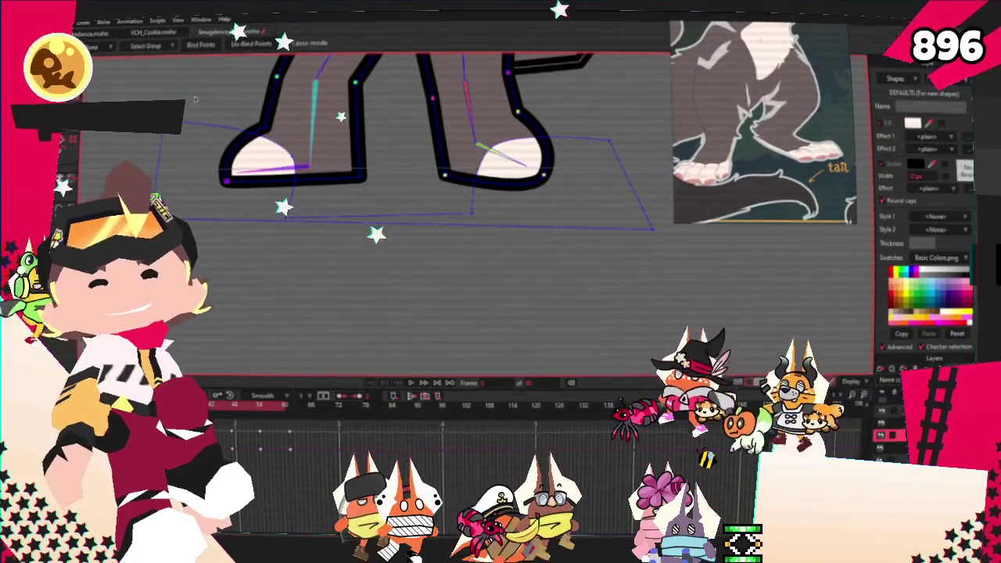
pyautogui.press('i')
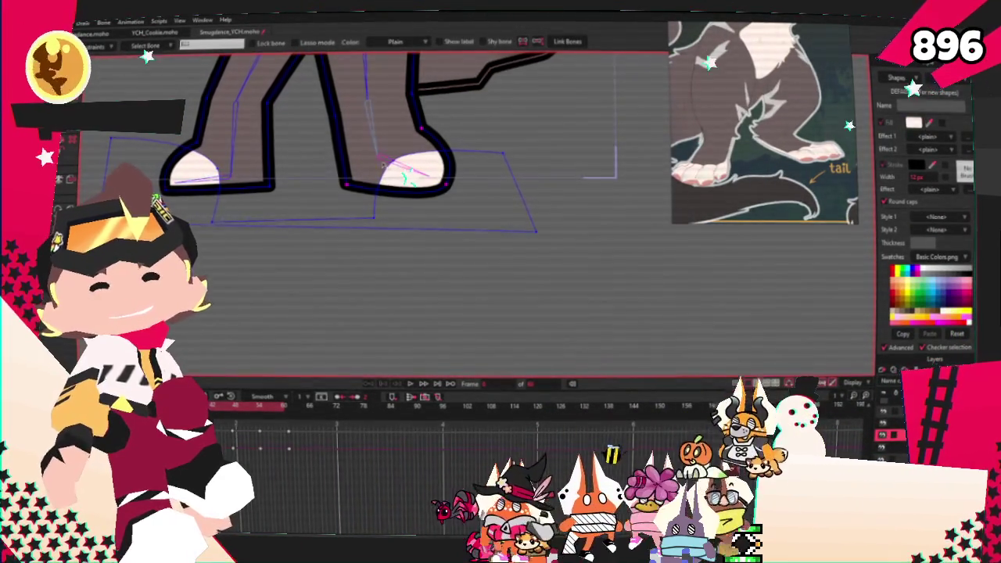
pyautogui.press('g')
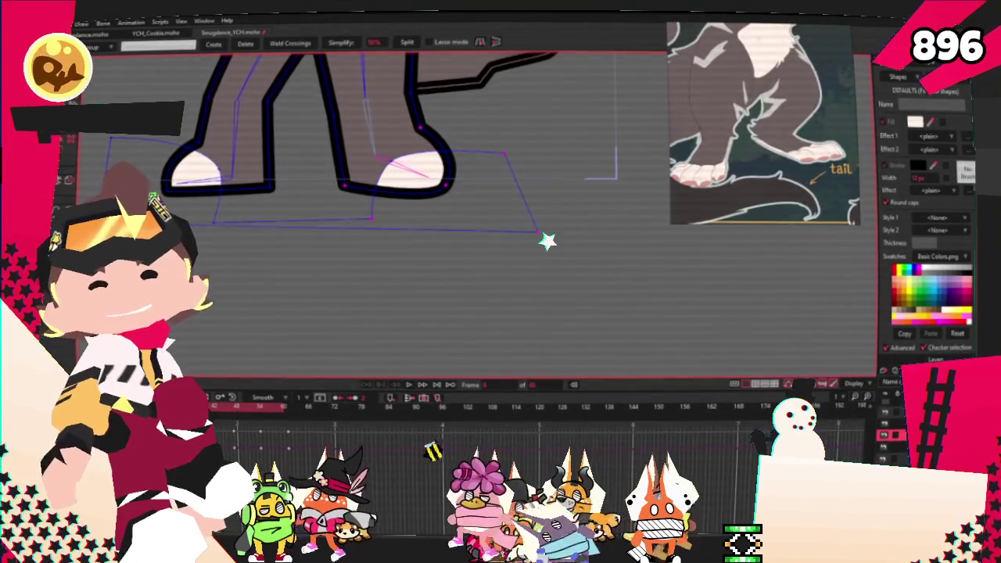
pyautogui.scroll(-2, 298, 294)
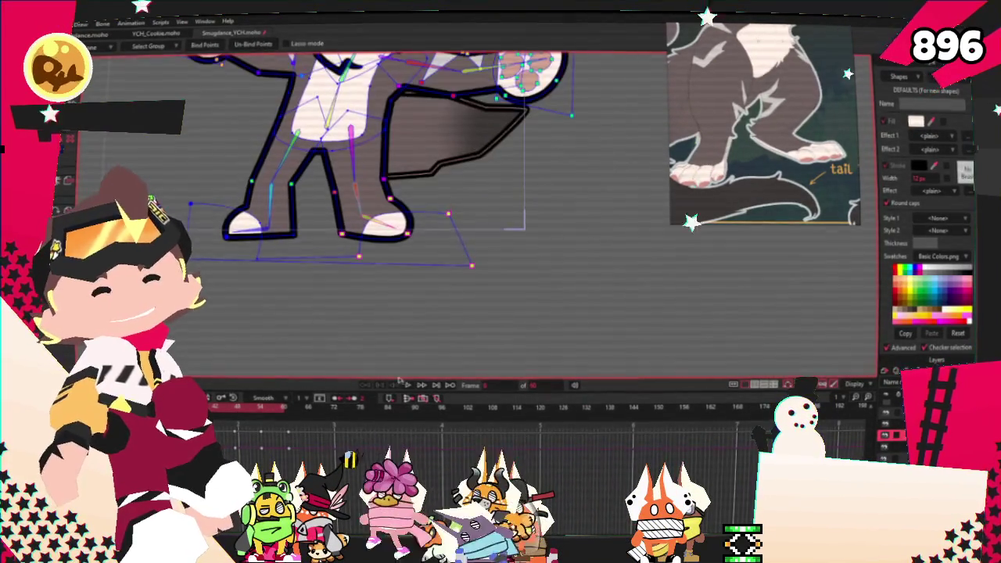
pyautogui.click(406, 386)
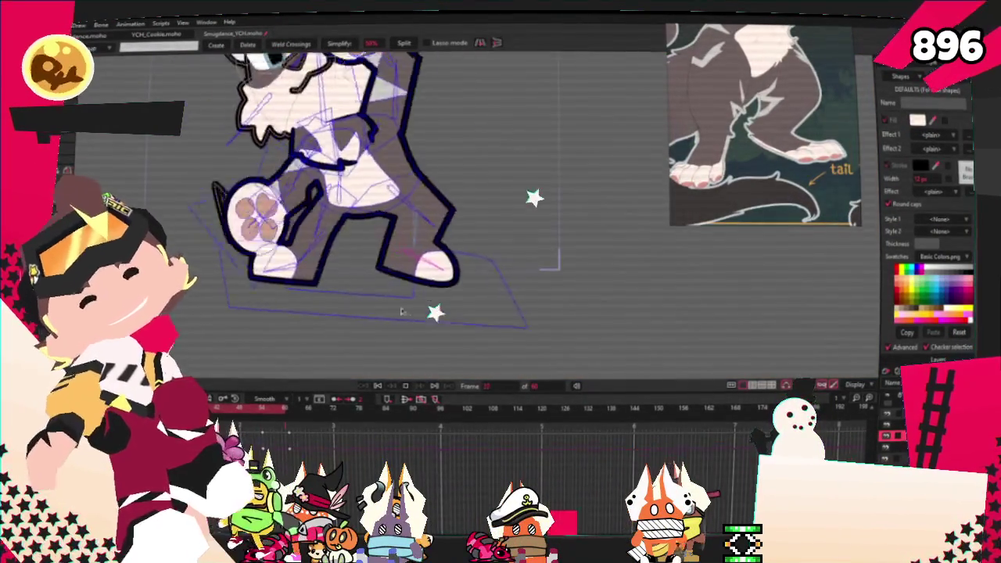
pyautogui.press('space')
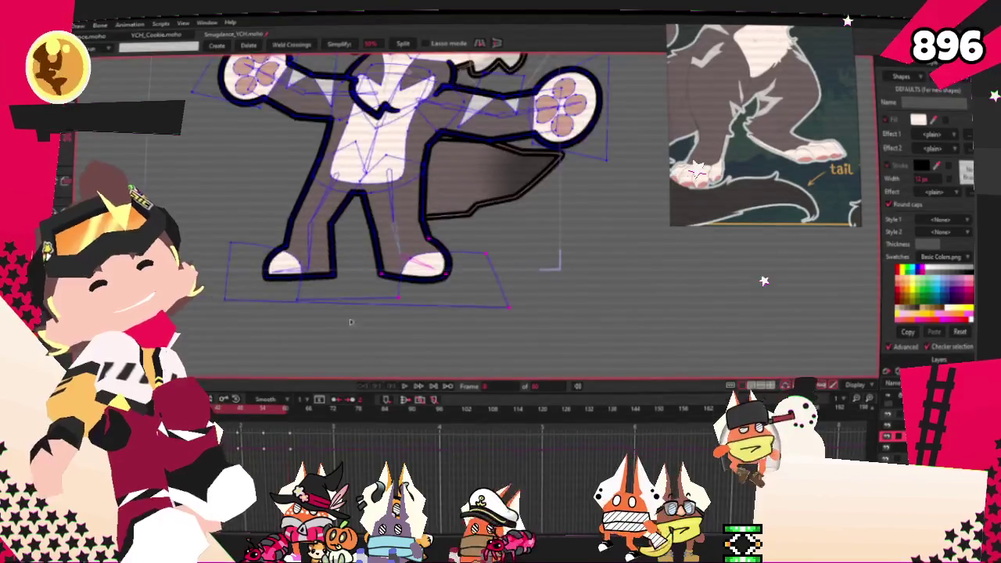
pyautogui.scroll(2, 290, 302)
pyautogui.scroll(2, 291, 225)
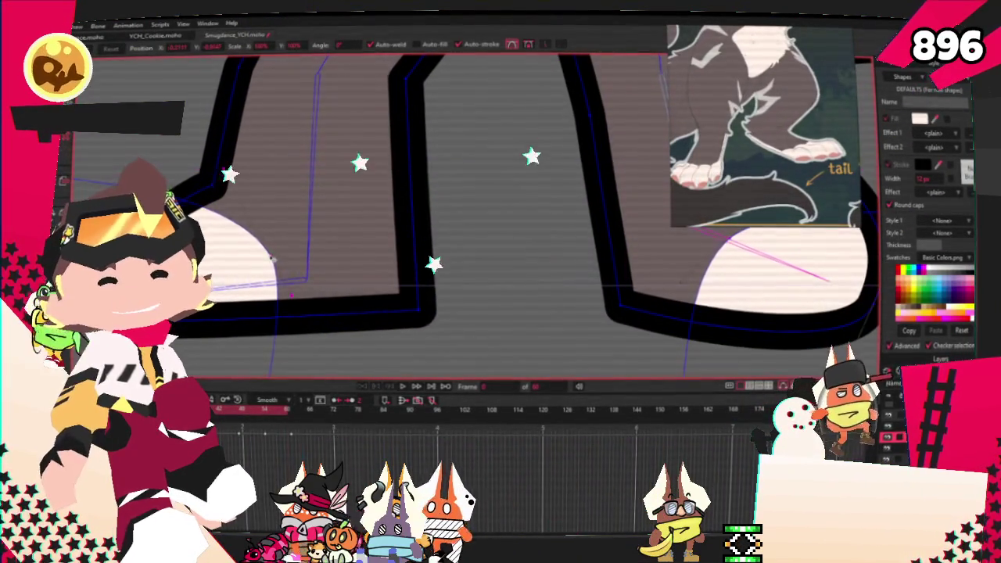
pyautogui.scroll(-2, 470, 234)
pyautogui.scroll(-2, 469, 235)
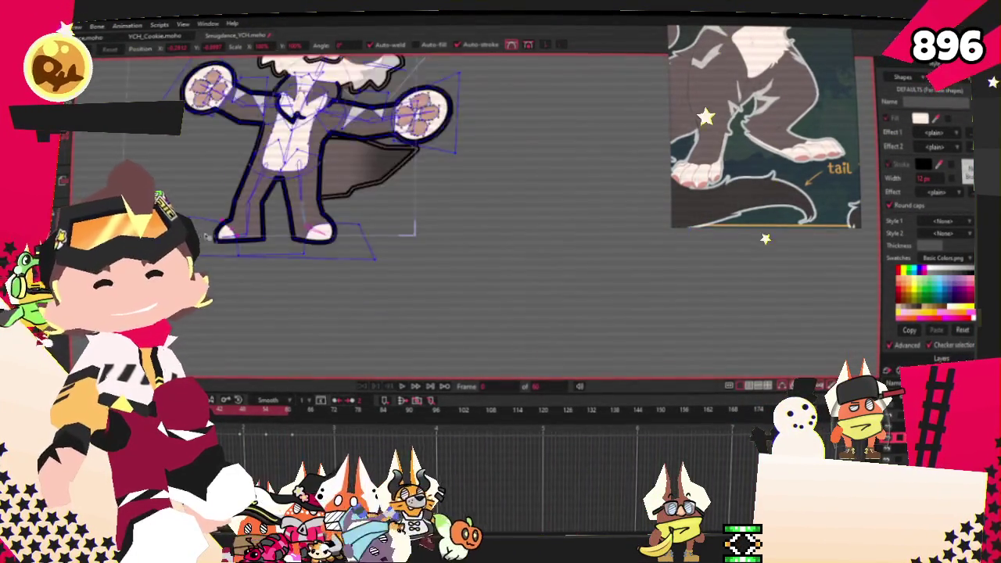
pyautogui.scroll(4, 470, 235)
pyautogui.scroll(-1, 278, 187)
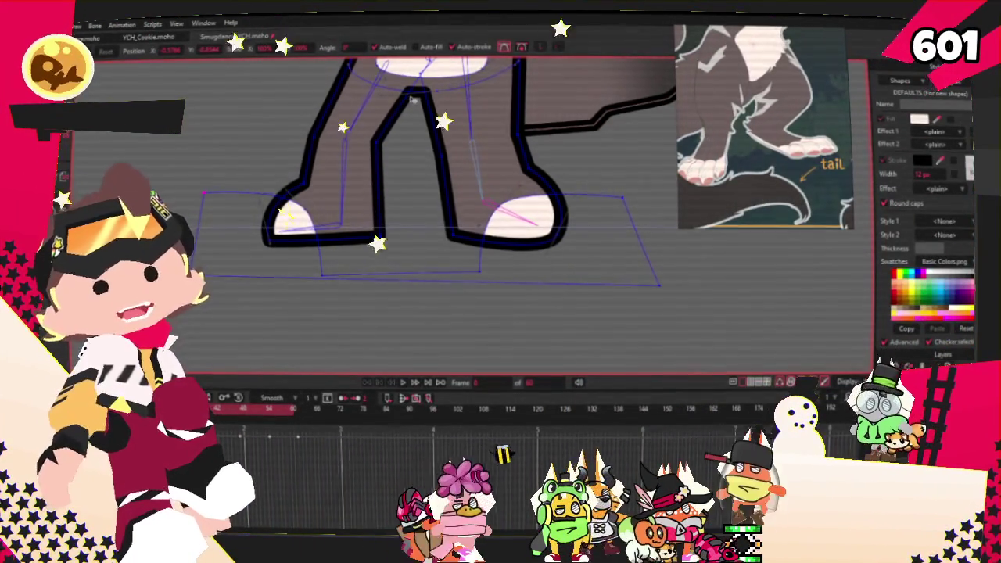
pyautogui.hotkey('ctrl', 'r')
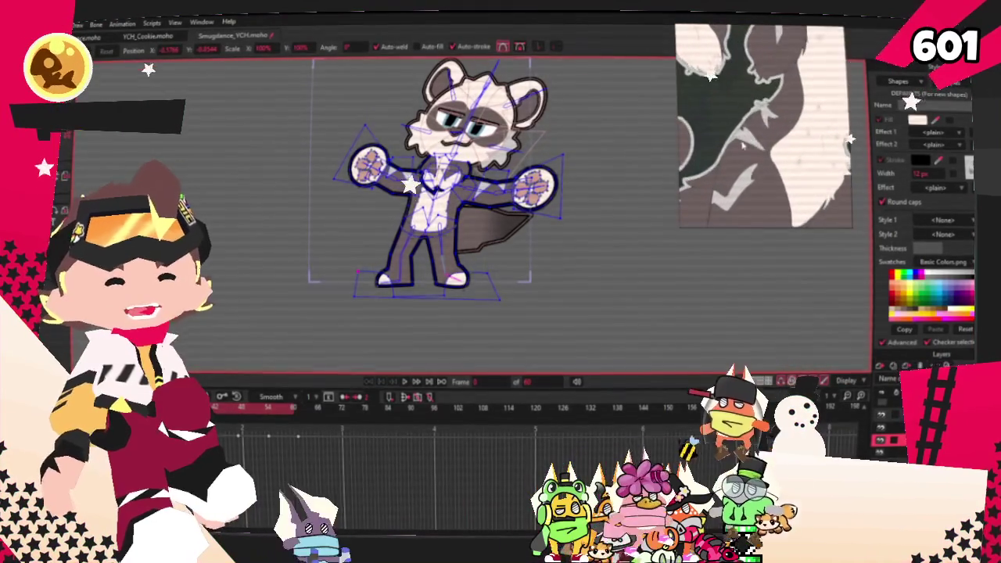
pyautogui.scroll(1, 418, 210)
pyautogui.scroll(3, 418, 211)
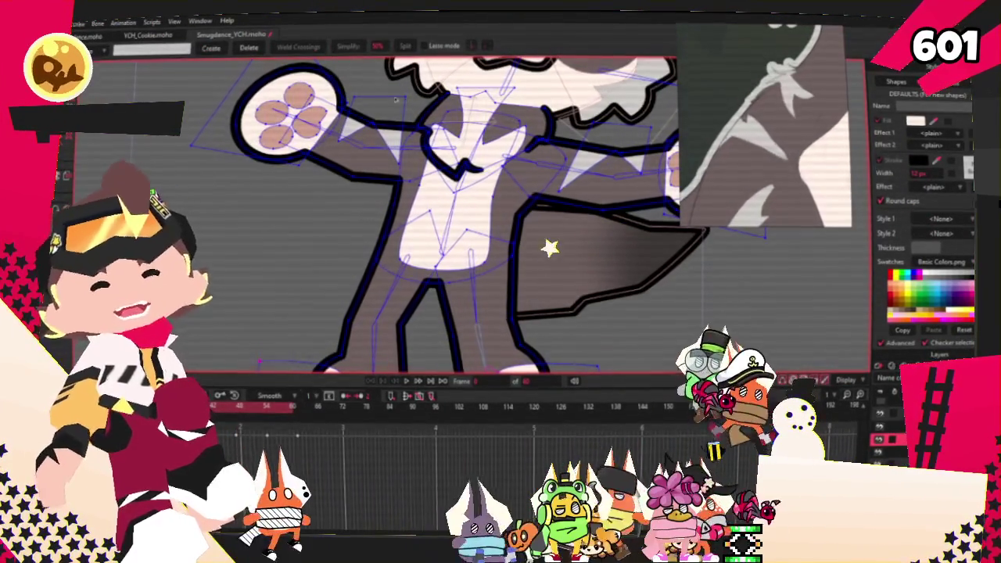
# Select the torso points, then fill the hip fur tuft light grey
pyautogui.press('t')
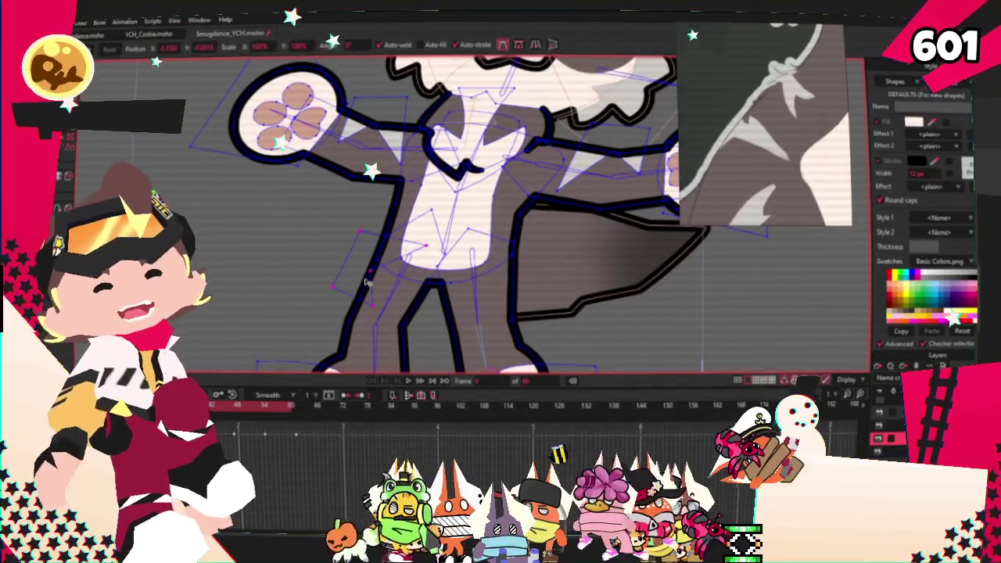
pyautogui.moveTo(367, 280); pyautogui.dragTo(352, 273)
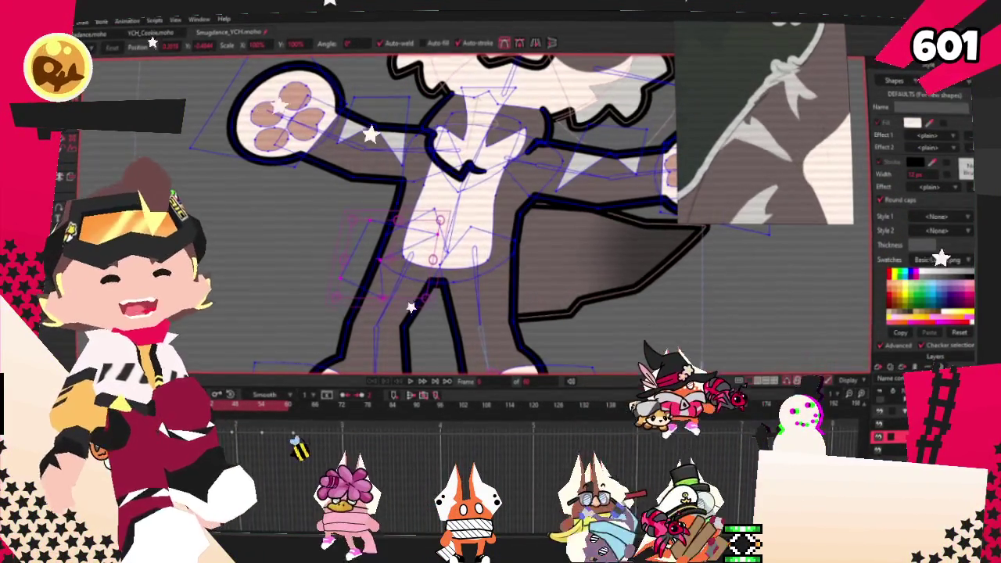
pyautogui.press('w')
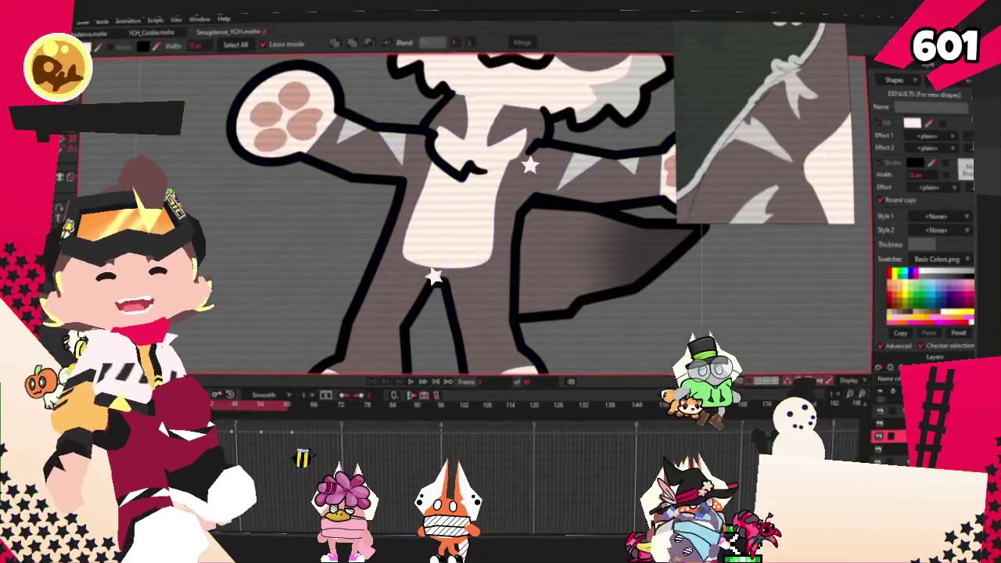
pyautogui.click(395, 234)
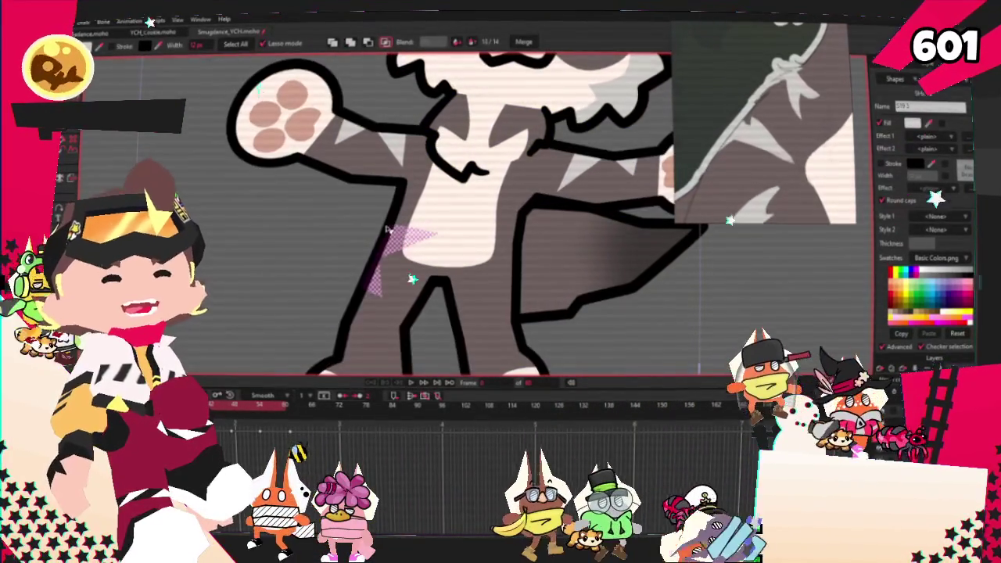
pyautogui.click(309, 246)
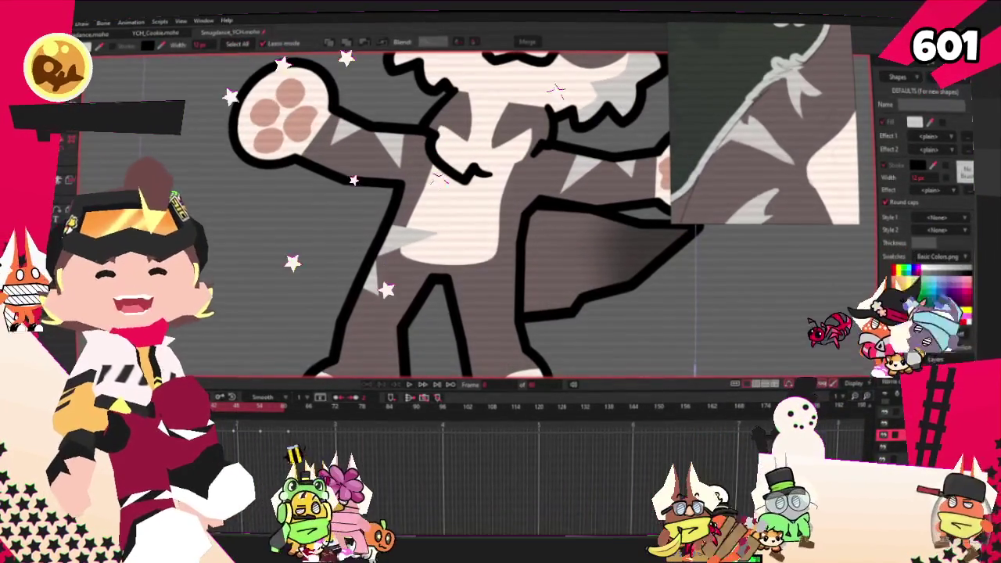
# Select a bone and the chest fur spike points, and bind the points to it
pyautogui.press('t')
pyautogui.scroll(4, 557, 230)
pyautogui.scroll(2, 557, 230)
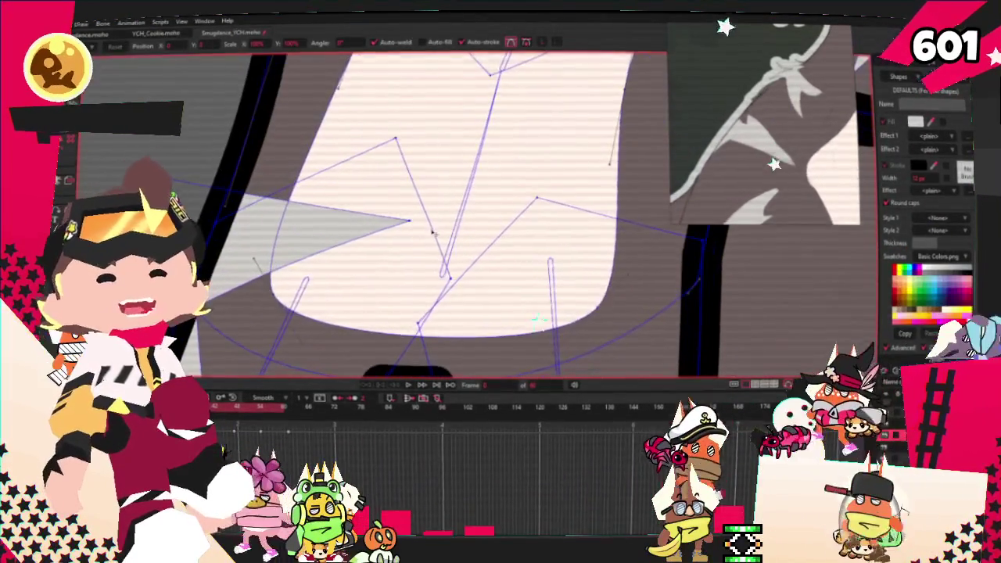
pyautogui.scroll(-1, 395, 202)
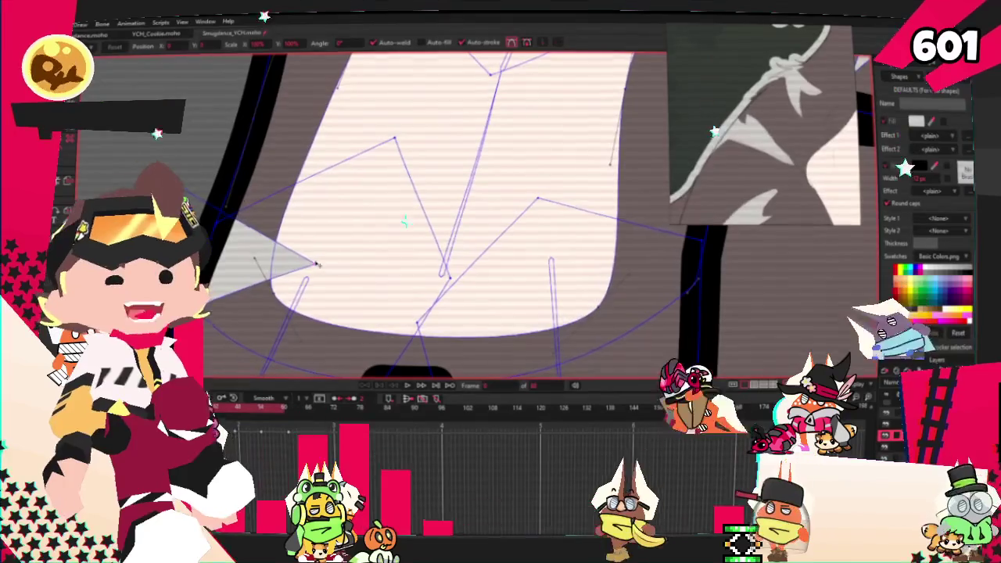
pyautogui.scroll(-2, 395, 201)
pyautogui.scroll(2, 287, 297)
pyautogui.scroll(1, 274, 258)
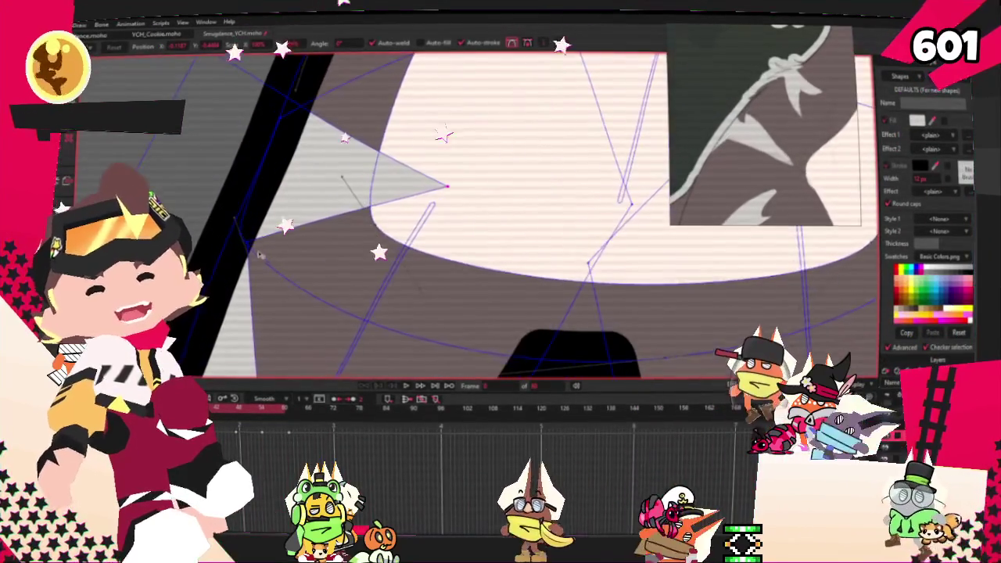
pyautogui.scroll(-1, 268, 244)
pyautogui.scroll(-1, 251, 243)
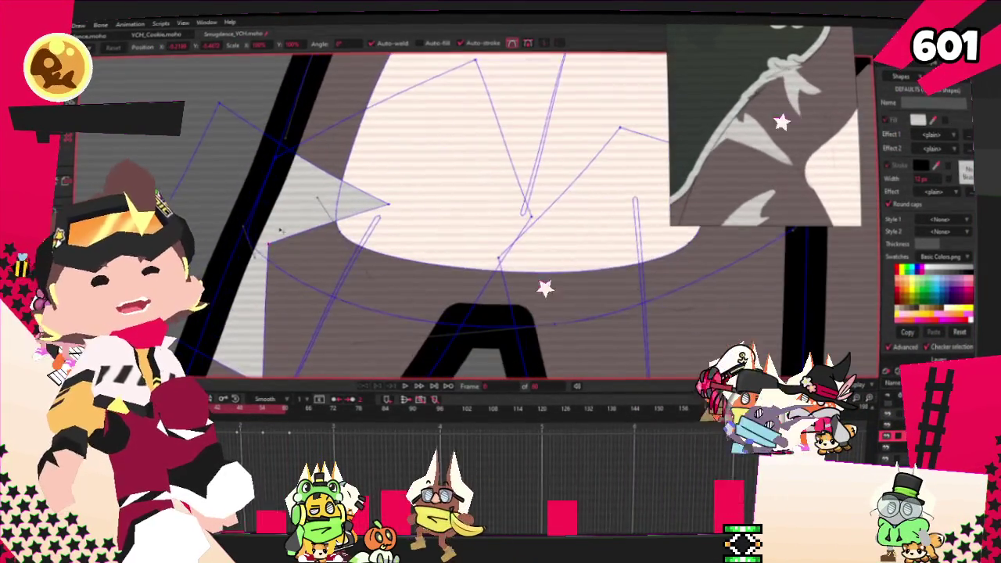
pyautogui.scroll(-1, 280, 239)
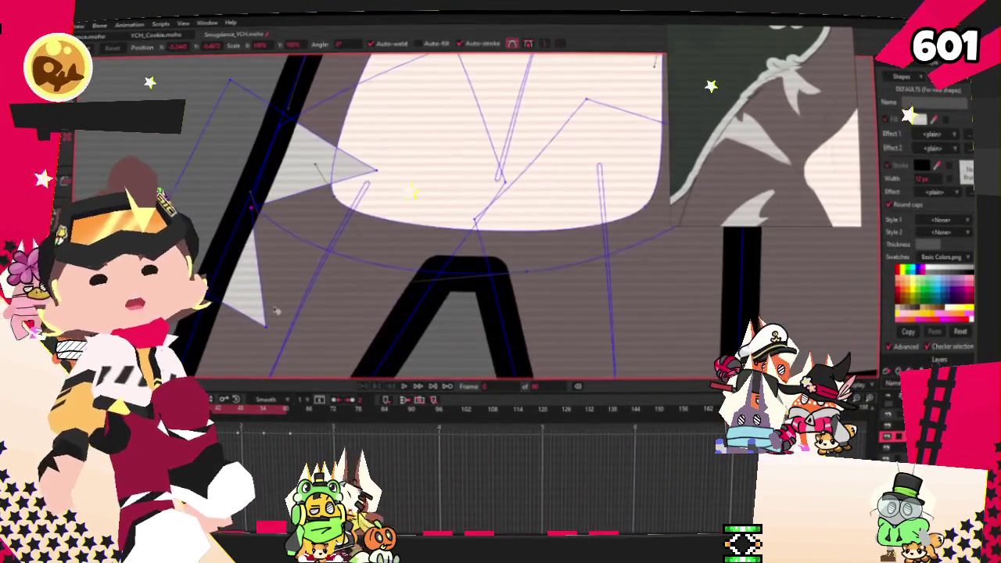
pyautogui.scroll(-1, 232, 147)
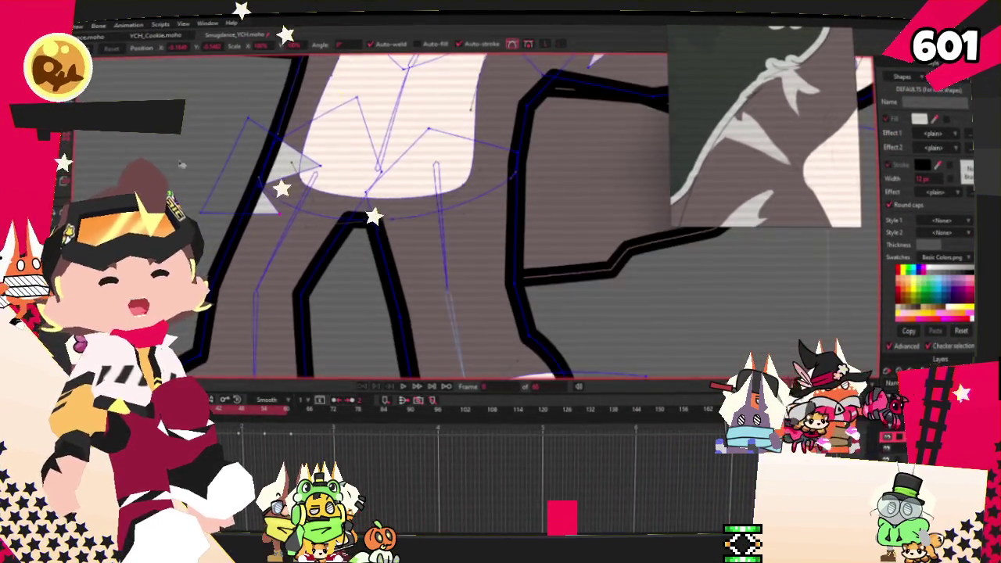
pyautogui.press('z')
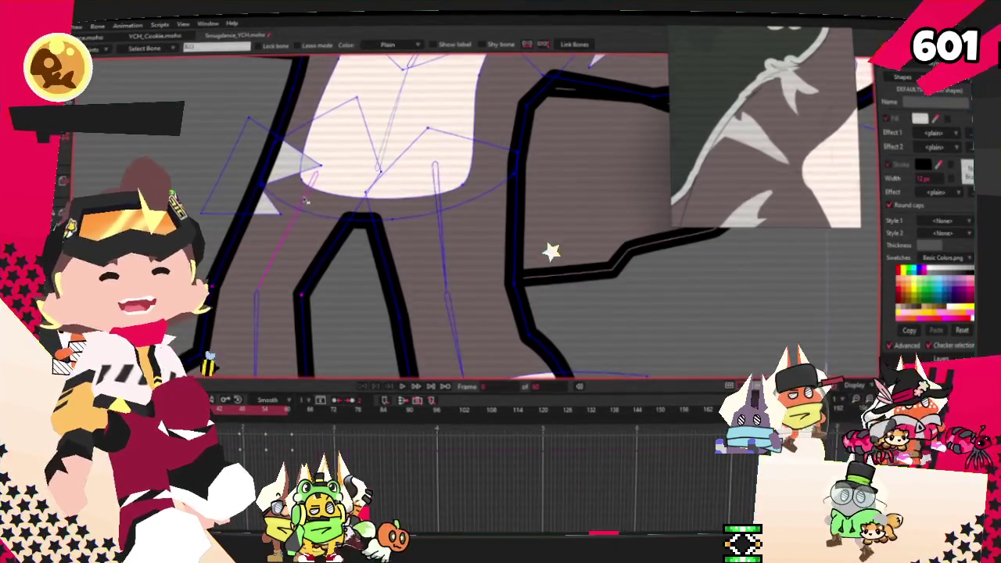
pyautogui.press('g')
pyautogui.scroll(-3, 305, 201)
pyautogui.scroll(4, 305, 201)
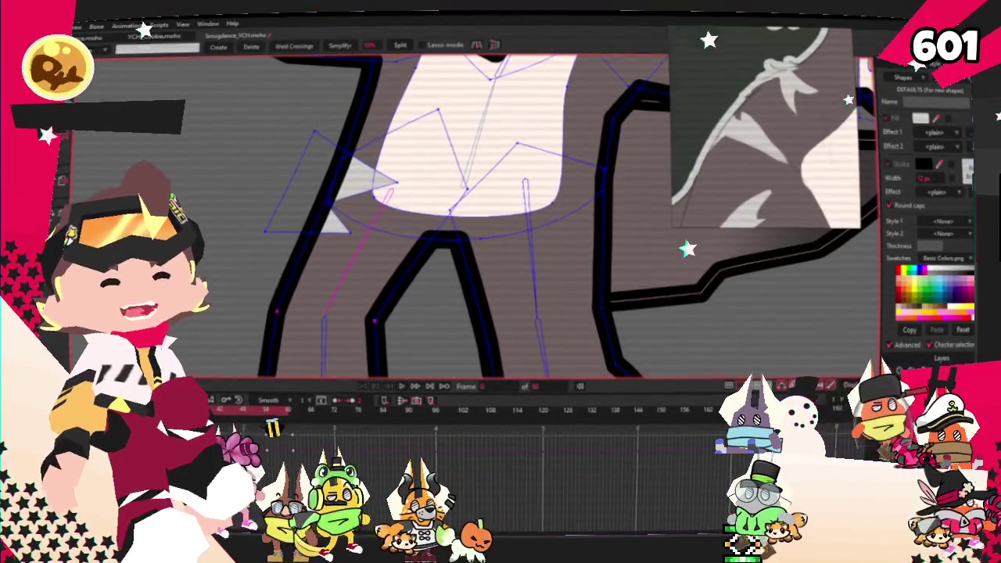
pyautogui.press('i')
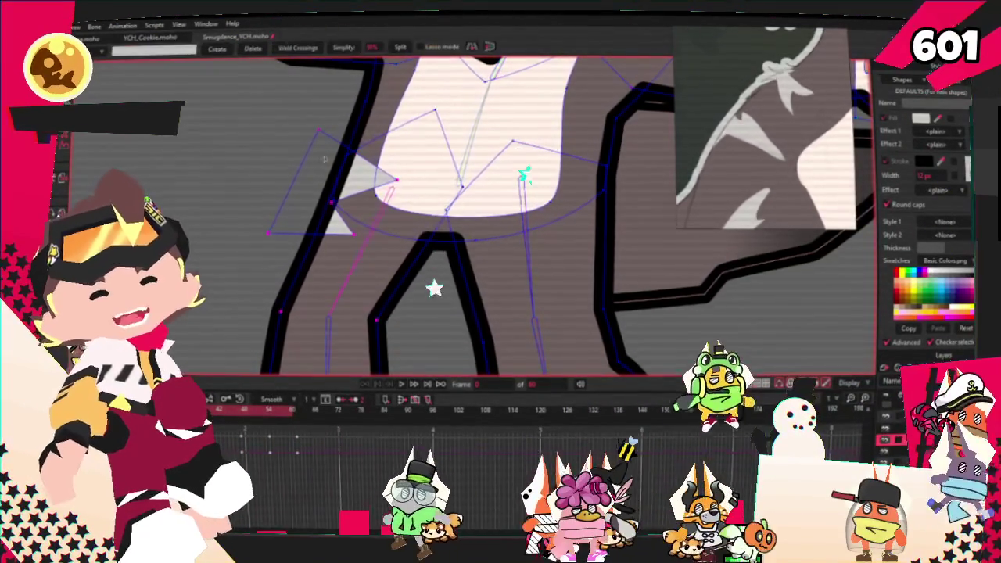
# Nudge the chest fur spike points left and down into place
pyautogui.press('t')
pyautogui.press('t')
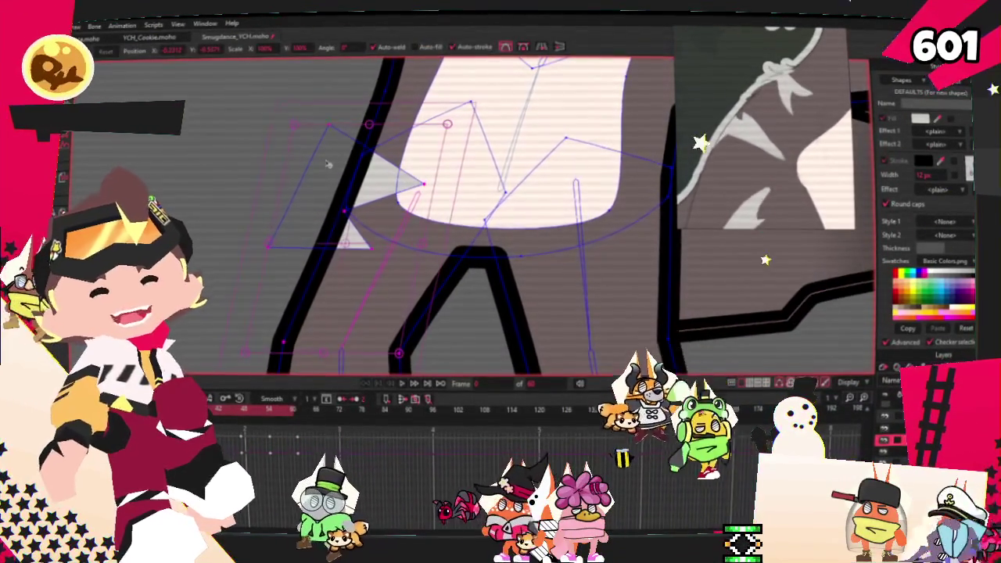
pyautogui.scroll(2, 327, 163)
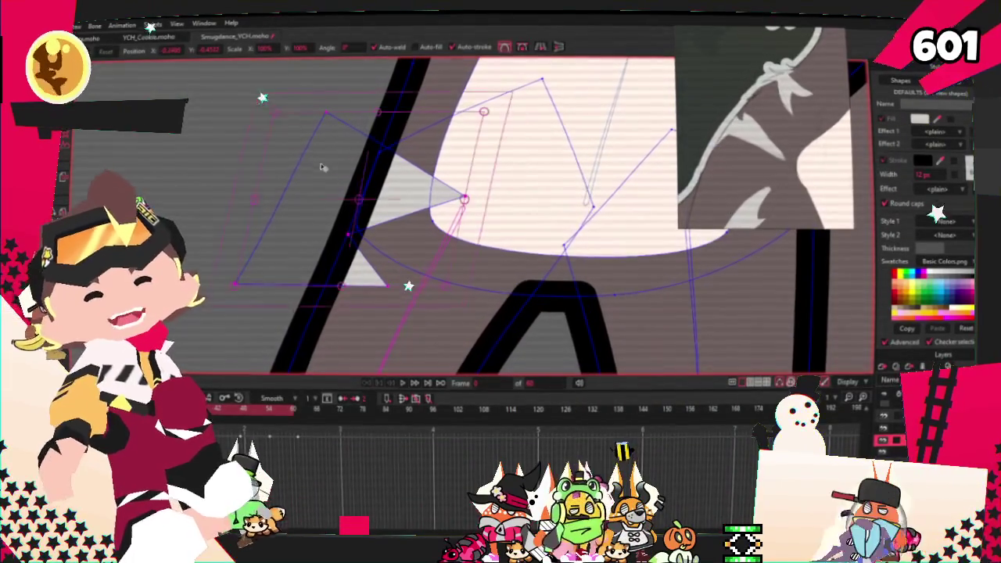
pyautogui.moveTo(323, 163); pyautogui.dragTo(292, 170)
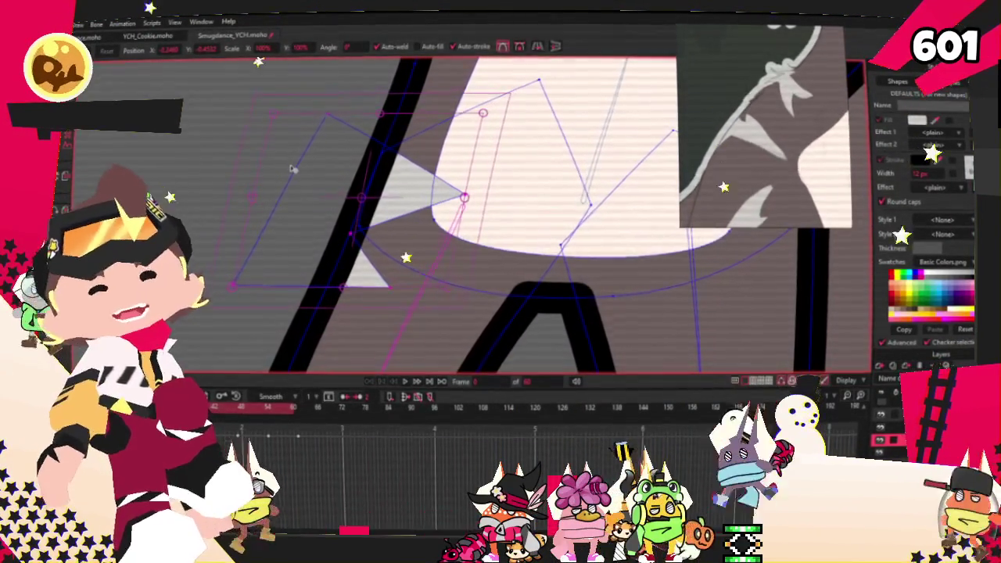
pyautogui.scroll(-3, 289, 168)
pyautogui.scroll(-3, 291, 179)
pyautogui.scroll(5, 291, 180)
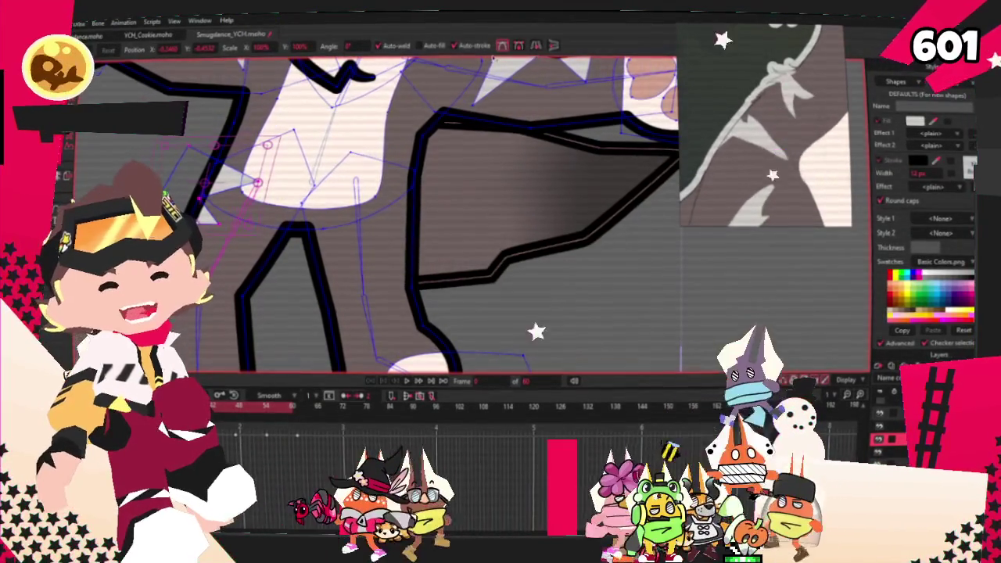
pyautogui.scroll(2, 330, 145)
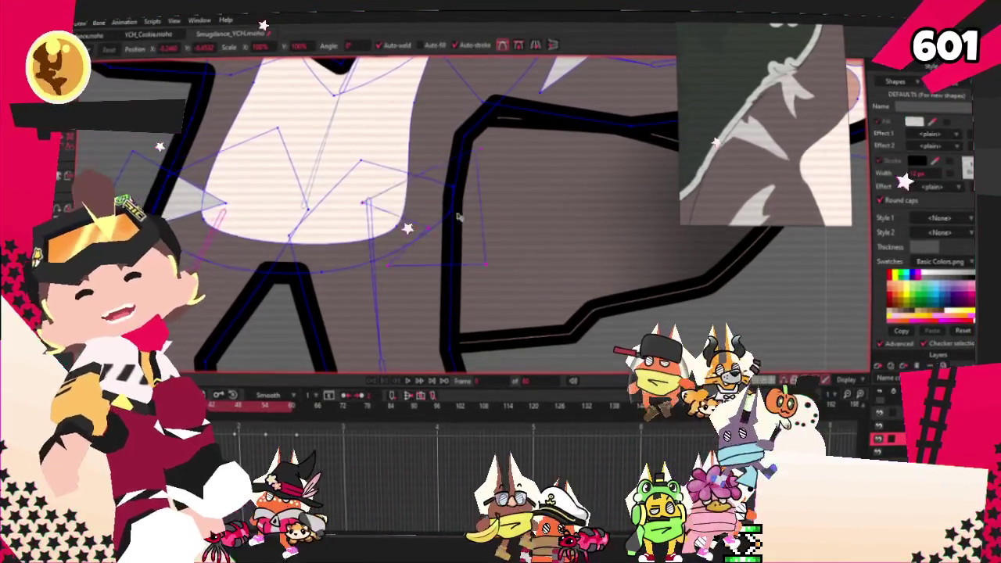
pyautogui.scroll(1, 480, 201)
pyautogui.scroll(1, 517, 235)
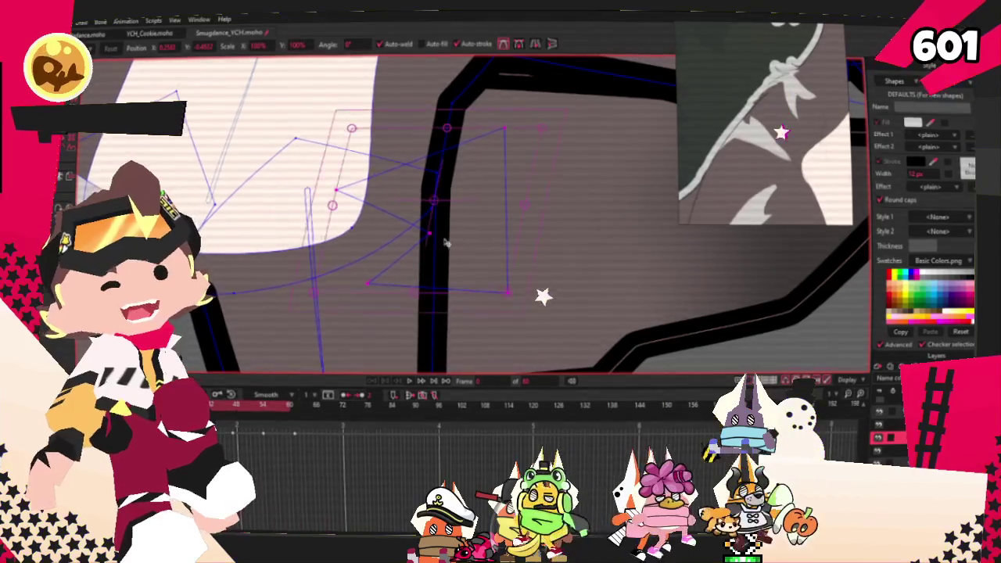
pyautogui.scroll(-2, 442, 243)
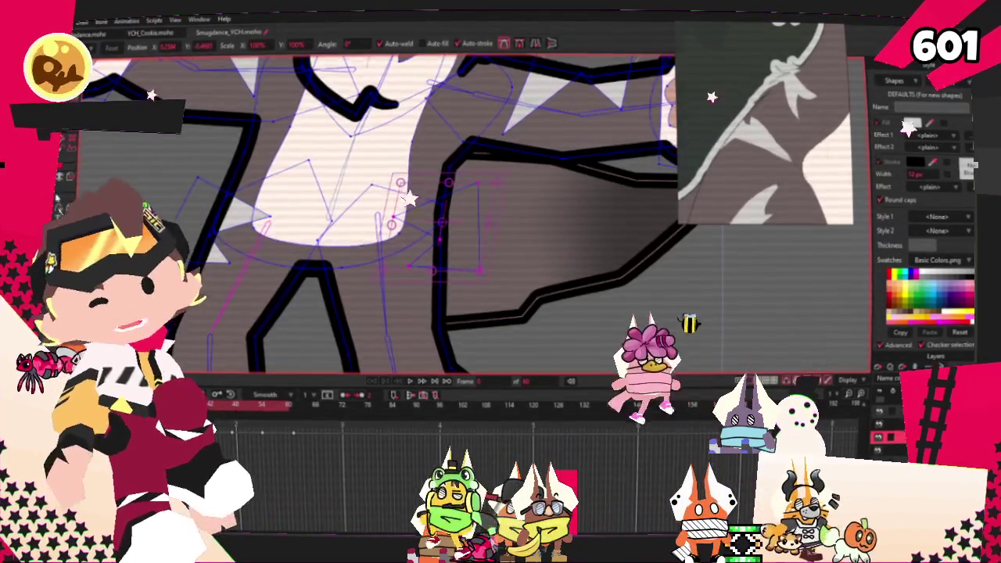
pyautogui.press('e')
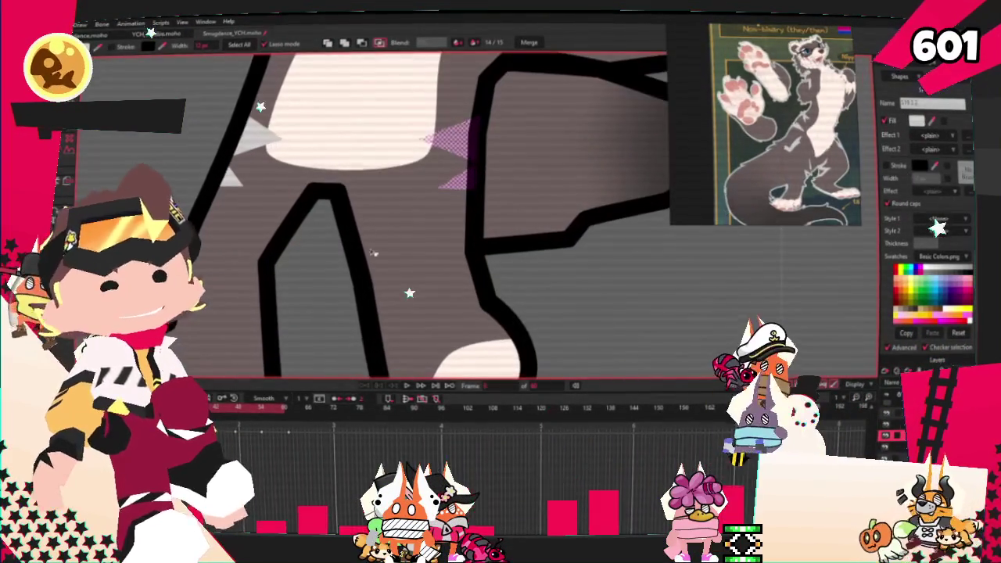
# Pull a new fur spike point off the left hip outline down along the leg
pyautogui.press('a')
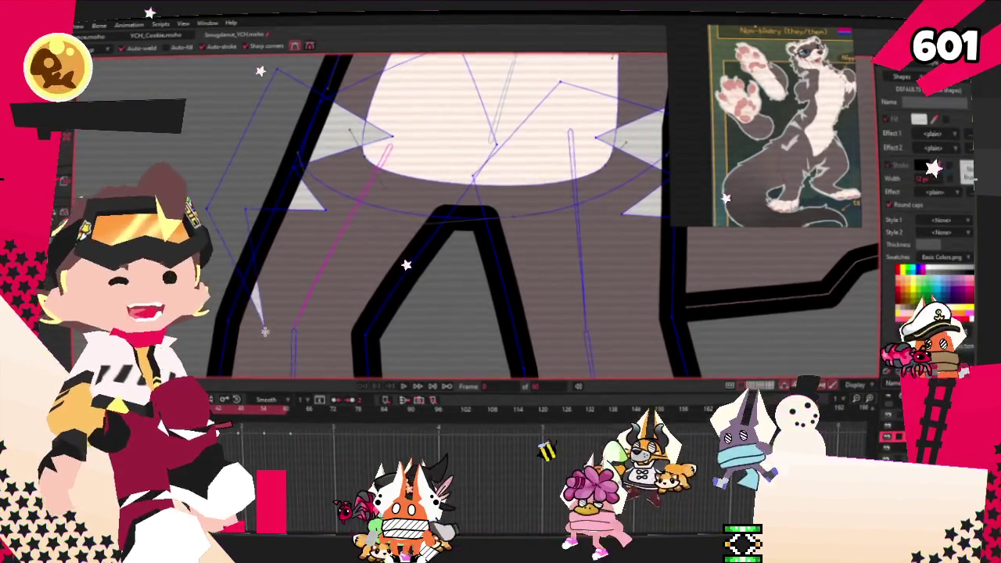
pyautogui.moveTo(241, 209); pyautogui.dragTo(256, 321)
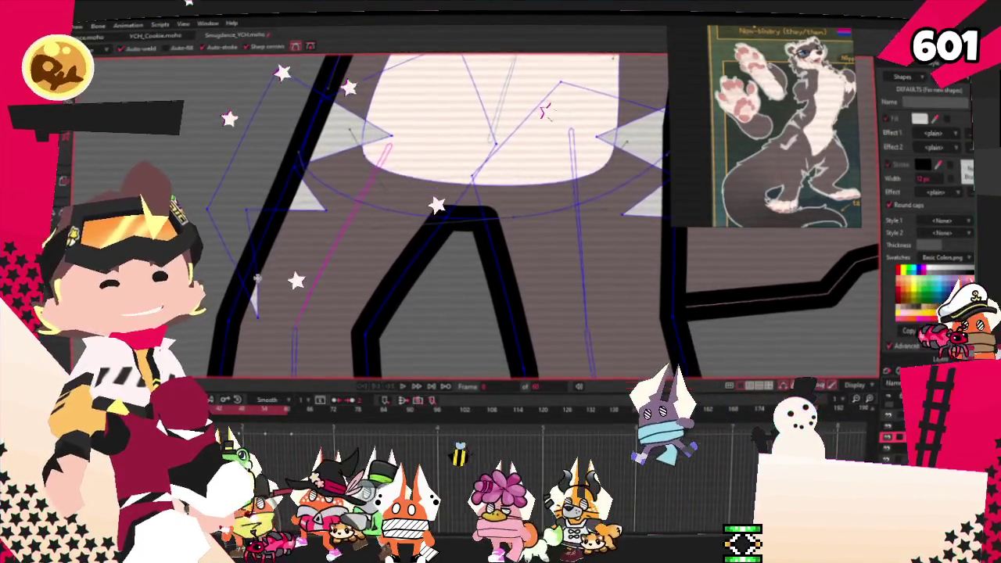
pyautogui.scroll(2, 256, 321)
pyautogui.scroll(-2, 263, 294)
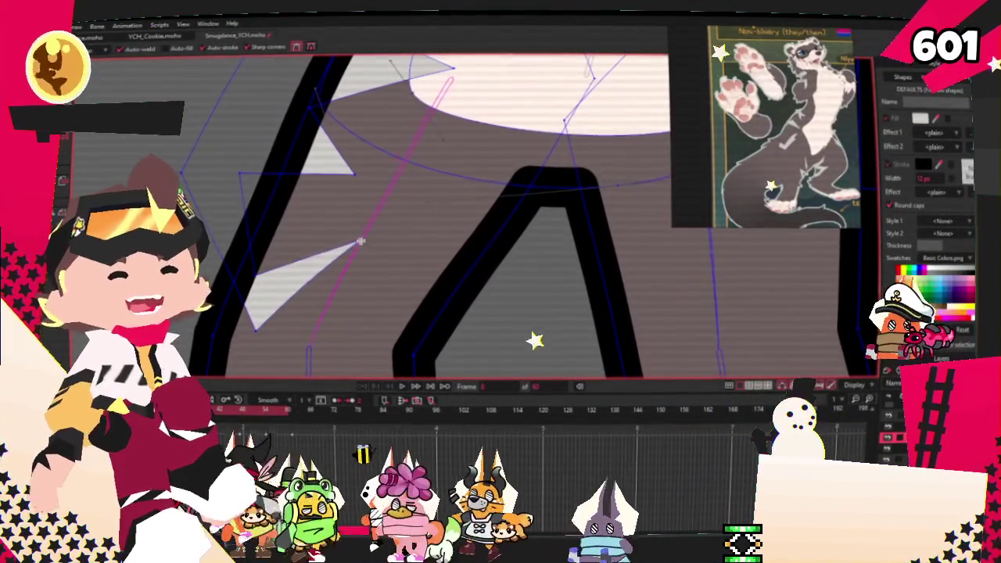
pyautogui.scroll(2, 292, 233)
pyautogui.scroll(-2, 546, 208)
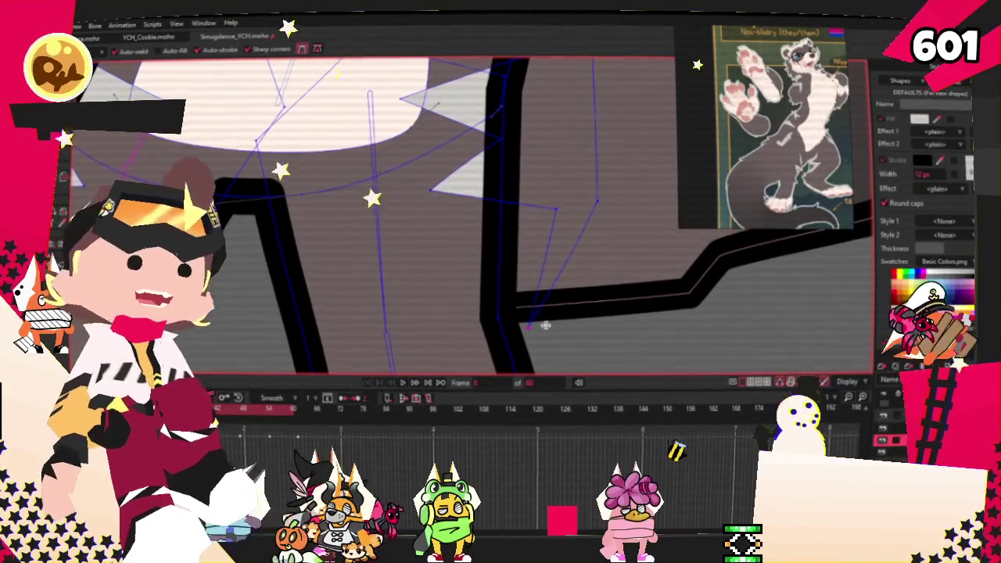
pyautogui.scroll(3, 597, 228)
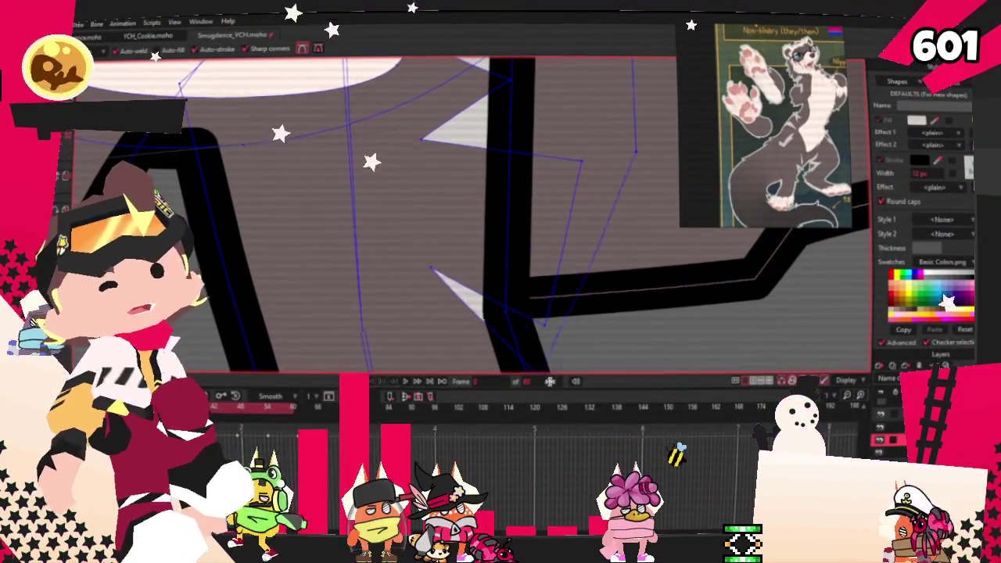
pyautogui.scroll(-2, 507, 224)
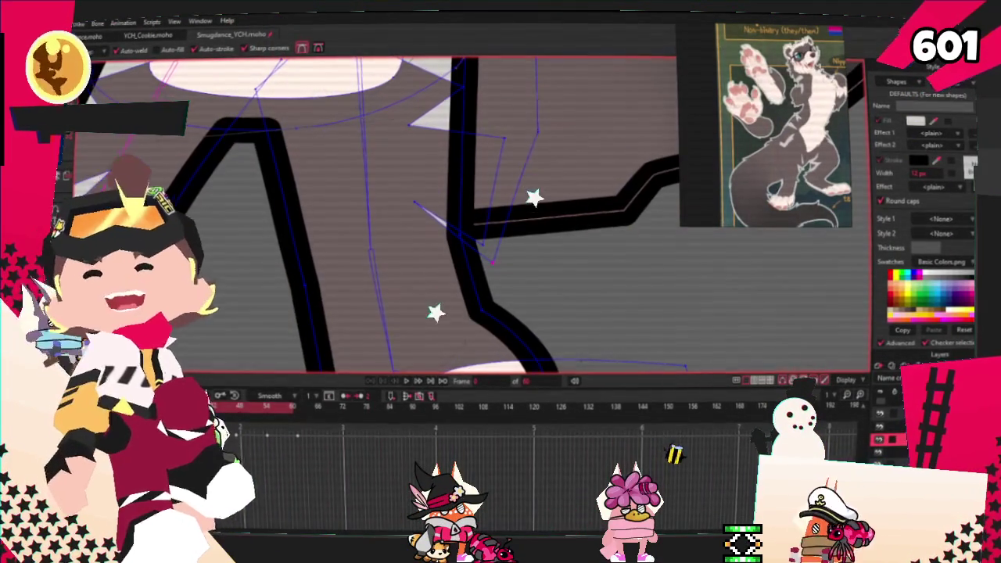
pyautogui.scroll(2, 552, 251)
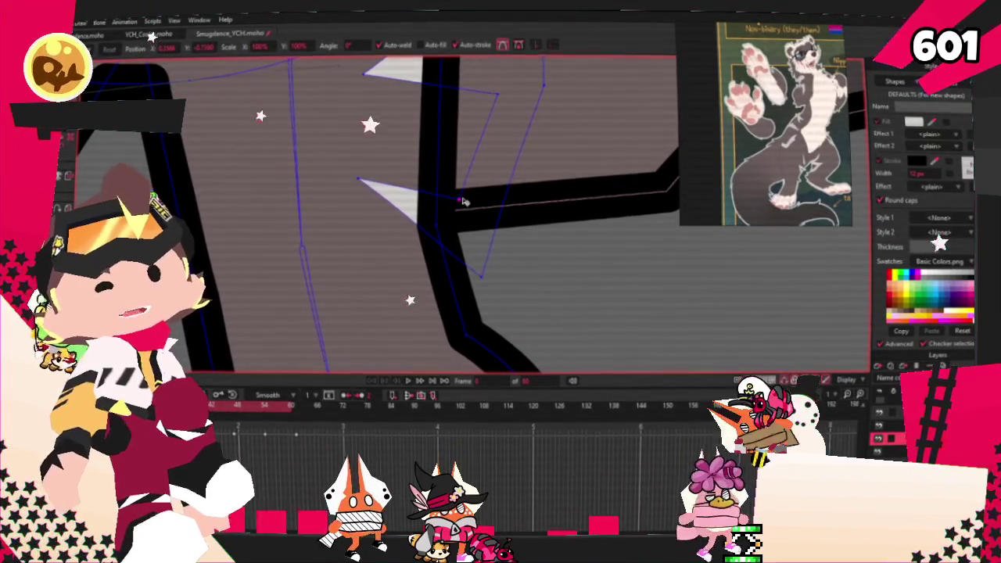
pyautogui.scroll(-2, 438, 208)
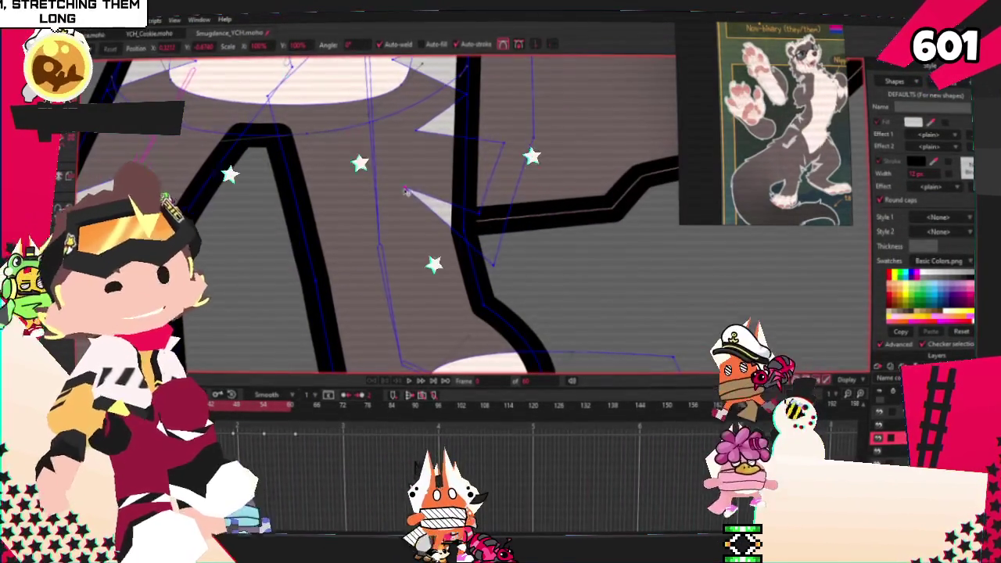
pyautogui.scroll(2, 406, 191)
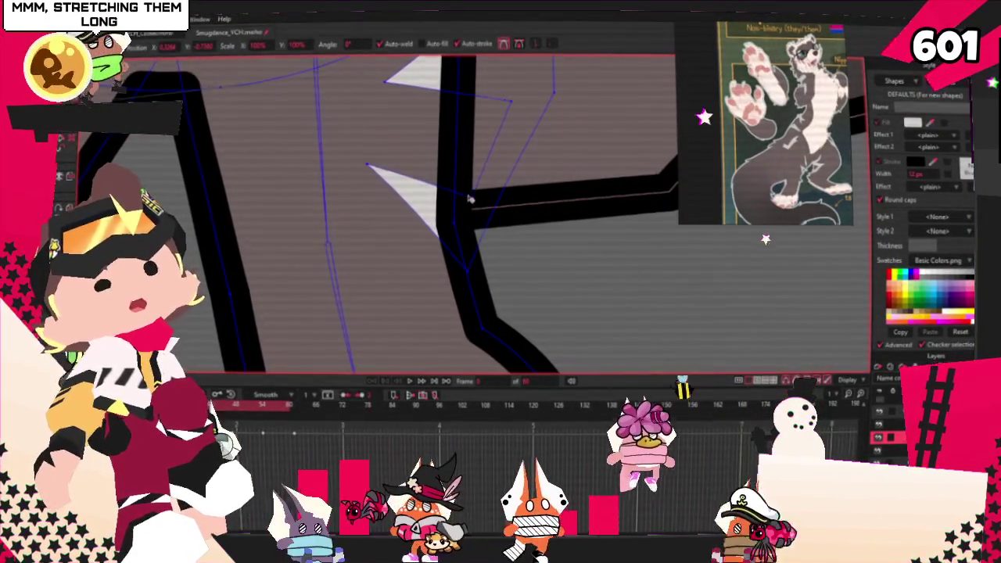
pyautogui.scroll(-2, 469, 201)
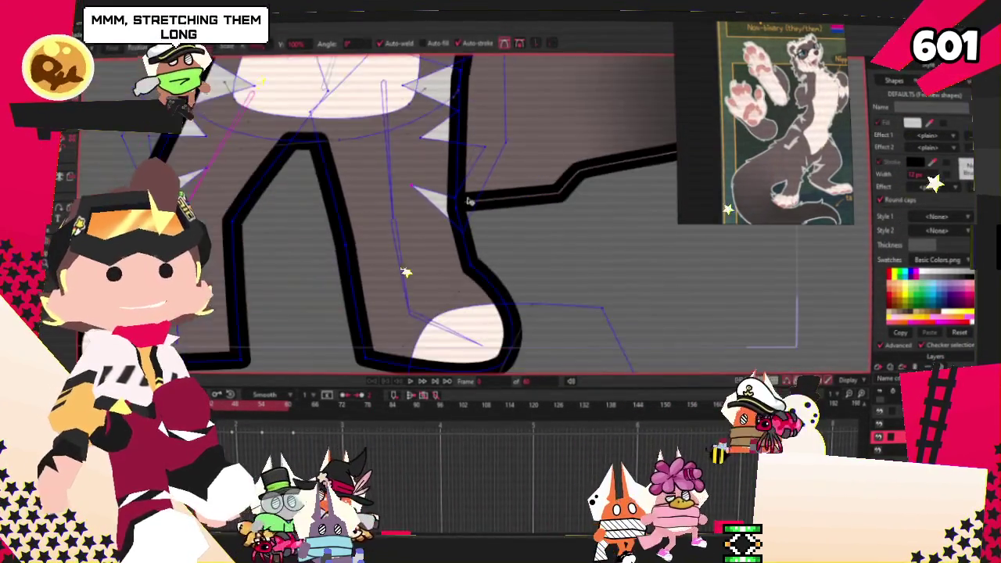
pyautogui.scroll(-2, 470, 203)
pyautogui.scroll(-1, 473, 206)
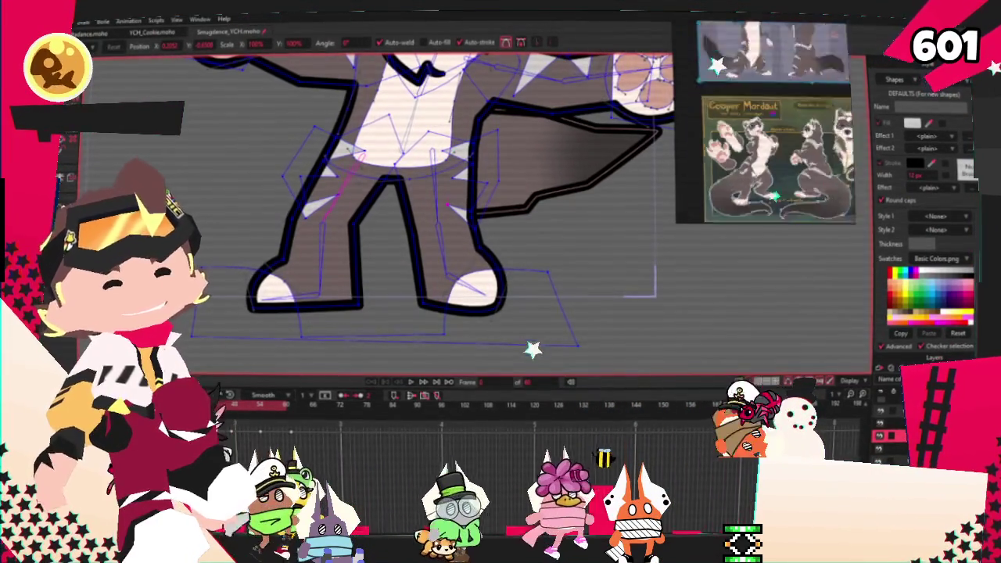
# Stop the dance playback so the character rests on frame 0, ready to check bone bindings
pyautogui.scroll(-1, 439, 329)
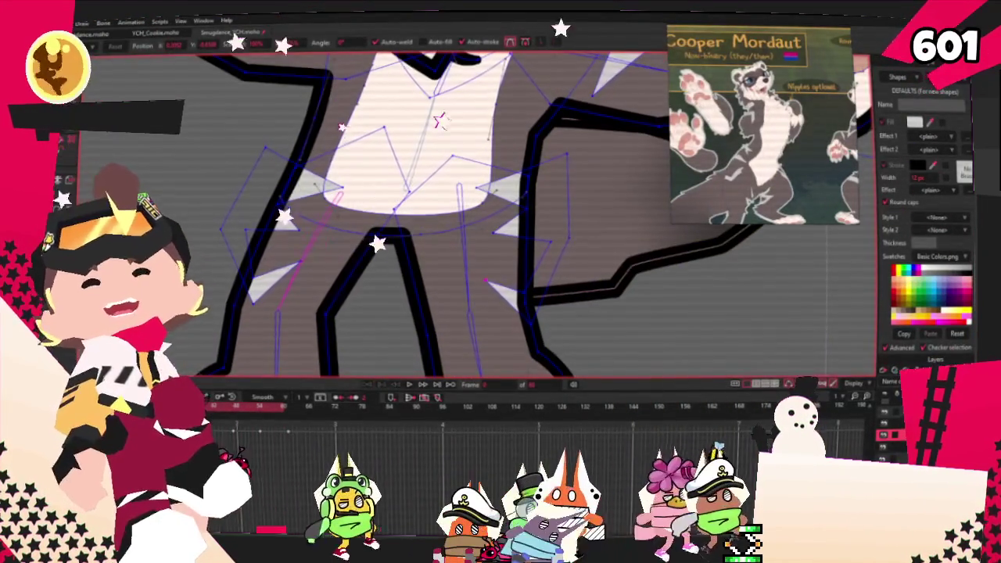
pyautogui.press('space')
pyautogui.press('i')
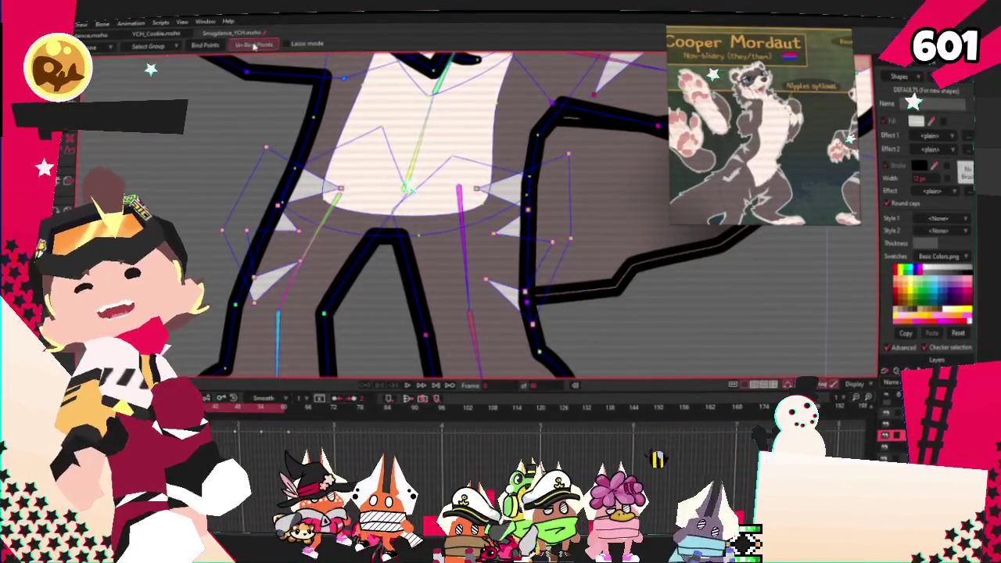
pyautogui.scroll(-3, 423, 204)
pyautogui.scroll(5, 387, 308)
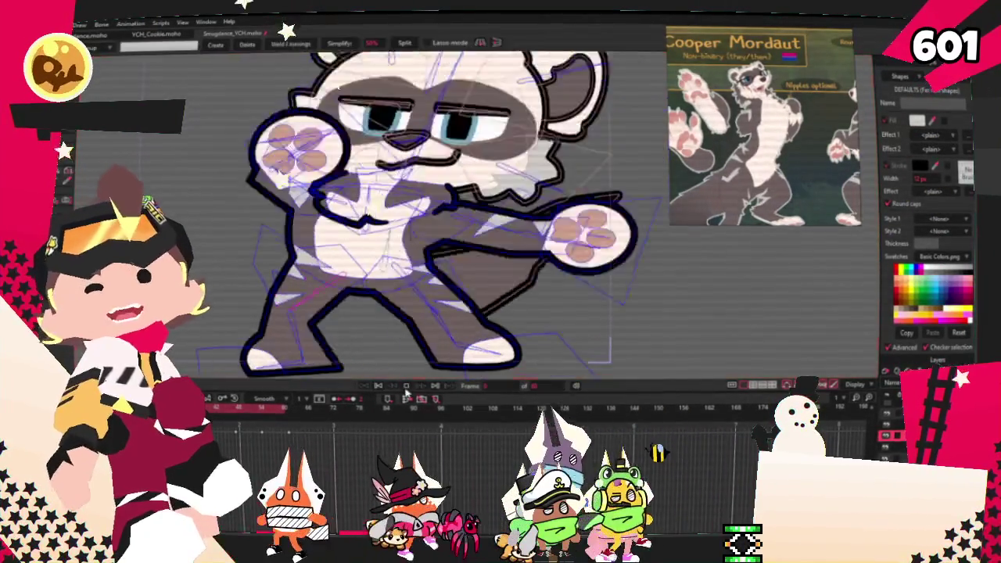
# Stop the dance animation and rewind to frame 0, leaving the ferret in its rest pose
pyautogui.press('g')
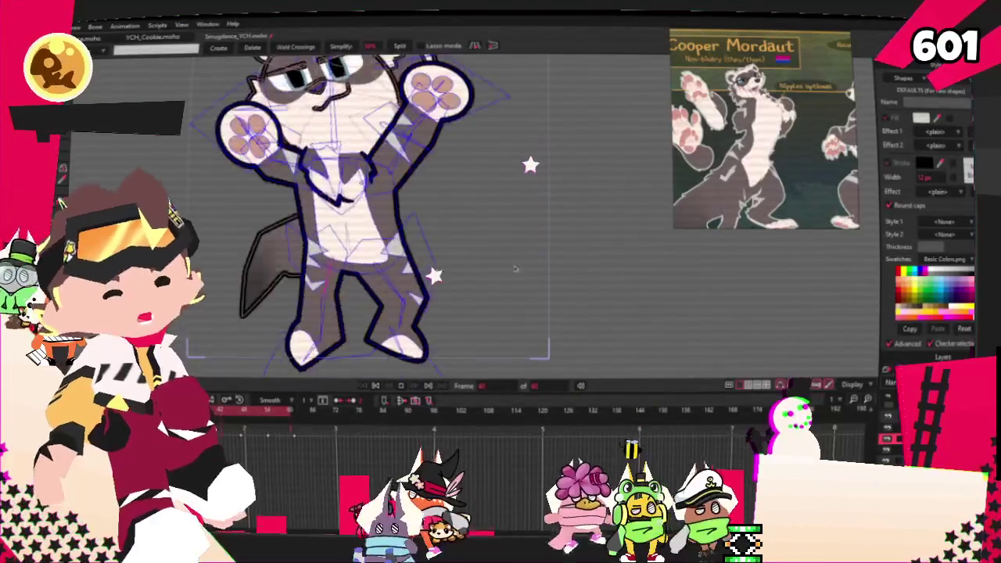
pyautogui.scroll(-2, 685, 262)
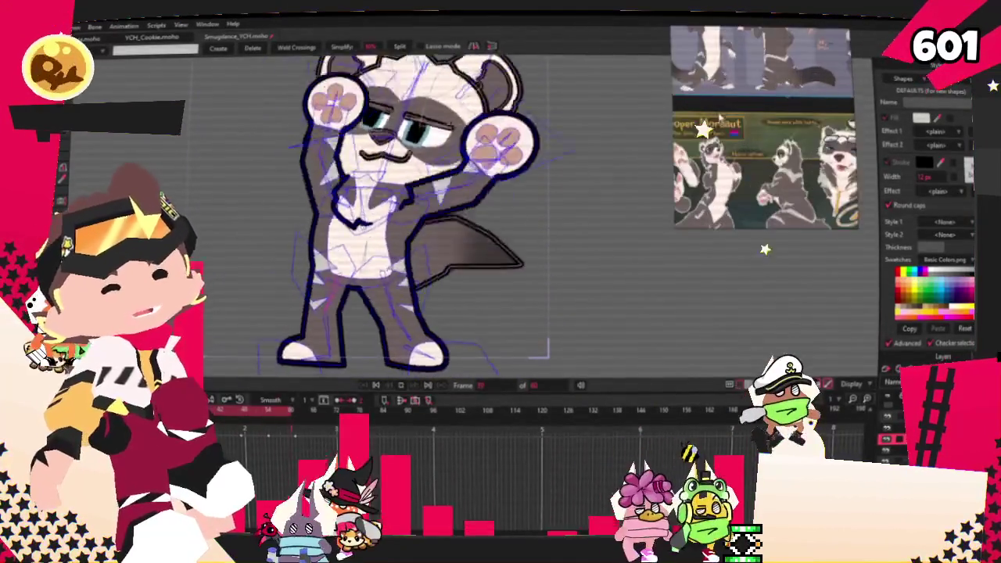
pyautogui.scroll(2, 737, 136)
pyautogui.scroll(2, 737, 135)
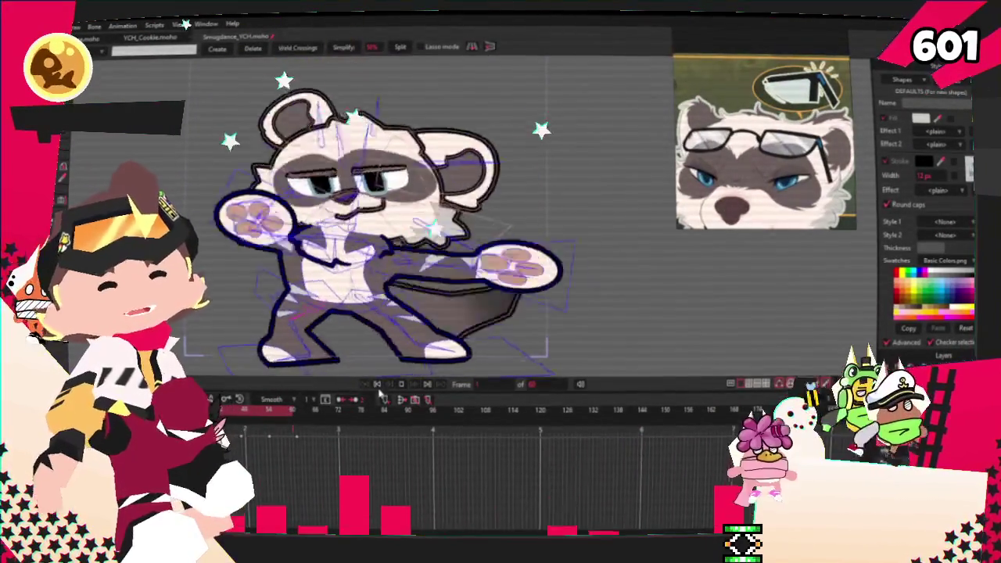
pyautogui.click(378, 386)
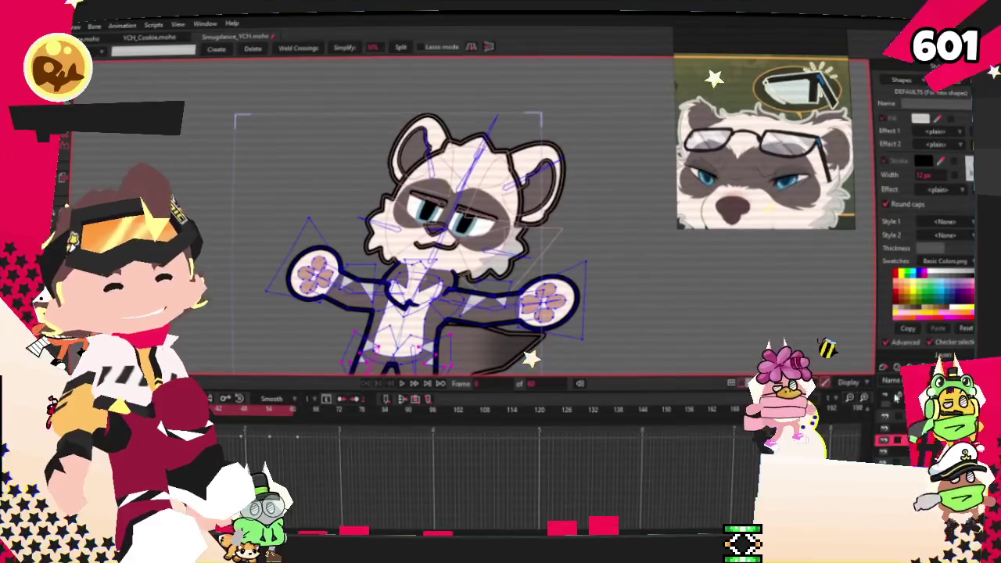
# Zoom in on the ferret's face and ready the Draw Shape tool for the glasses
pyautogui.click(78, 25)
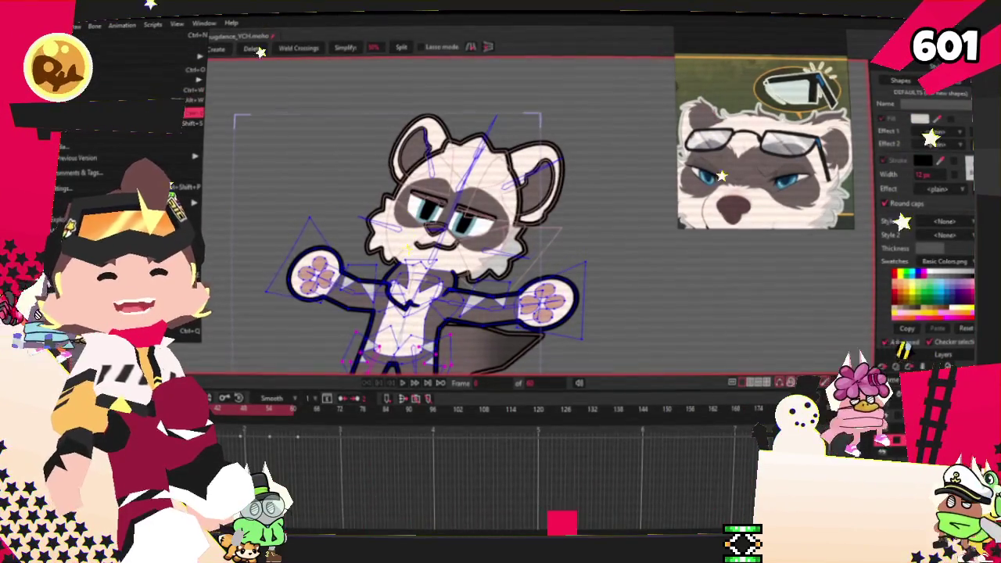
pyautogui.press('Escape')
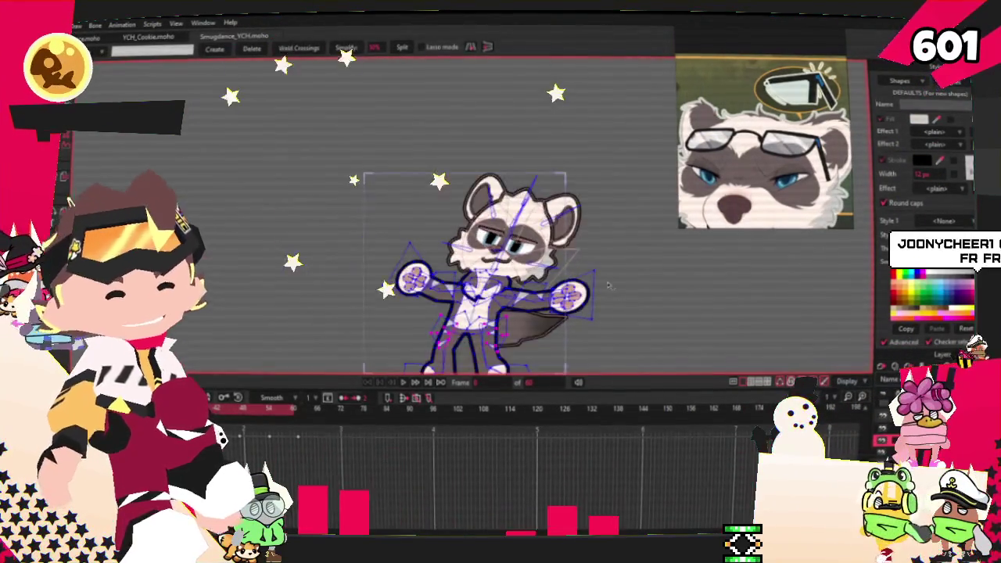
pyautogui.scroll(2, 515, 260)
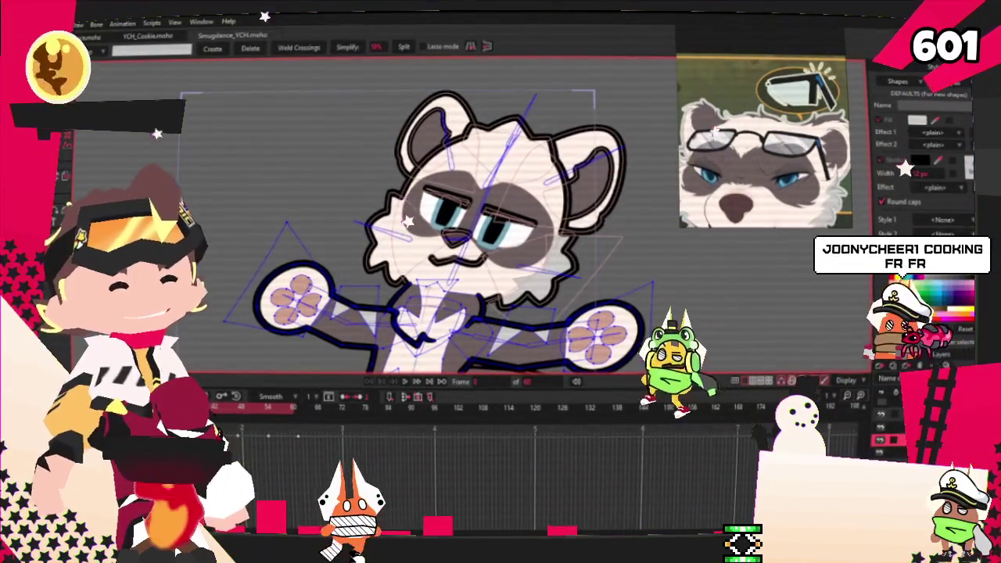
pyautogui.scroll(-2, 364, 187)
pyautogui.scroll(2, 409, 234)
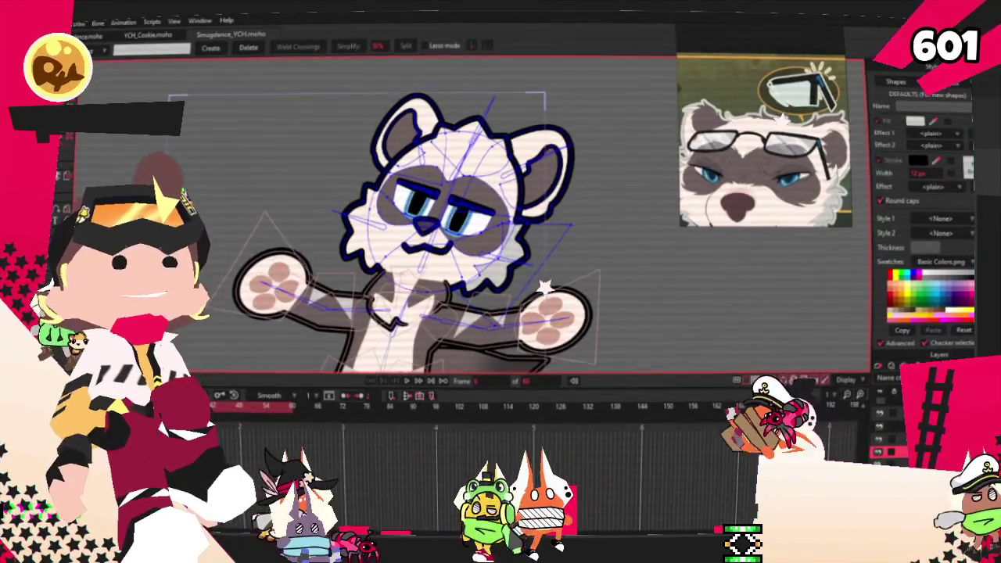
pyautogui.scroll(2, 425, 223)
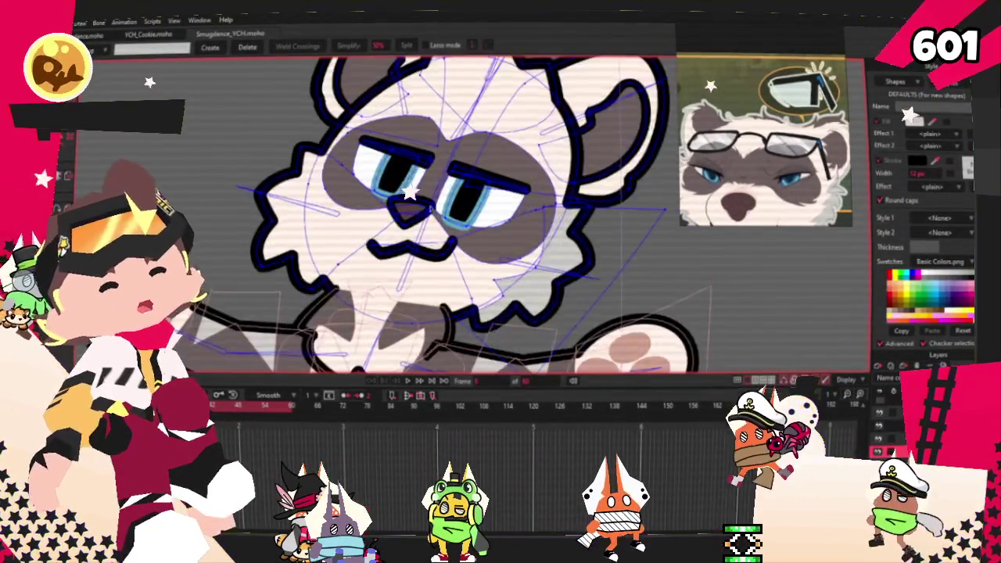
pyautogui.scroll(2, 425, 223)
pyautogui.press('e')
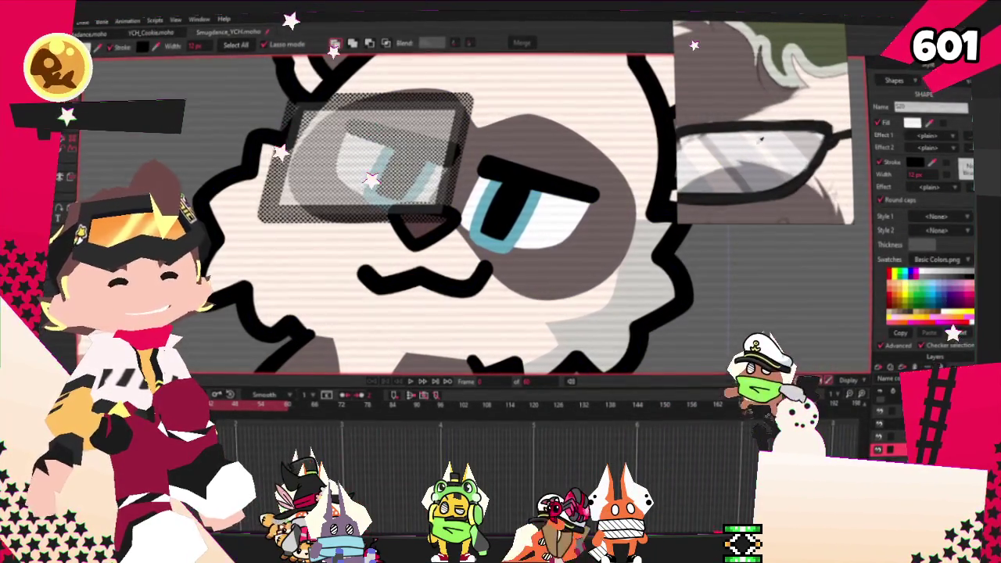
# Fill the glasses shape so the lenses become semi-transparent grey
pyautogui.click(912, 123)
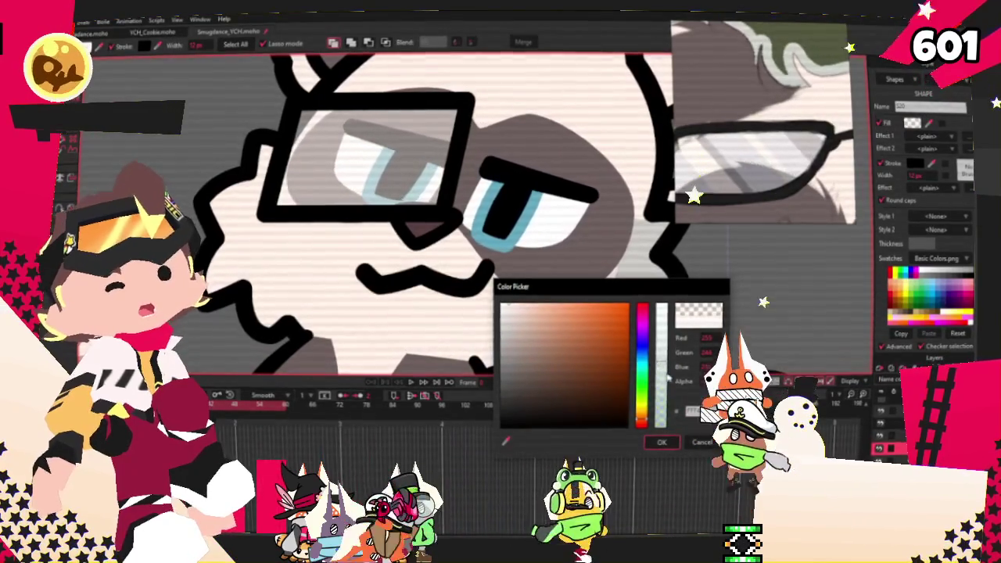
pyautogui.click(661, 444)
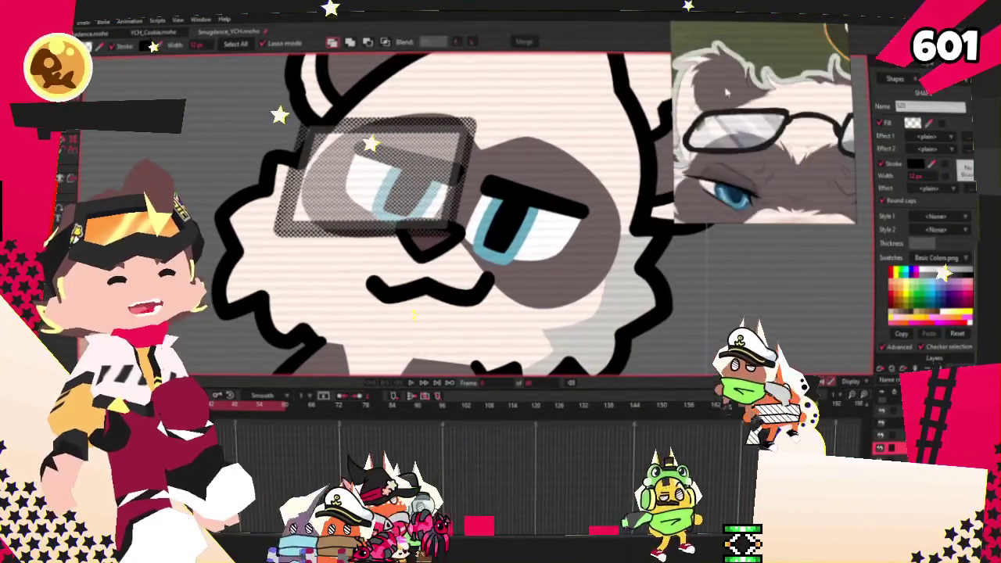
pyautogui.scroll(-3, 708, 305)
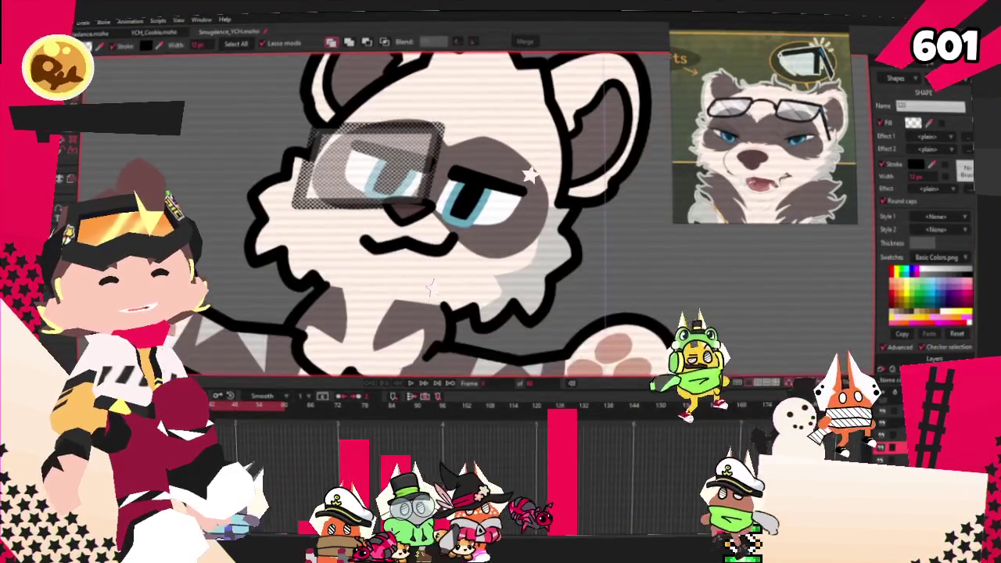
pyautogui.click(600, 127)
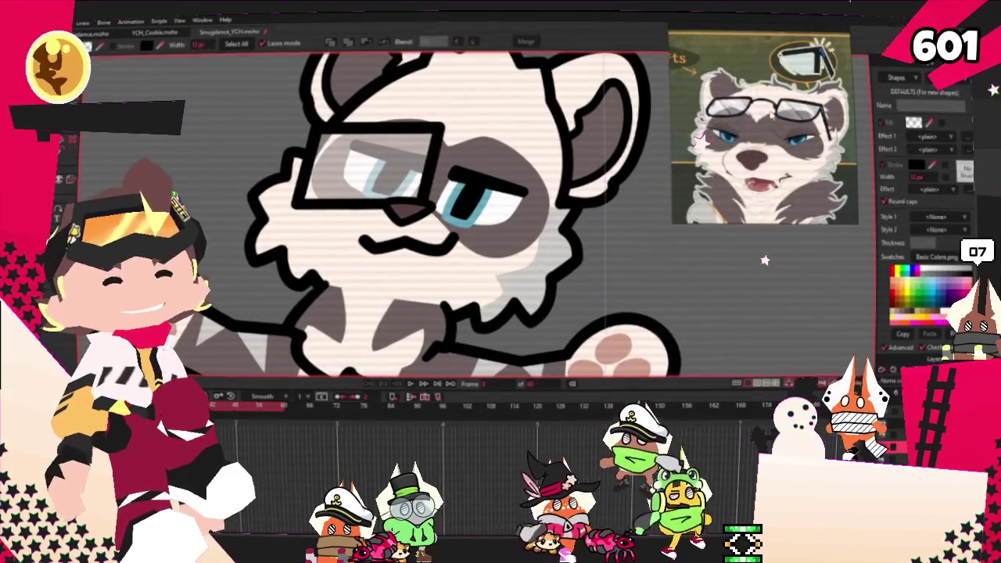
# Reshape the left side of the black glasses frame around the eye
pyautogui.press('c')
pyautogui.scroll(5, 291, 215)
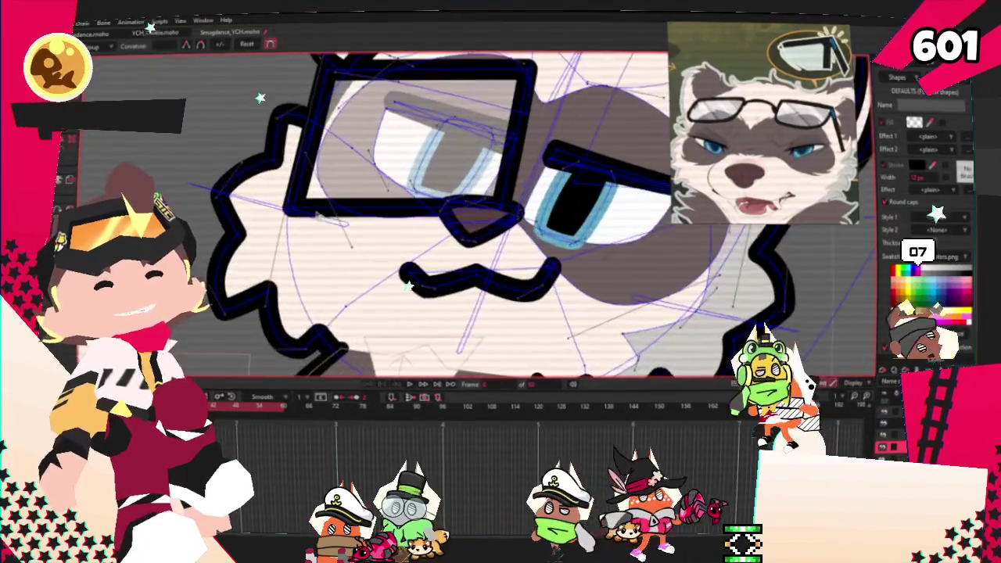
pyautogui.scroll(2, 470, 225)
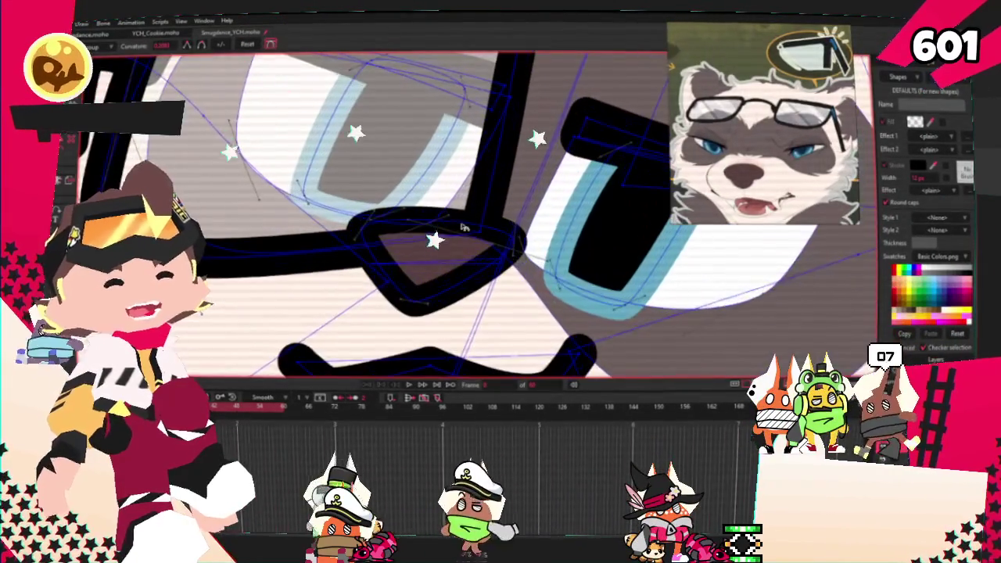
pyautogui.scroll(-3, 538, 310)
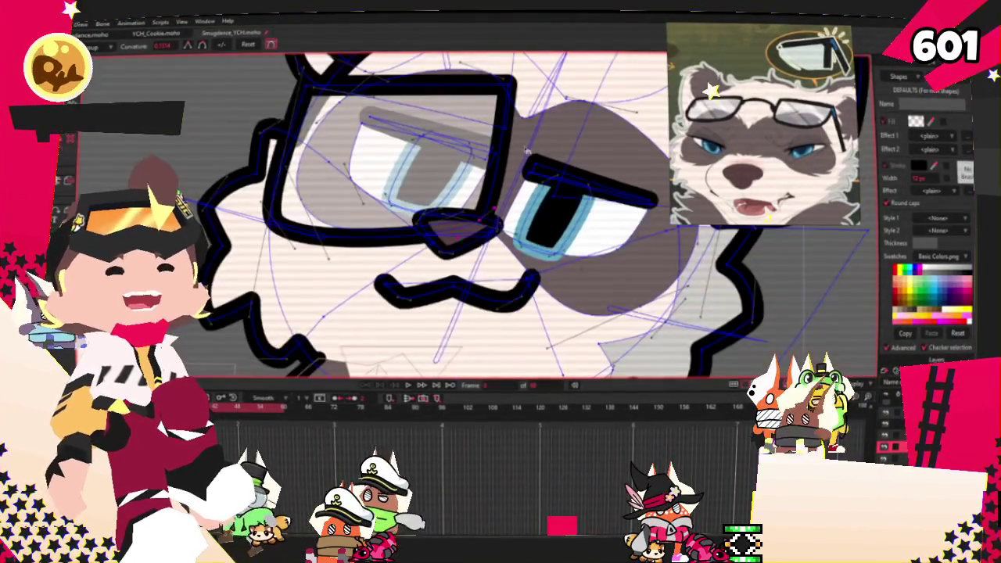
pyautogui.scroll(3, 496, 72)
pyautogui.scroll(-3, 520, 208)
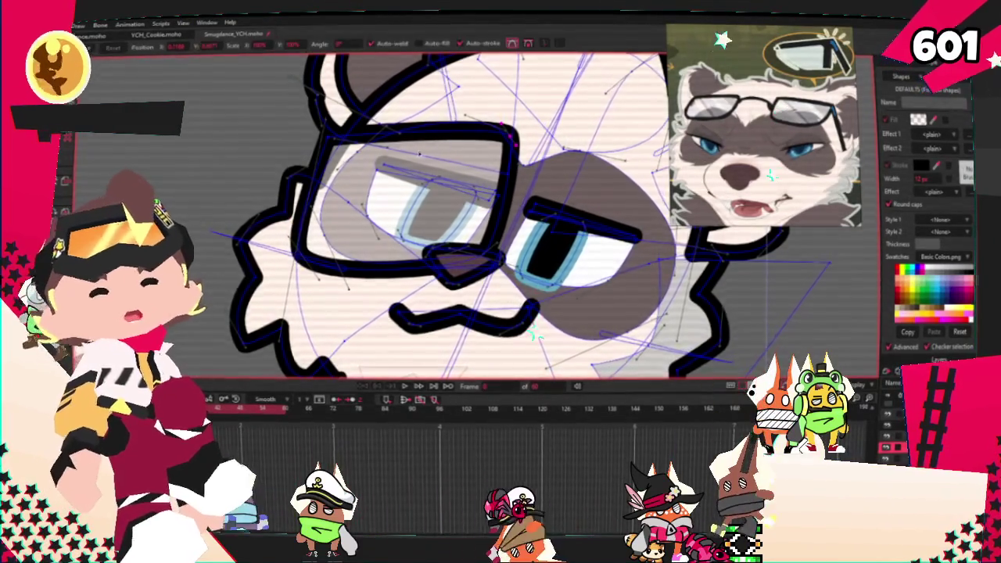
pyautogui.scroll(2, 523, 142)
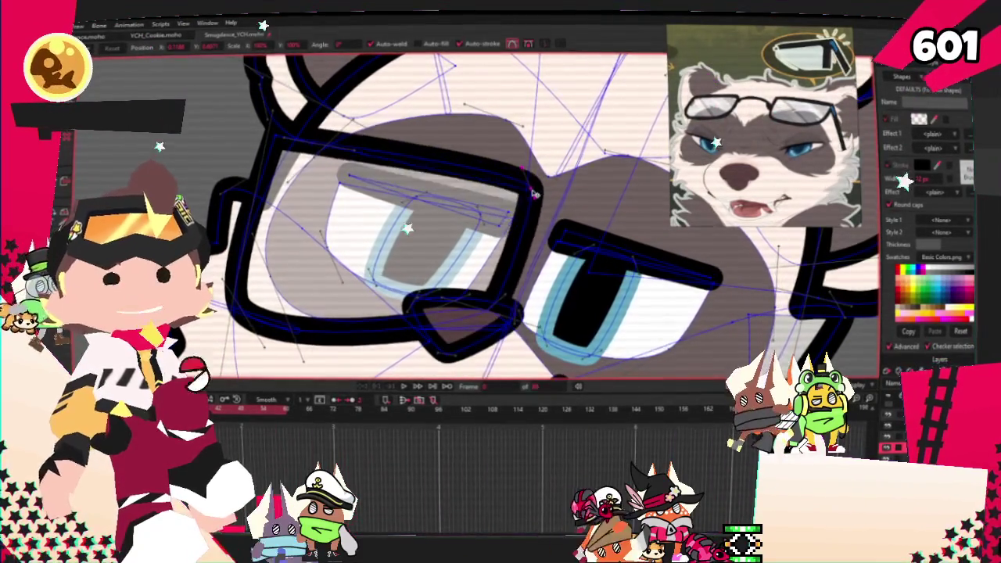
pyautogui.scroll(-3, 526, 199)
pyautogui.scroll(3, 484, 259)
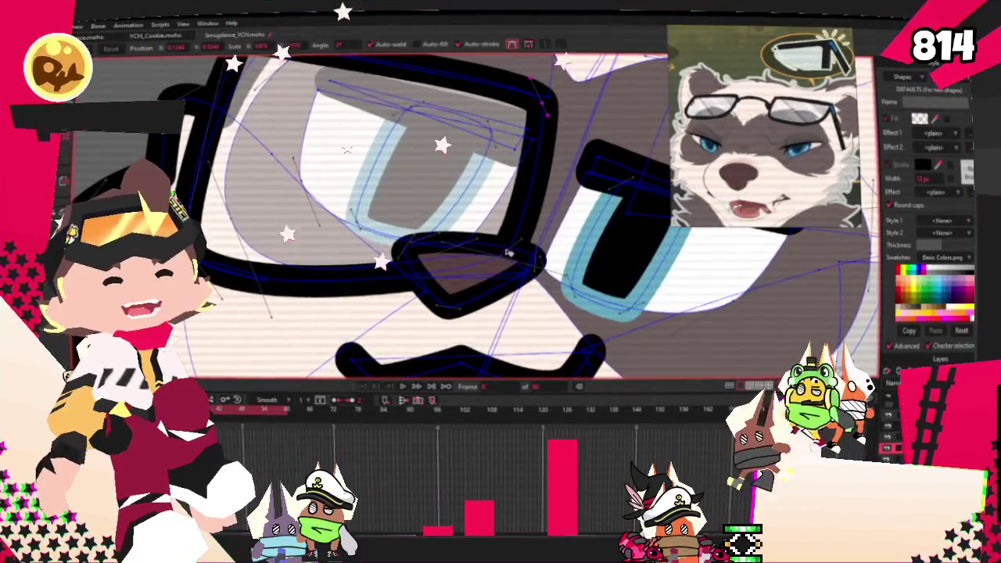
pyautogui.scroll(2, 508, 252)
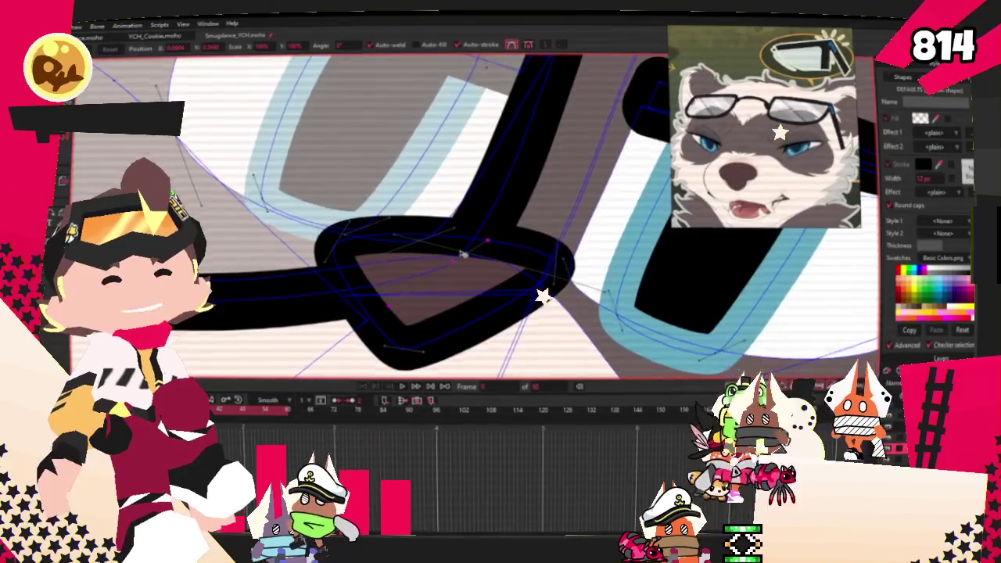
pyautogui.scroll(-3, 533, 349)
pyautogui.scroll(-2, 278, 221)
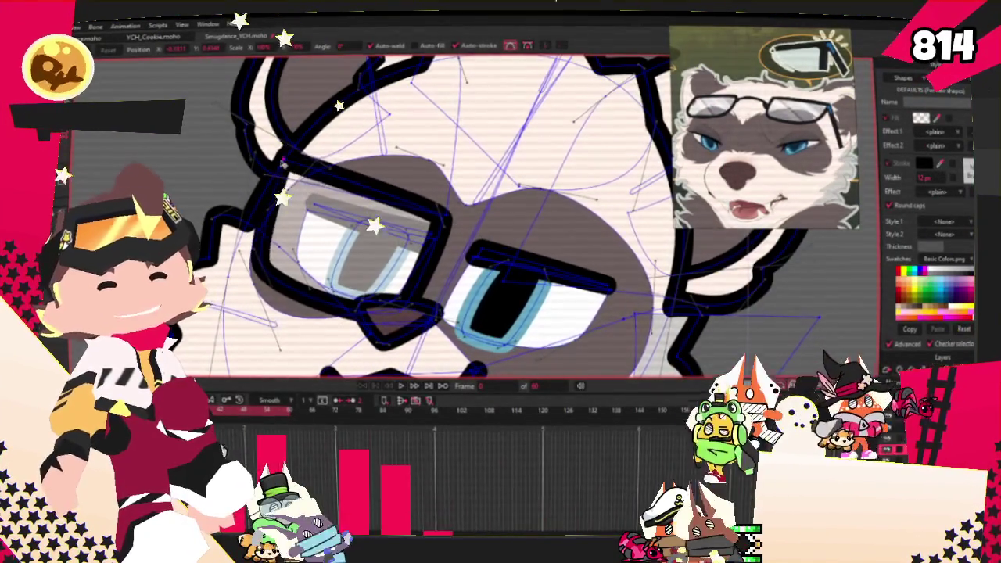
pyautogui.scroll(3, 271, 272)
pyautogui.moveTo(272, 271); pyautogui.dragTo(235, 250)
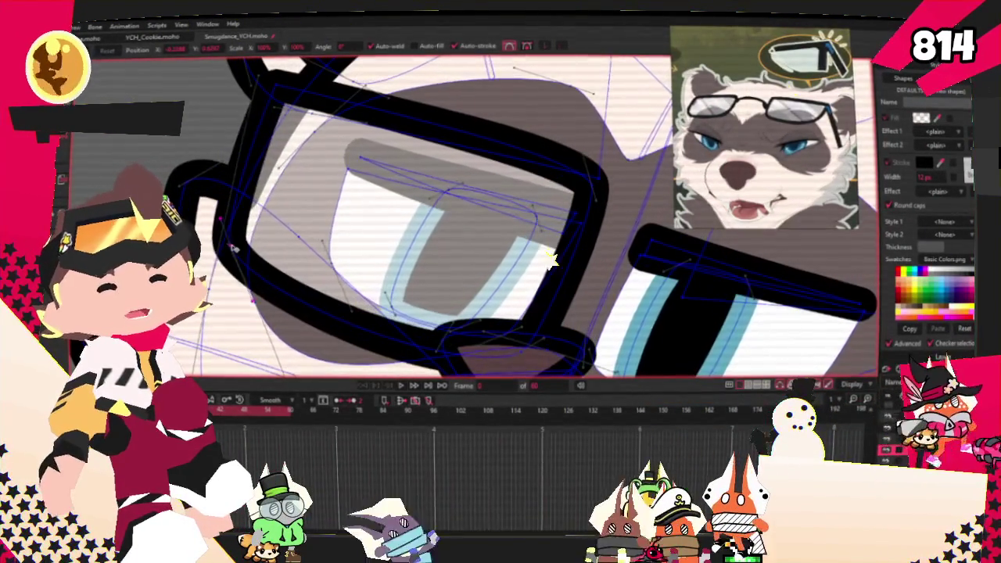
pyautogui.scroll(-2, 283, 84)
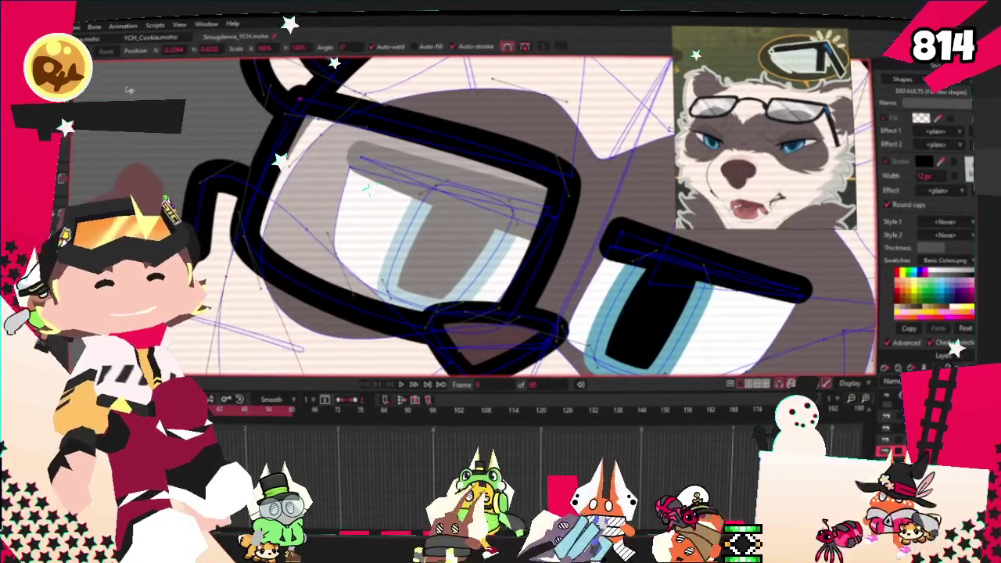
pyautogui.scroll(-3, 462, 255)
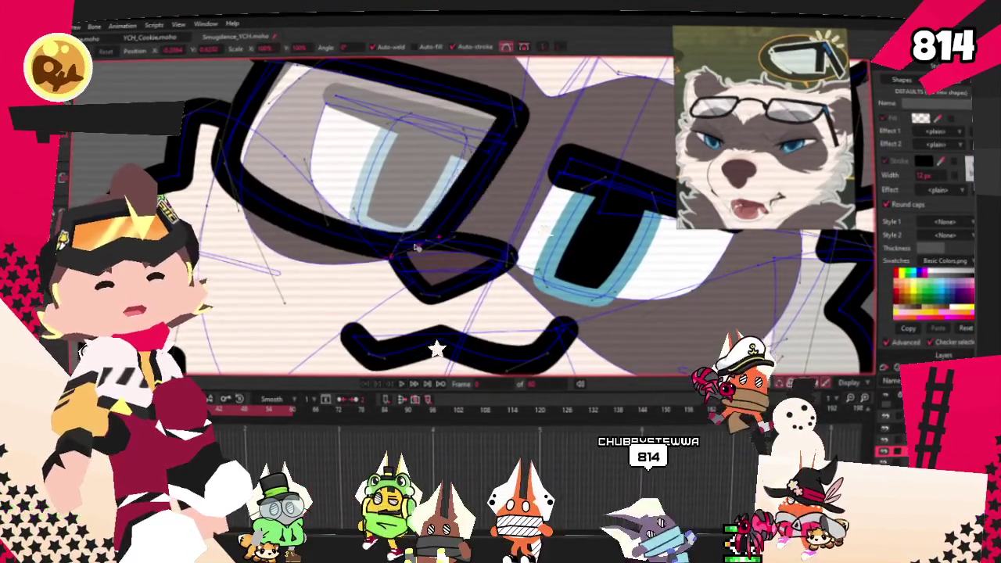
pyautogui.scroll(-2, 437, 182)
pyautogui.scroll(3, 438, 183)
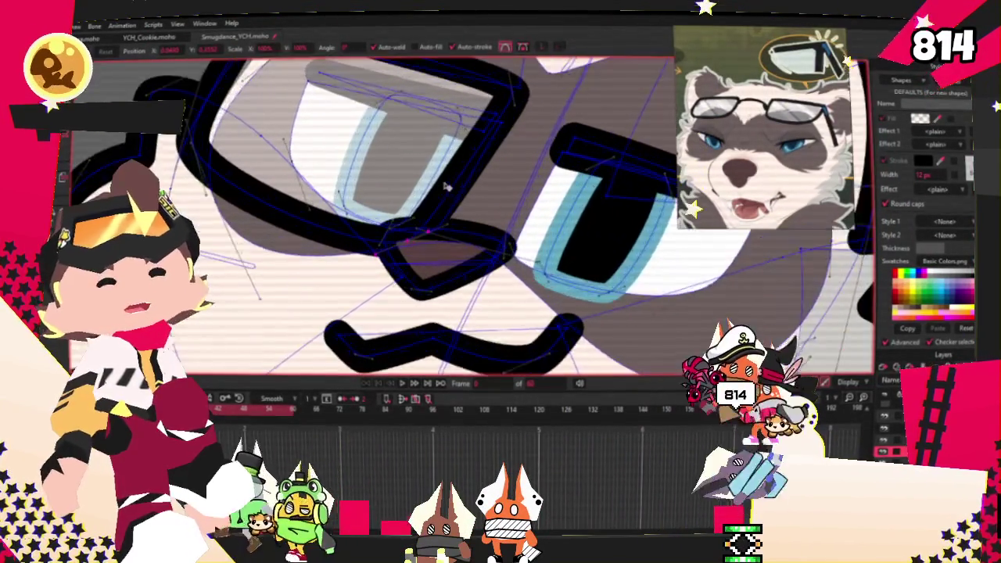
pyautogui.scroll(3, 404, 256)
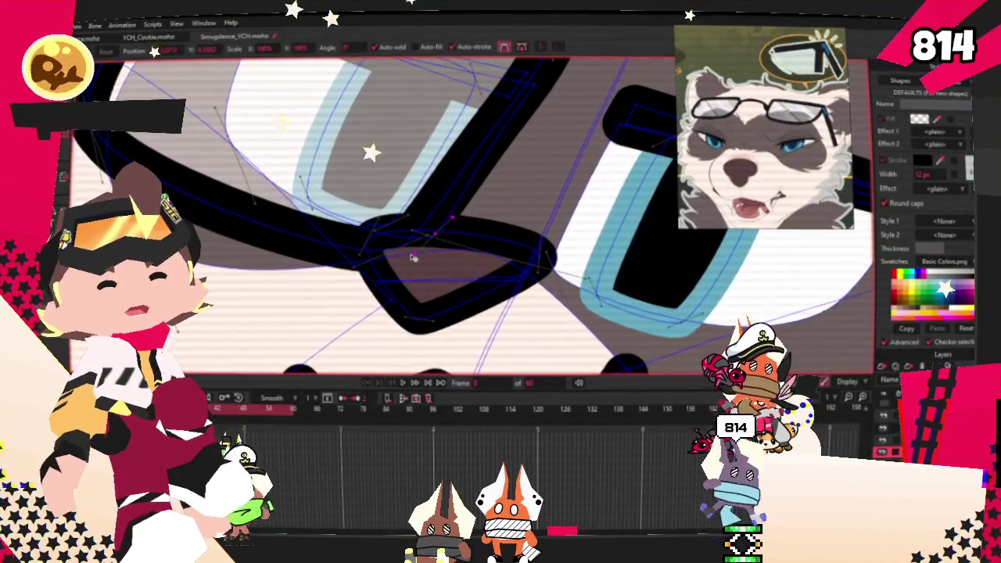
pyautogui.scroll(2, 412, 257)
pyautogui.scroll(-2, 404, 257)
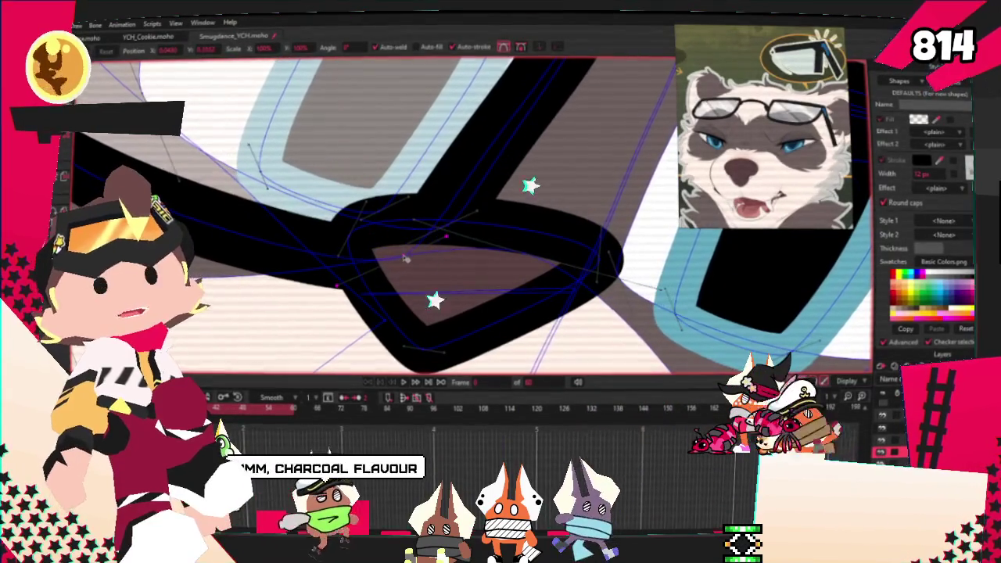
pyautogui.scroll(-3, 405, 246)
pyautogui.scroll(-3, 398, 236)
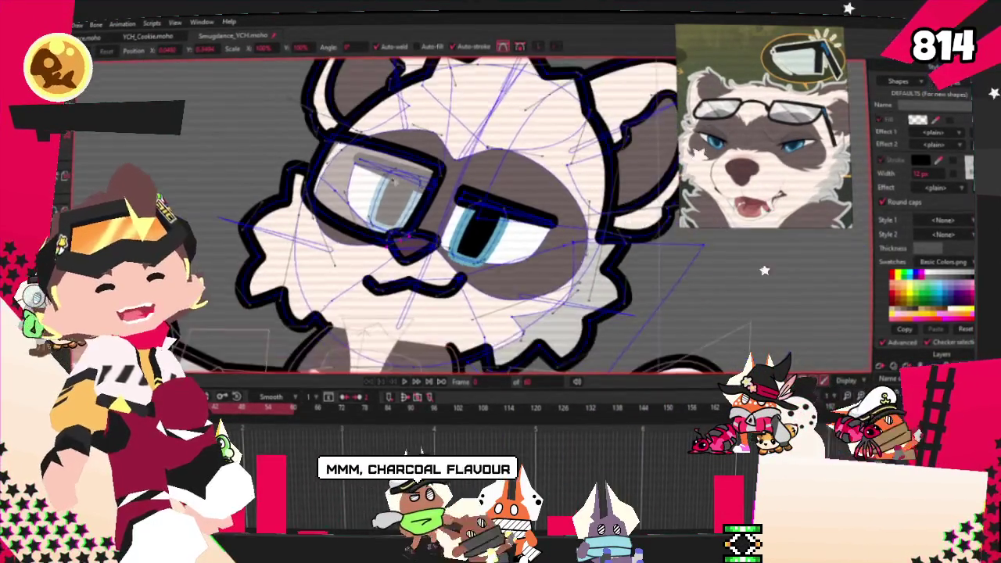
pyautogui.scroll(4, 398, 236)
pyautogui.scroll(2, 438, 219)
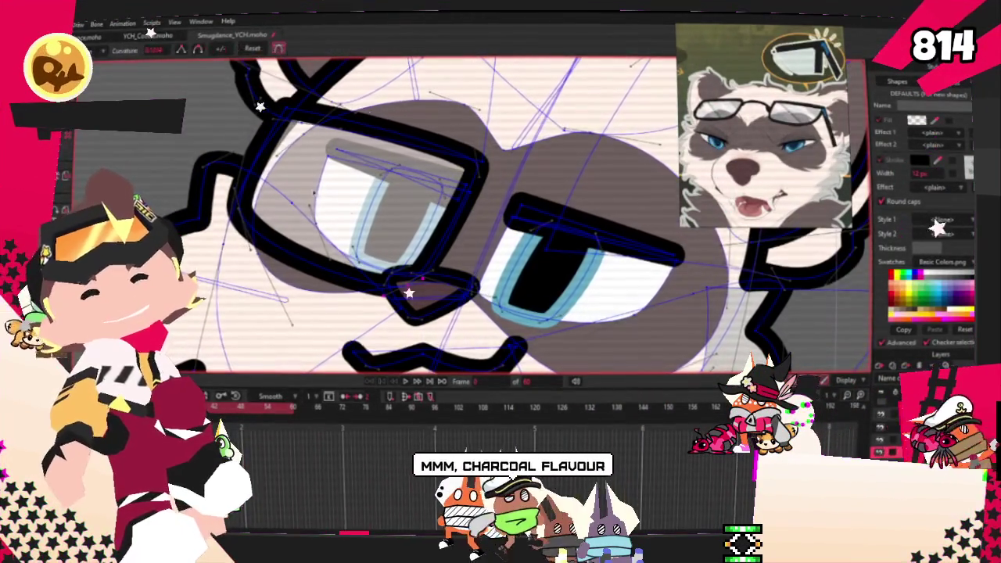
pyautogui.scroll(2, 439, 219)
# Refine the frame's points so thick black rims sit over both eyes with a nose bridge
pyautogui.press('c')
pyautogui.scroll(-1, 291, 135)
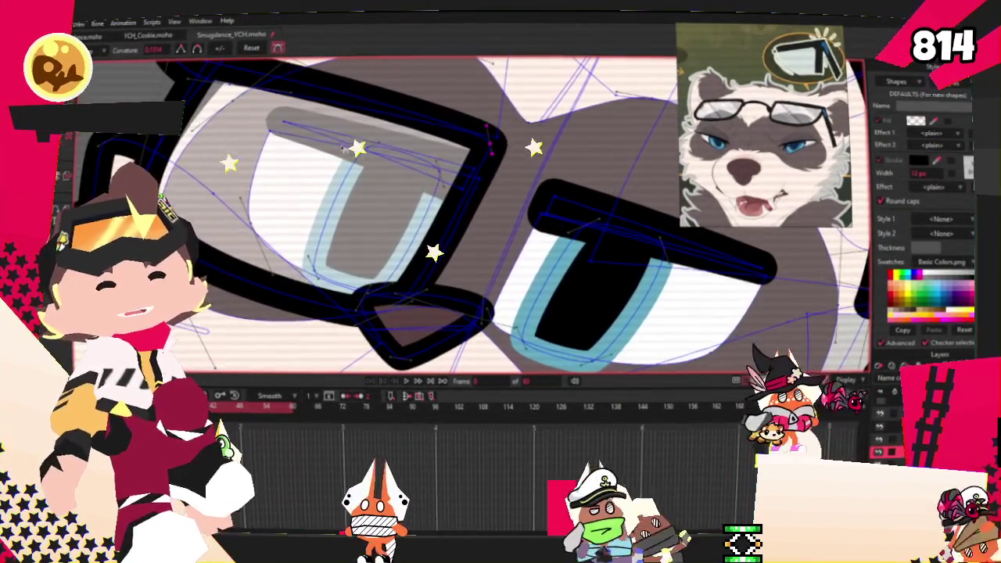
pyautogui.scroll(-2, 291, 135)
pyautogui.scroll(2, 294, 141)
pyautogui.press('t')
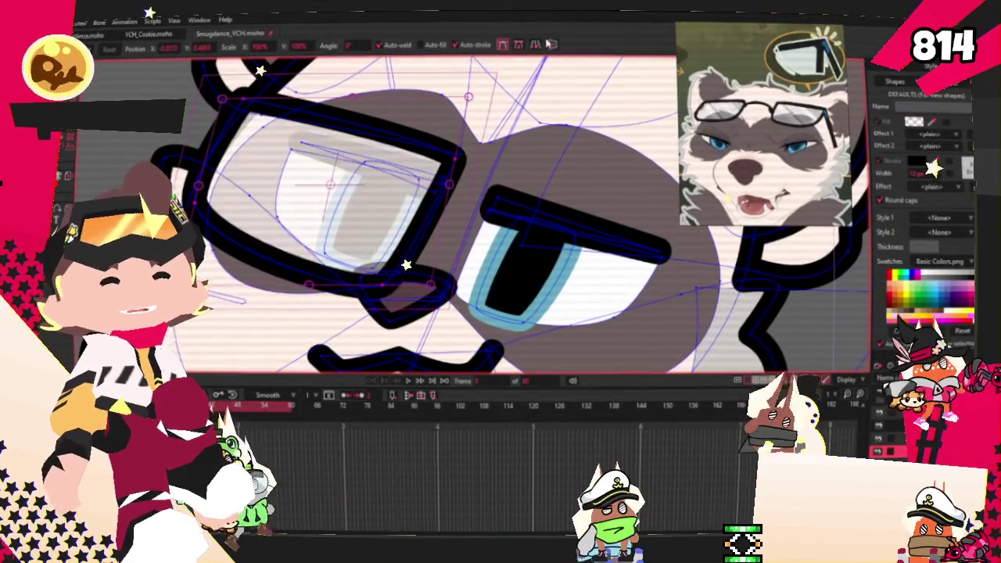
pyautogui.scroll(-2, 547, 207)
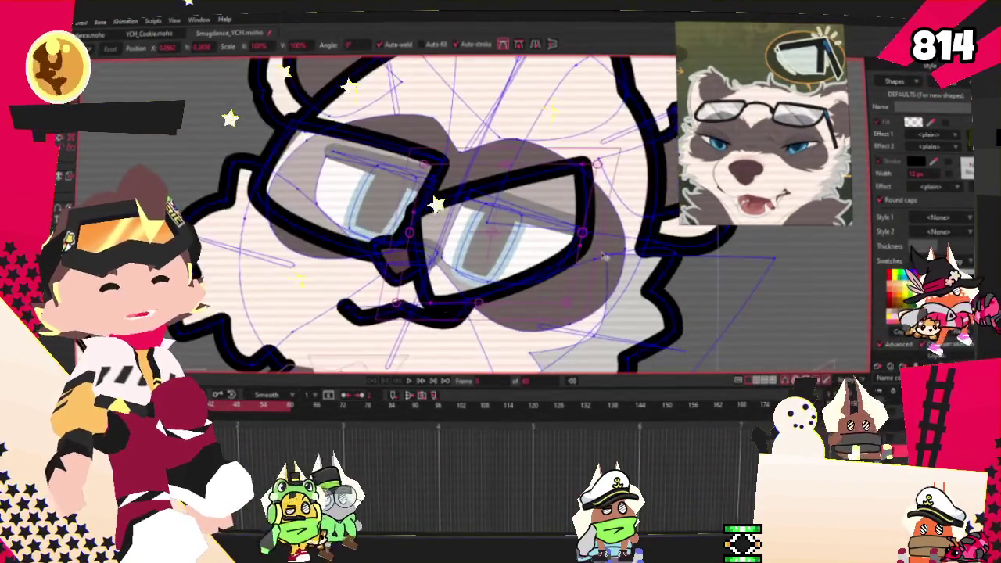
pyautogui.scroll(2, 563, 289)
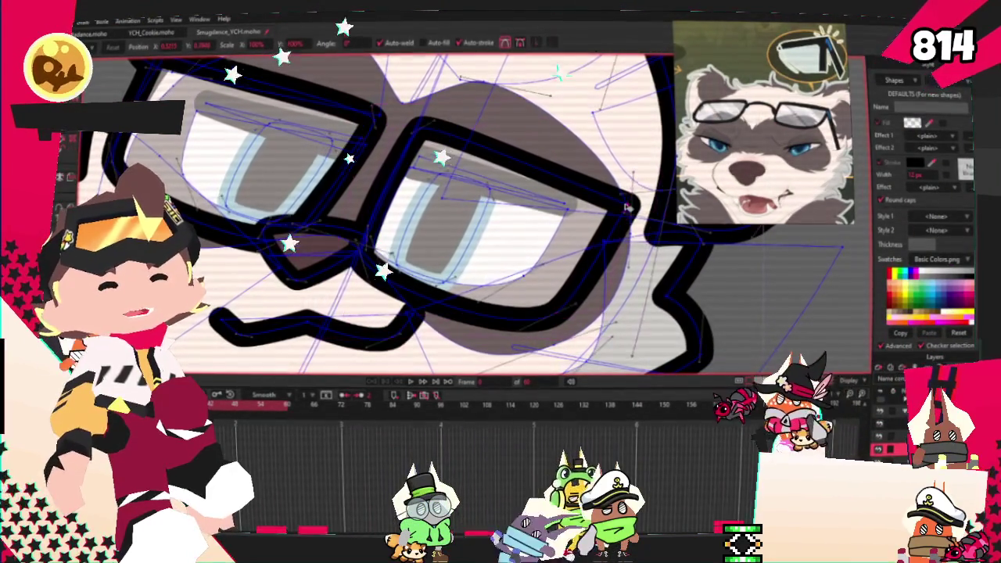
pyautogui.scroll(-1, 553, 310)
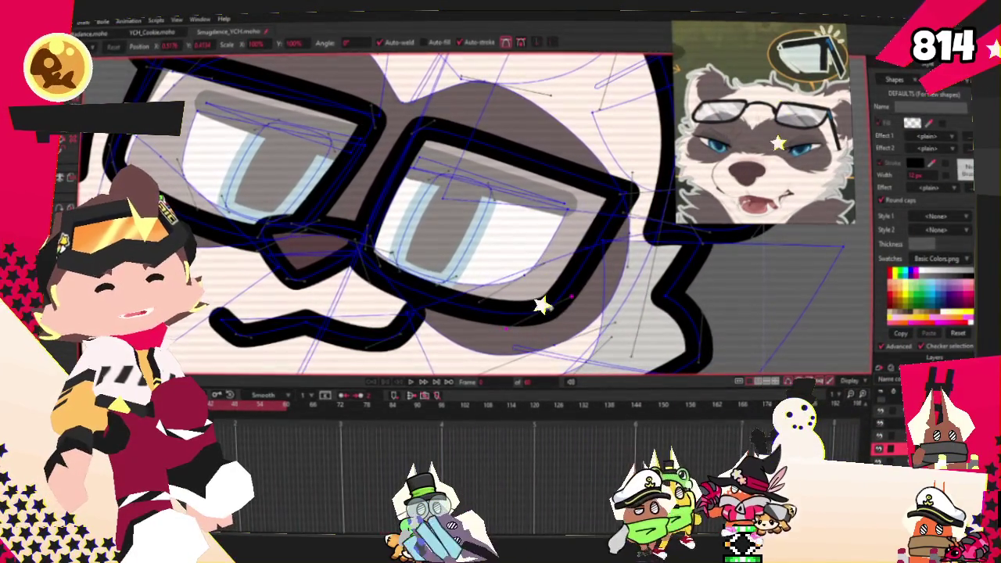
pyautogui.scroll(-5, 542, 284)
pyautogui.scroll(1, 395, 207)
pyautogui.scroll(2, 395, 207)
pyautogui.scroll(2, 396, 207)
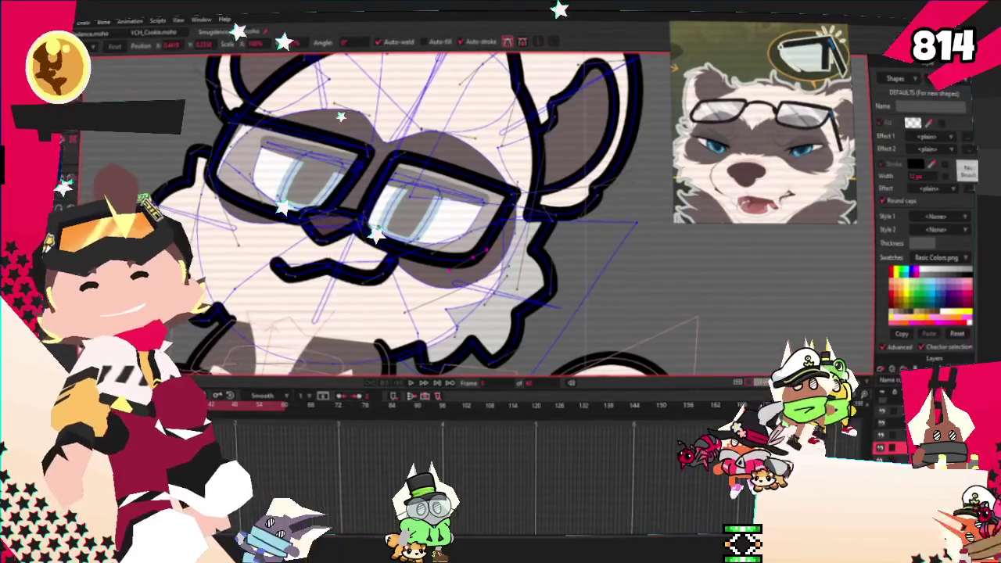
pyautogui.scroll(1, 503, 202)
pyautogui.scroll(2, 504, 201)
# Draw a rectangle beside the right lens of the glasses
pyautogui.moveTo(472, 171); pyautogui.dragTo(609, 273)
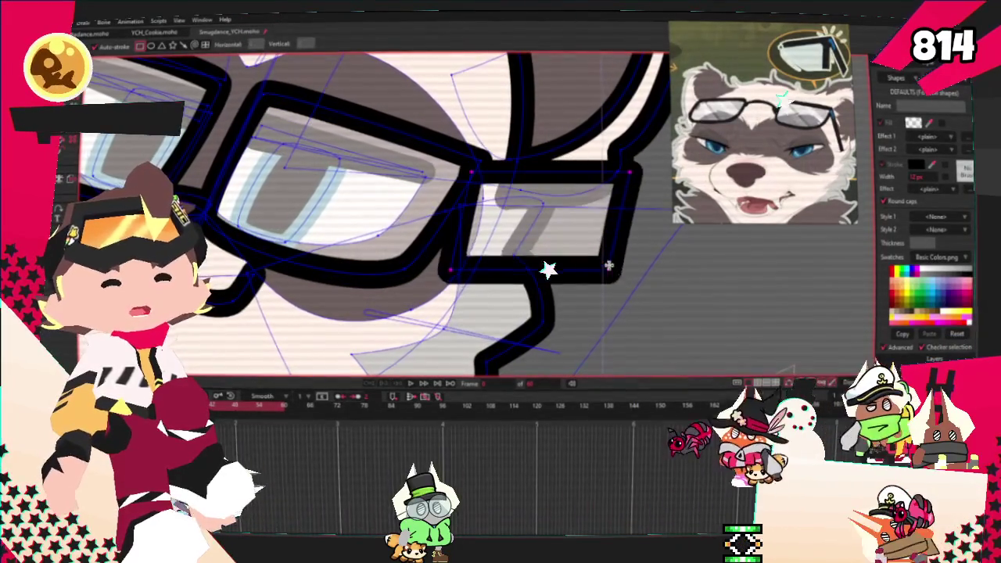
pyautogui.press('q')
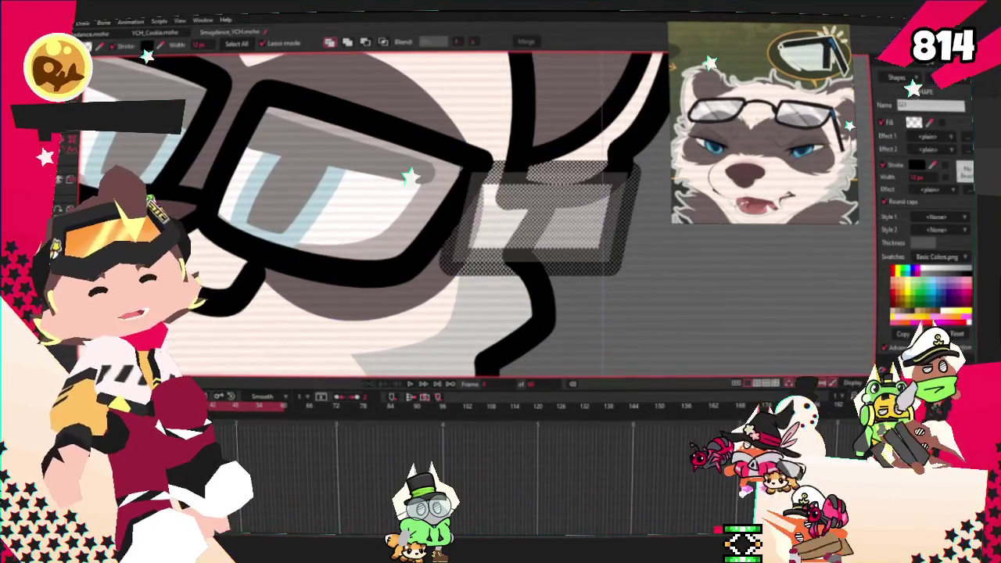
pyautogui.scroll(3, 825, 82)
pyautogui.scroll(2, 824, 83)
pyautogui.scroll(2, 824, 82)
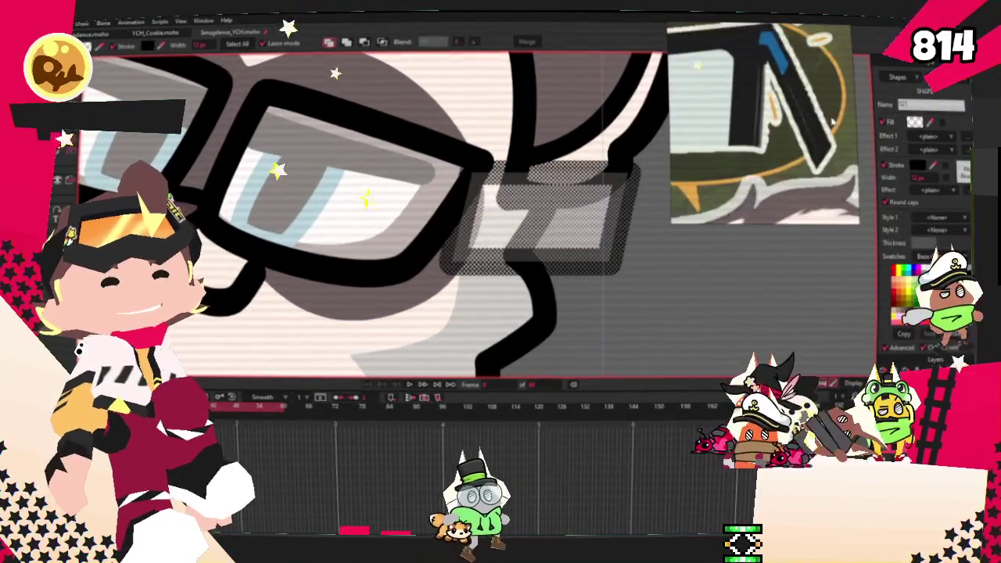
pyautogui.scroll(2, 824, 83)
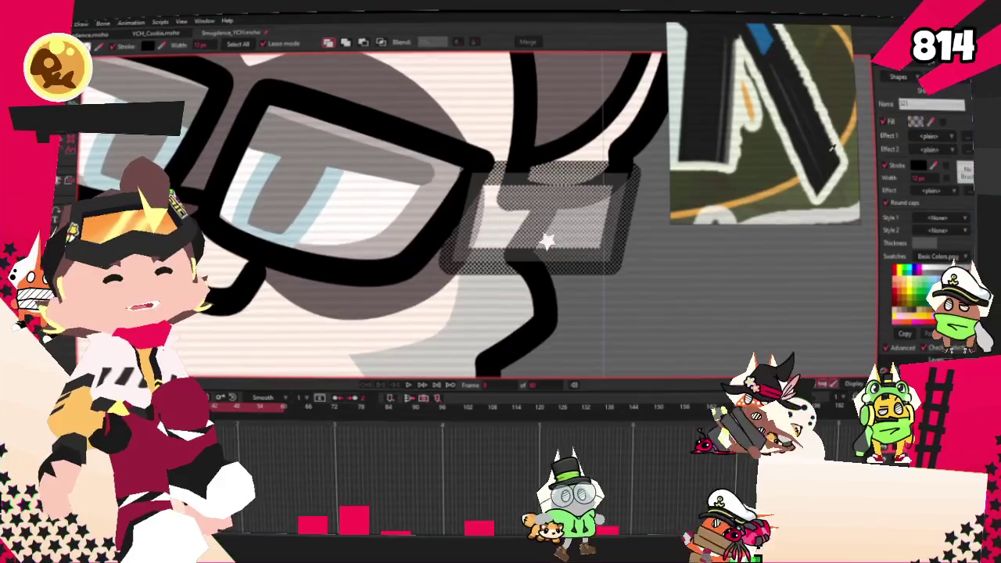
# Give the rectangle a dark grey fill and reselect it
pyautogui.click(546, 288)
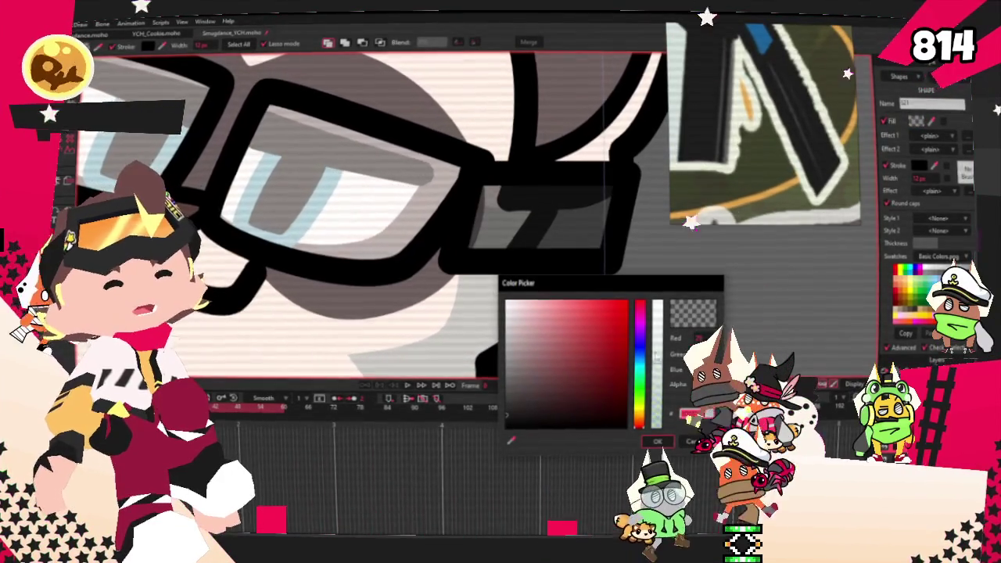
pyautogui.click(511, 440)
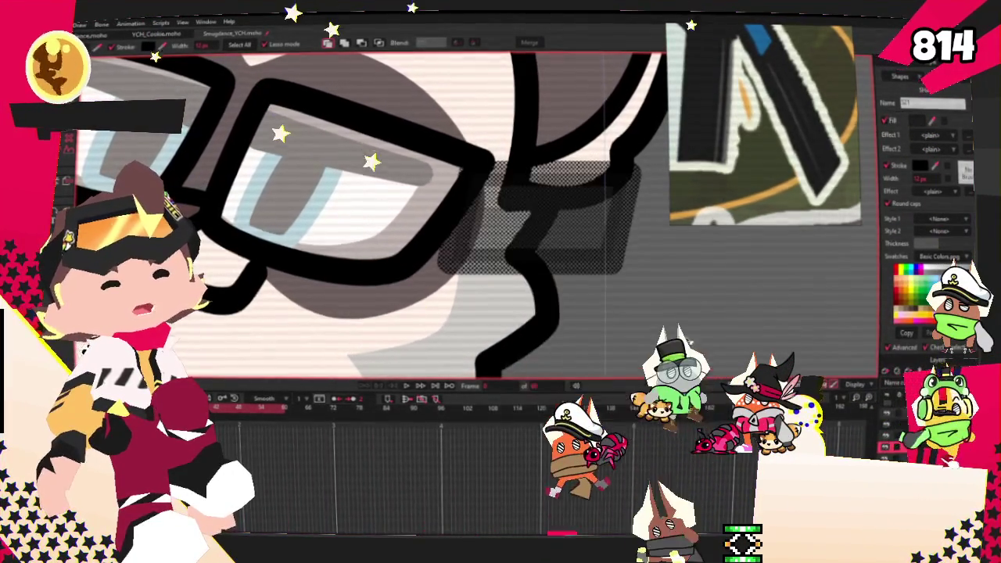
pyautogui.click(817, 173)
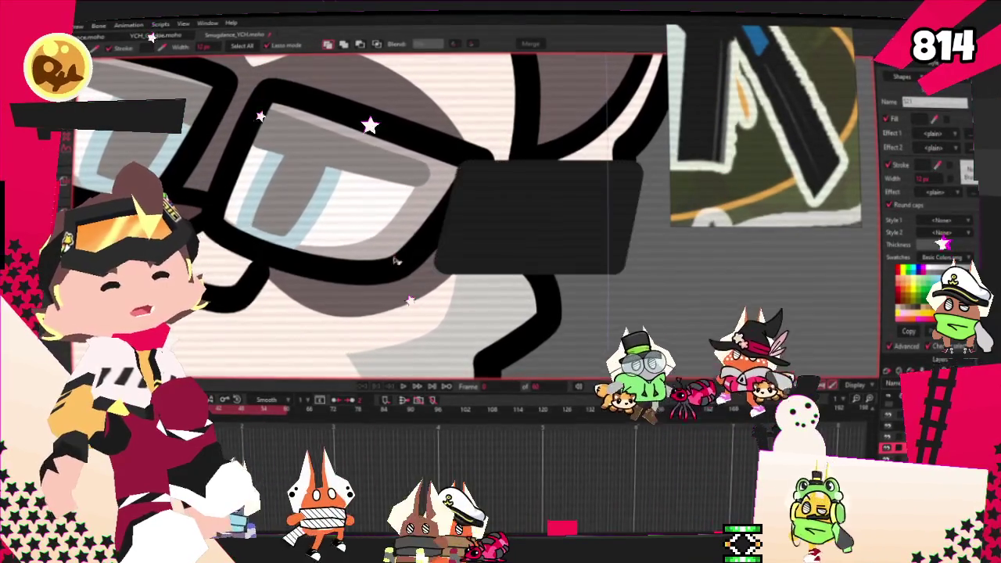
pyautogui.click(199, 122)
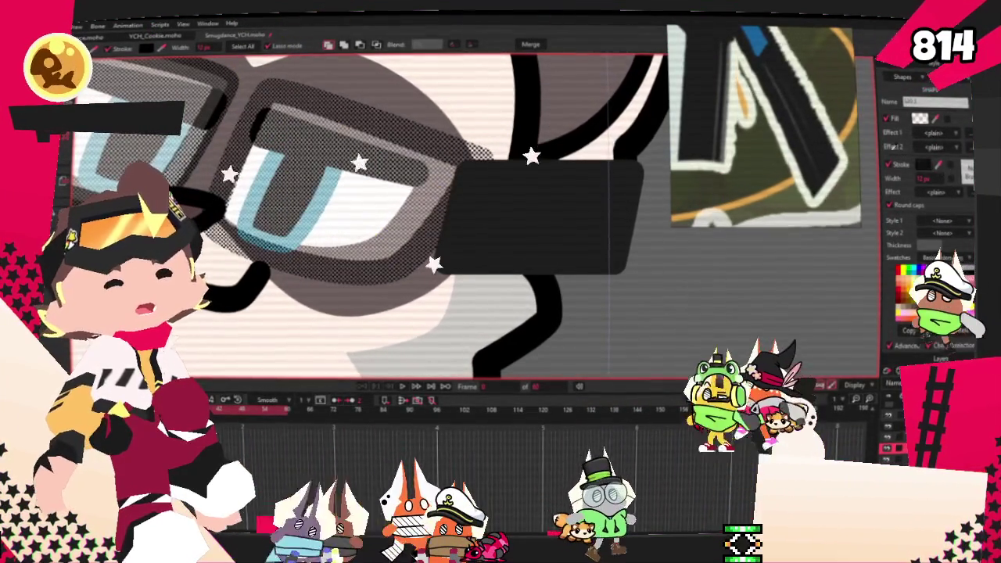
pyautogui.click(567, 246)
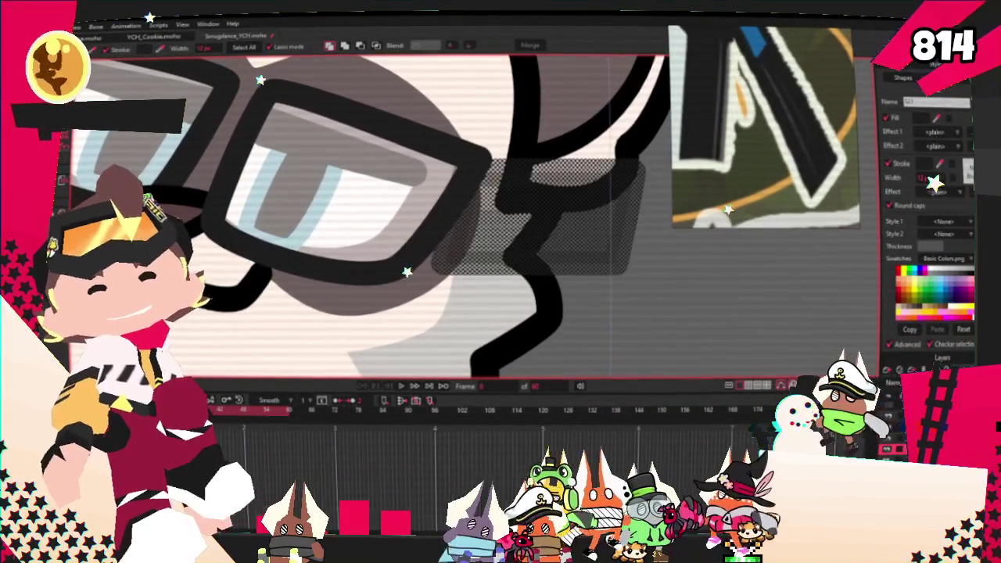
# Narrow the dark rectangle into a thin temple arm running back from the glasses
pyautogui.press('t')
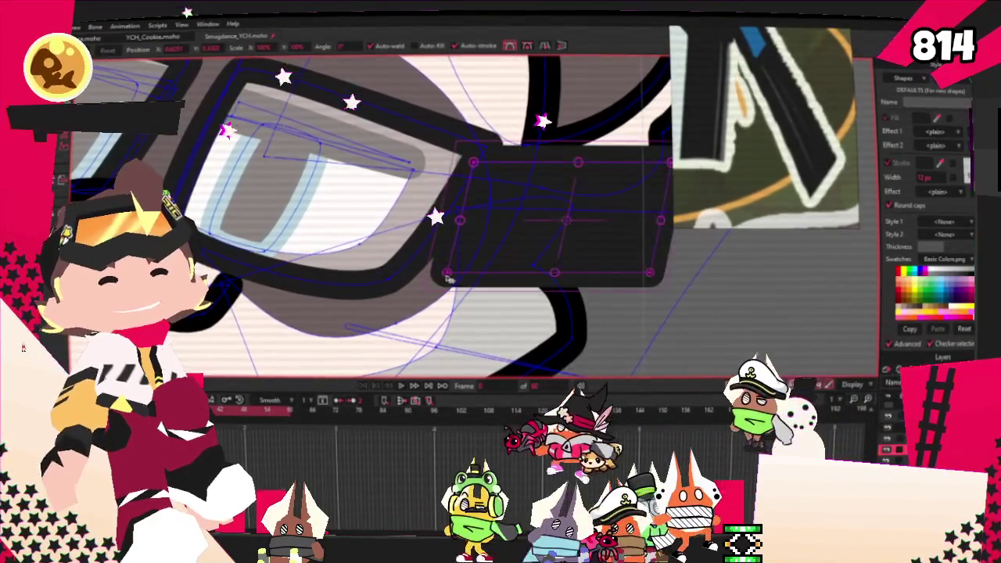
pyautogui.moveTo(449, 280); pyautogui.dragTo(457, 204)
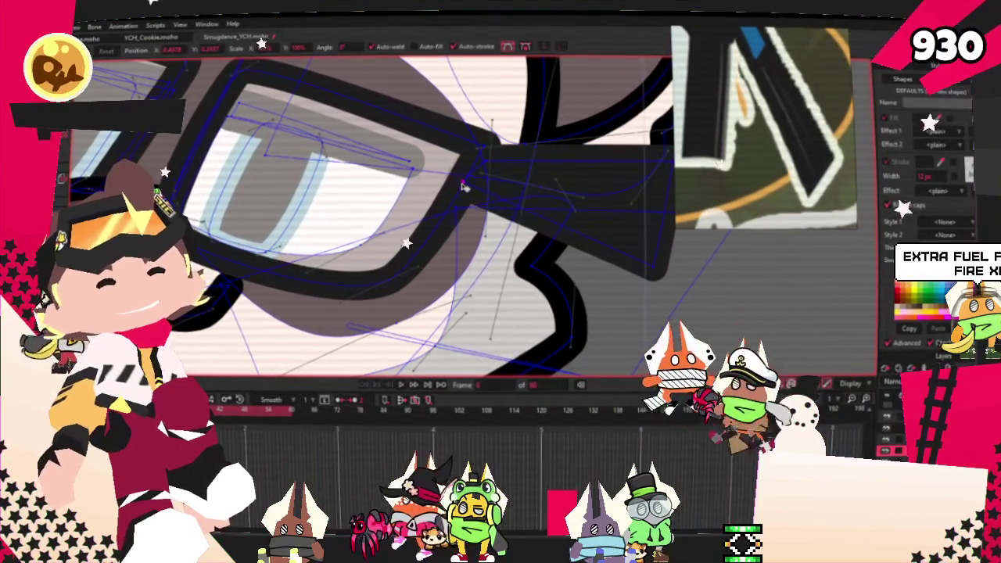
pyautogui.scroll(2, 485, 166)
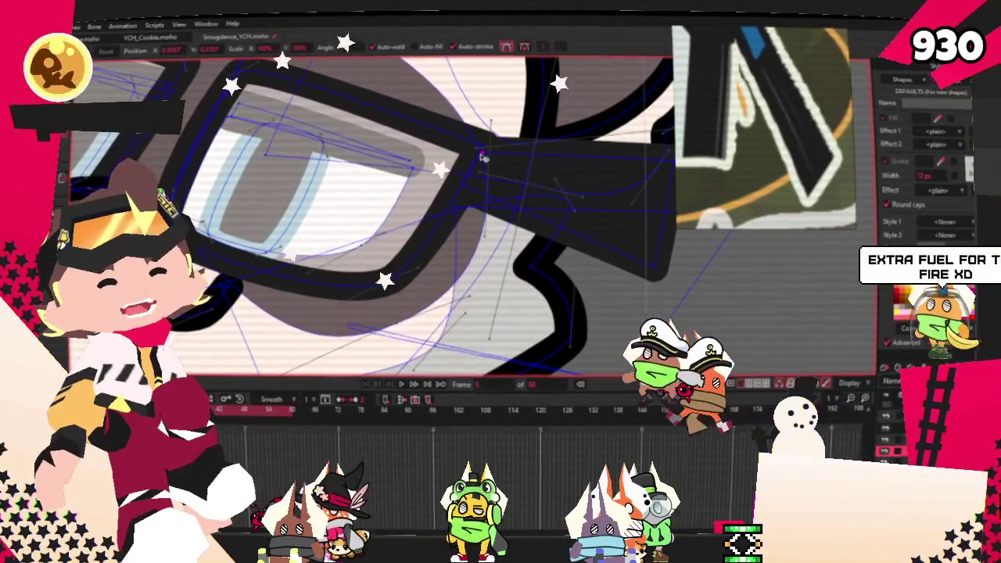
pyautogui.scroll(-4, 485, 166)
pyautogui.scroll(3, 601, 160)
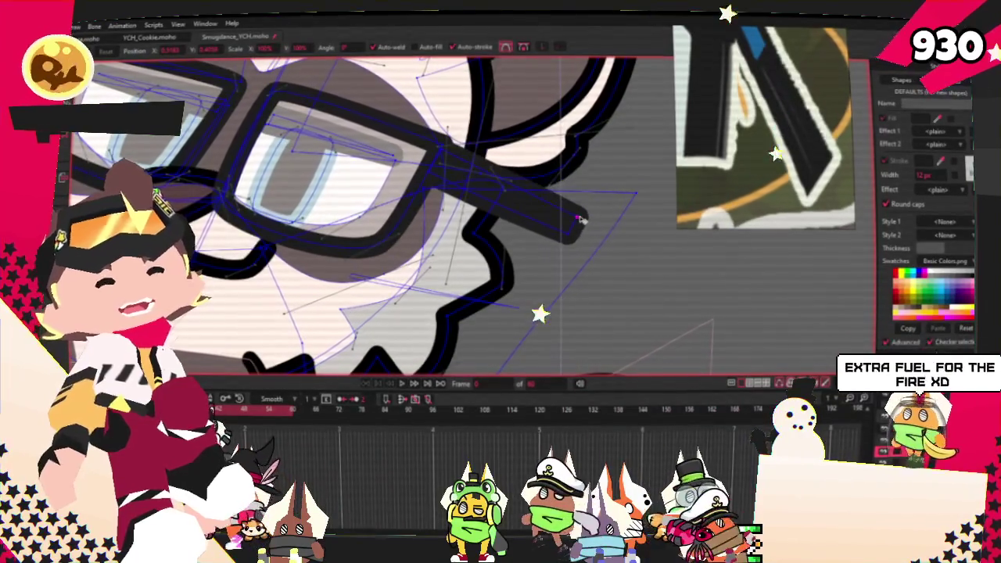
pyautogui.scroll(-1, 535, 208)
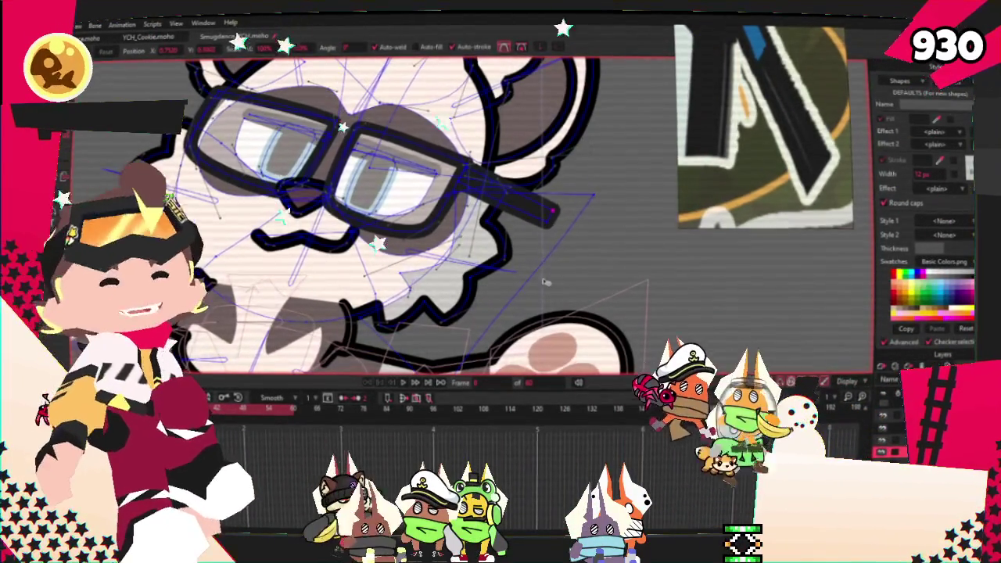
pyautogui.scroll(2, 554, 329)
pyautogui.scroll(1, 554, 329)
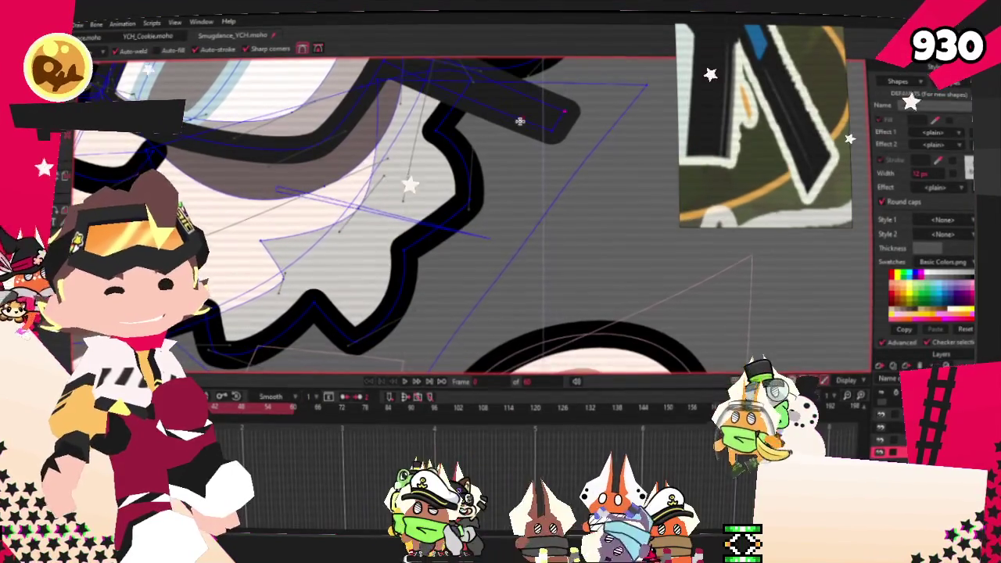
# Bend the temple arm's far end downward along the side of the head
pyautogui.press('t')
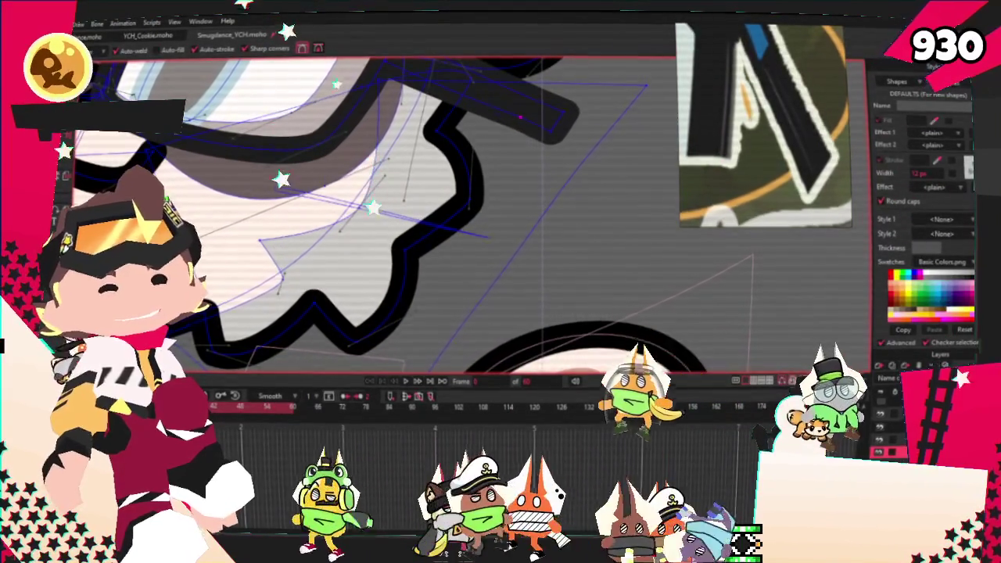
pyautogui.moveTo(520, 117); pyautogui.dragTo(483, 174)
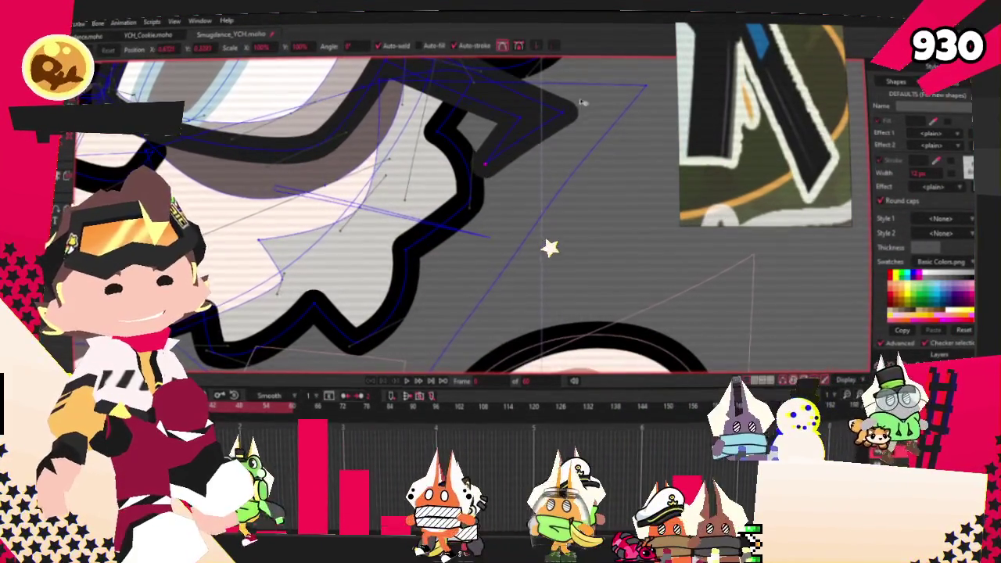
pyautogui.scroll(-1, 484, 175)
pyautogui.scroll(1, 485, 179)
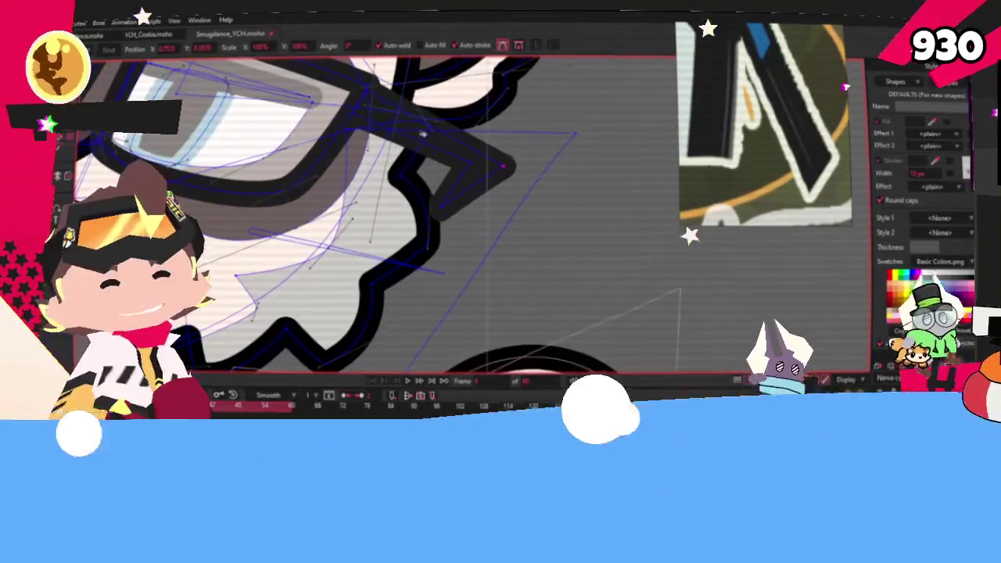
pyautogui.scroll(1, 504, 167)
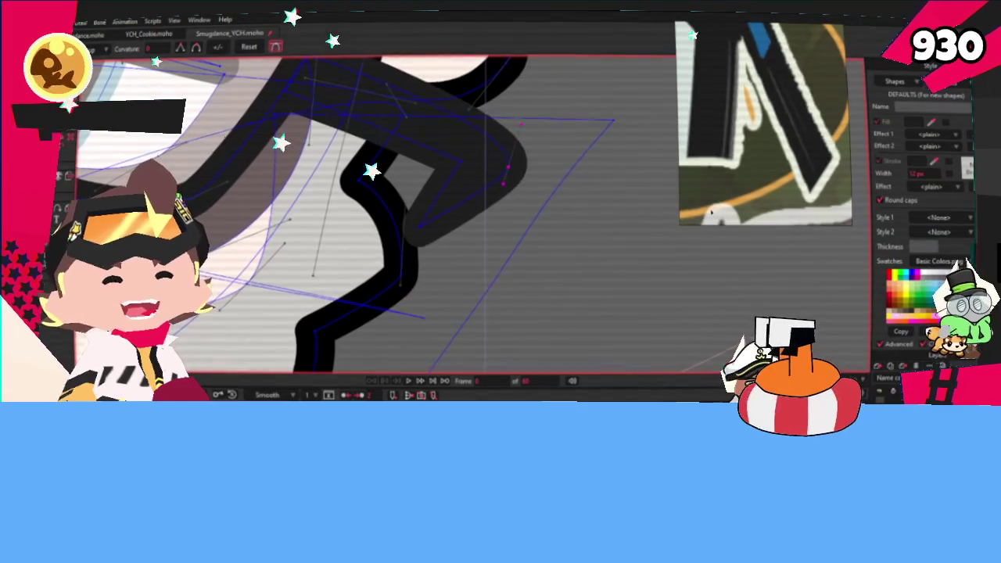
pyautogui.scroll(1, 523, 156)
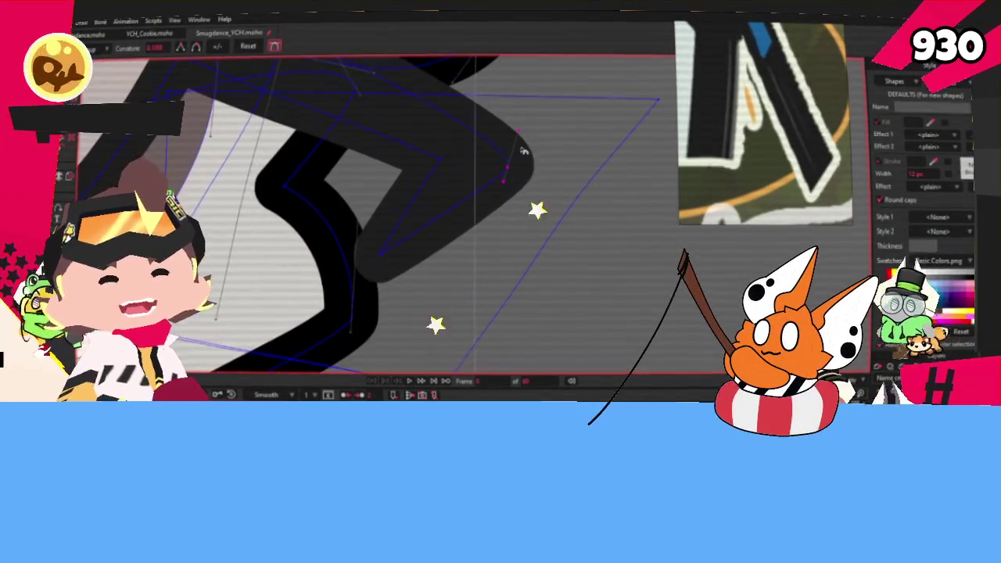
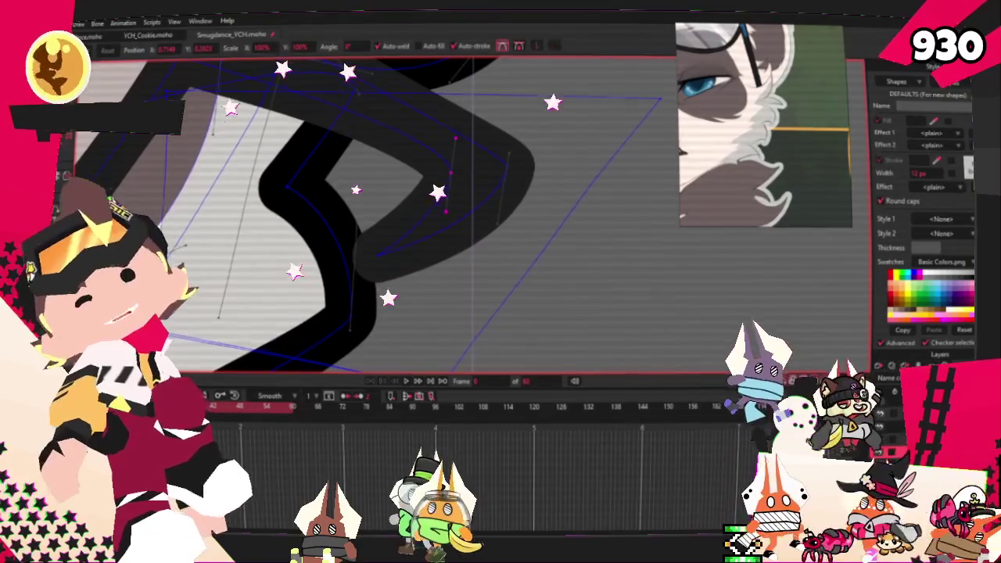
# Pull the end of the glasses' arm stroke outward to reshape it
pyautogui.press('g')
pyautogui.press('t')
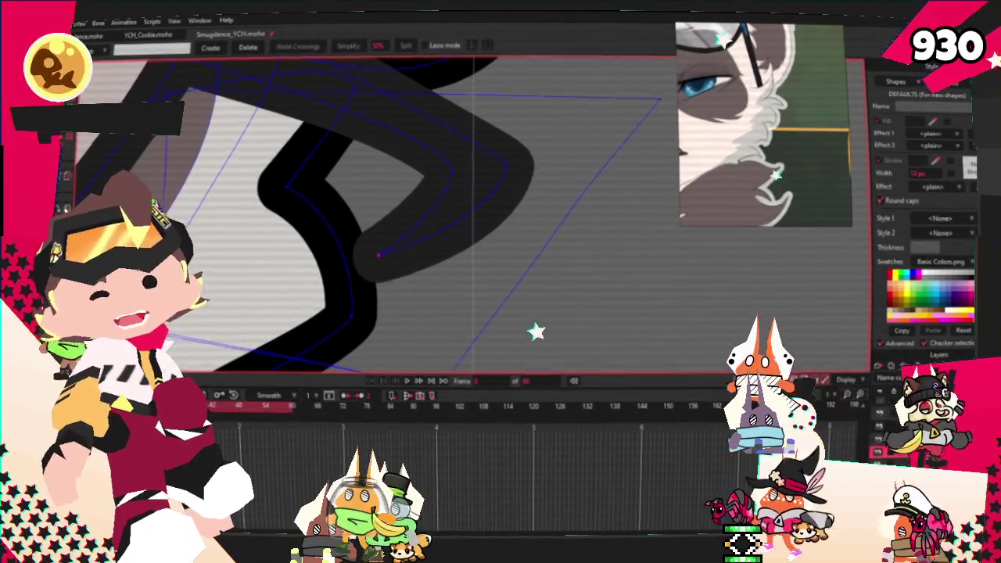
pyautogui.moveTo(382, 259); pyautogui.dragTo(432, 264)
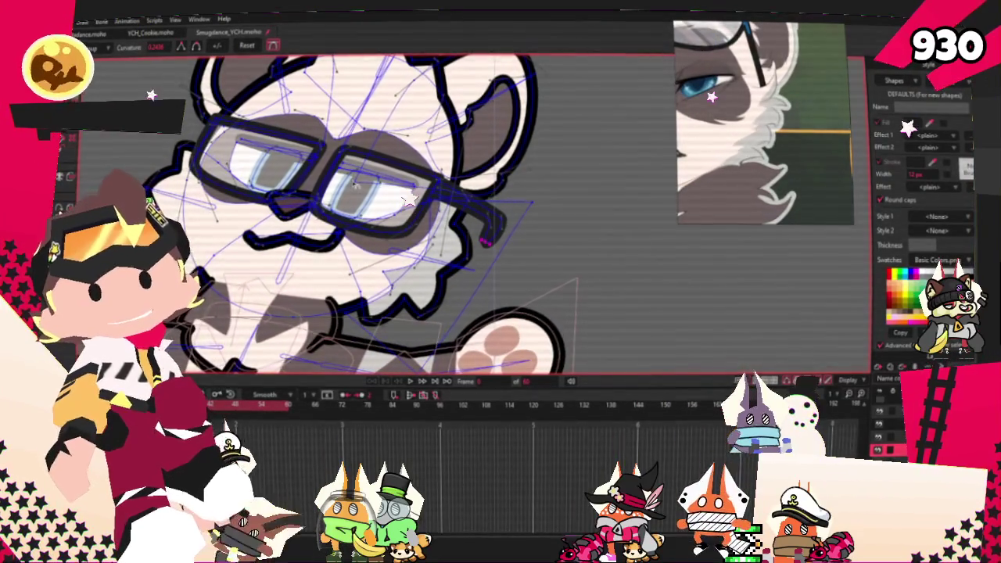
# Drag the temple-tip points down-left to shorten the glasses' right arm
pyautogui.press('g')
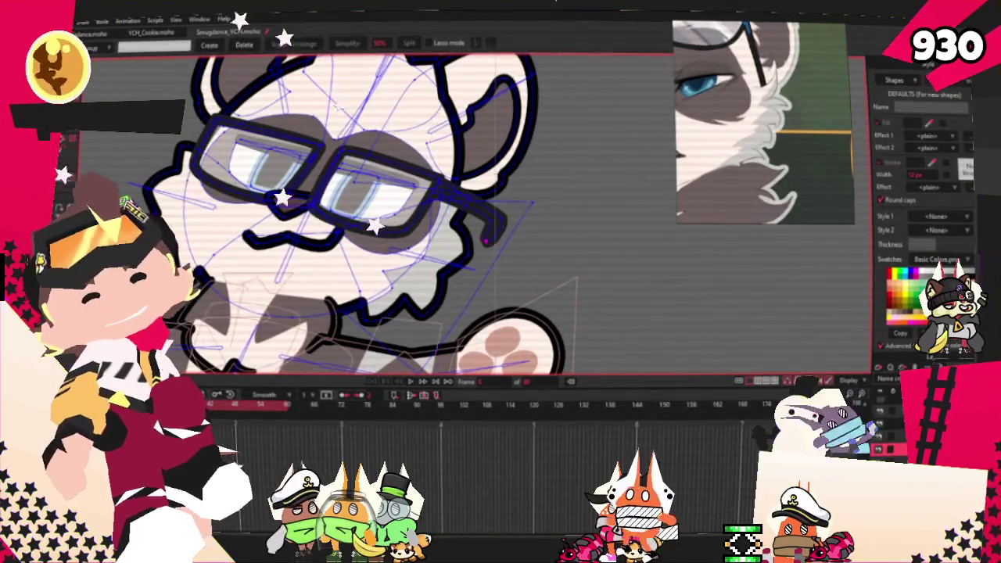
pyautogui.scroll(3, 469, 219)
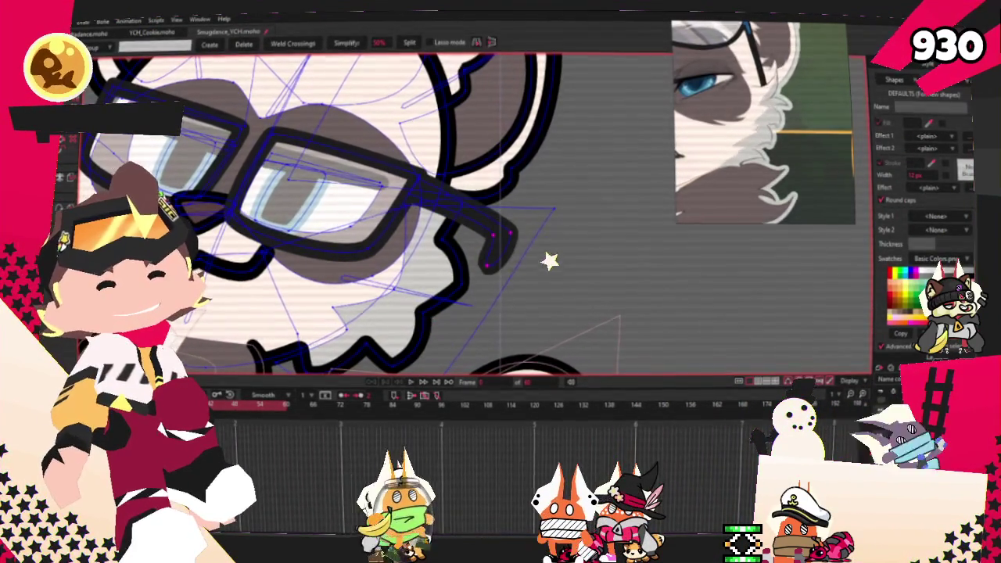
pyautogui.scroll(2, 540, 258)
pyautogui.press('t')
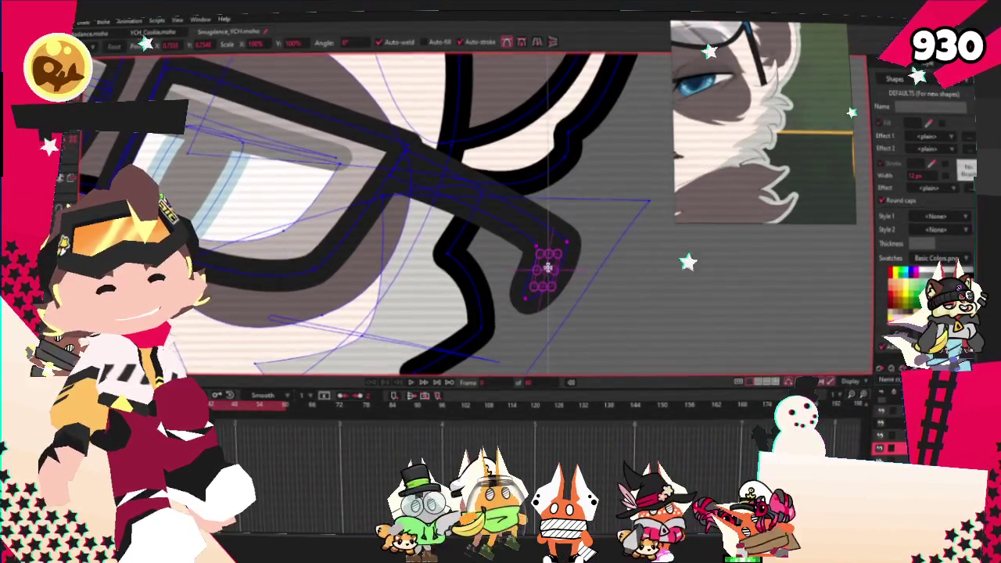
pyautogui.moveTo(552, 264); pyautogui.dragTo(528, 288)
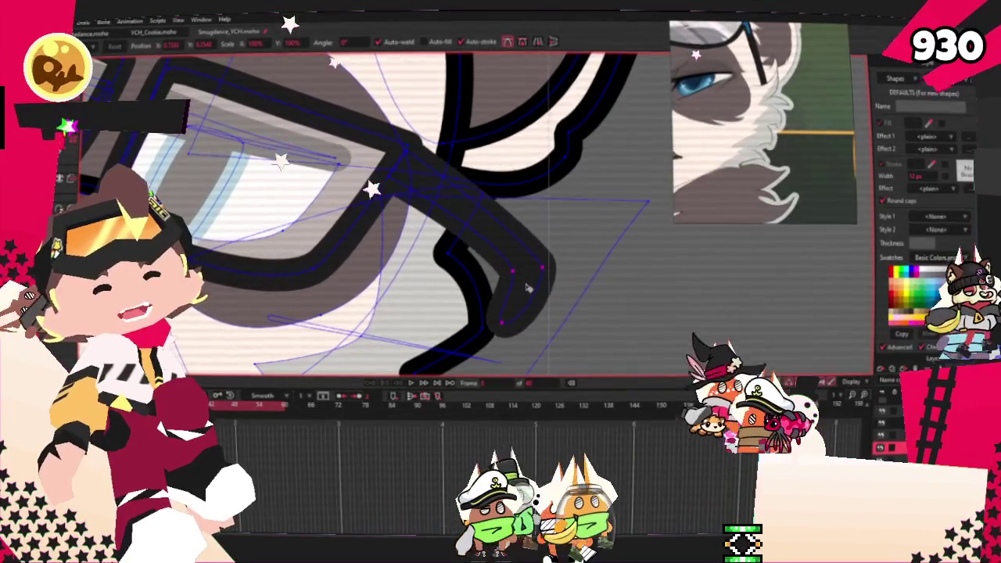
pyautogui.scroll(-5, 528, 288)
pyautogui.scroll(3, 540, 274)
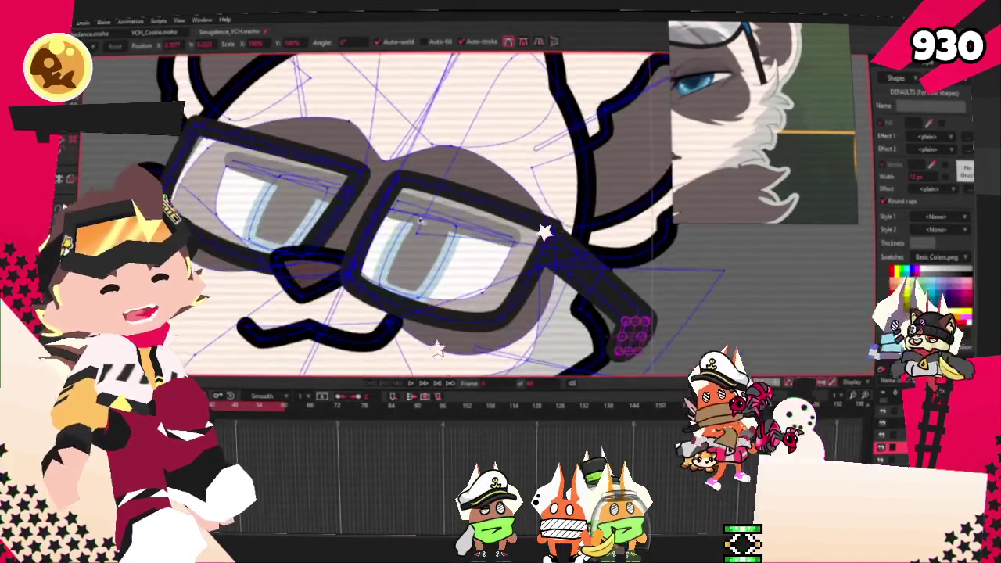
pyautogui.scroll(2, 540, 274)
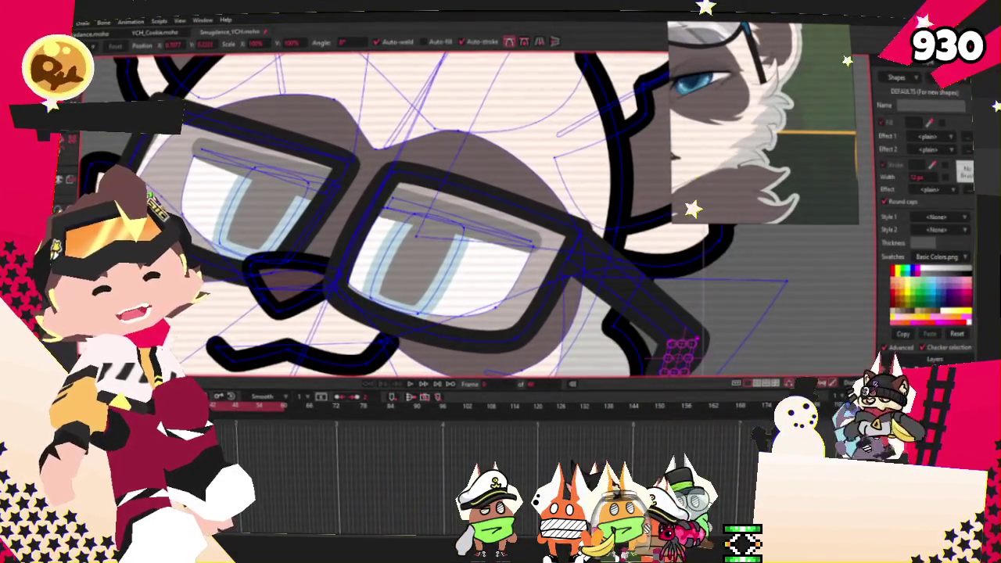
# Box-select the points around the glasses' bridge for transforming
pyautogui.press('g')
pyautogui.scroll(4, 313, 196)
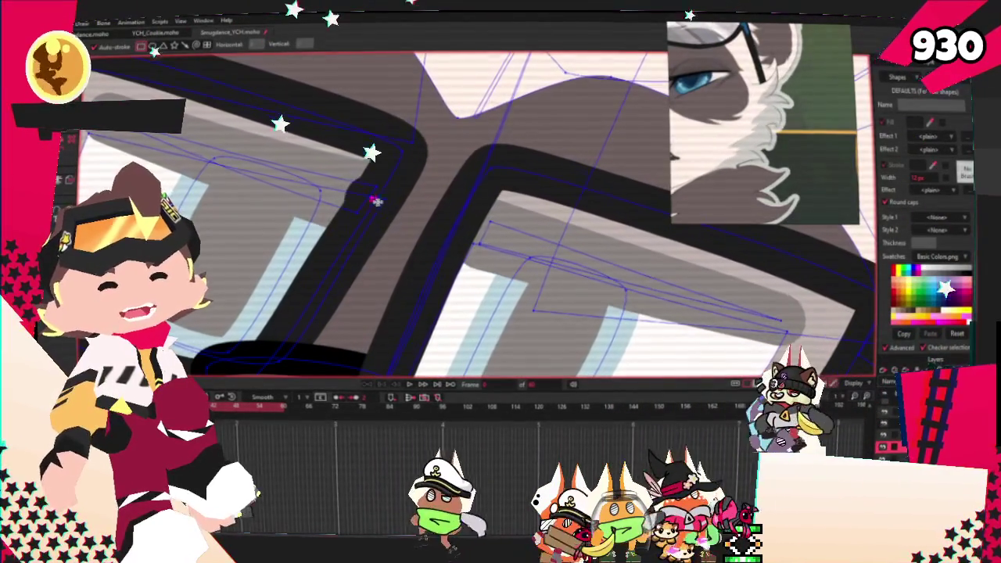
pyautogui.moveTo(371, 197); pyautogui.dragTo(446, 229)
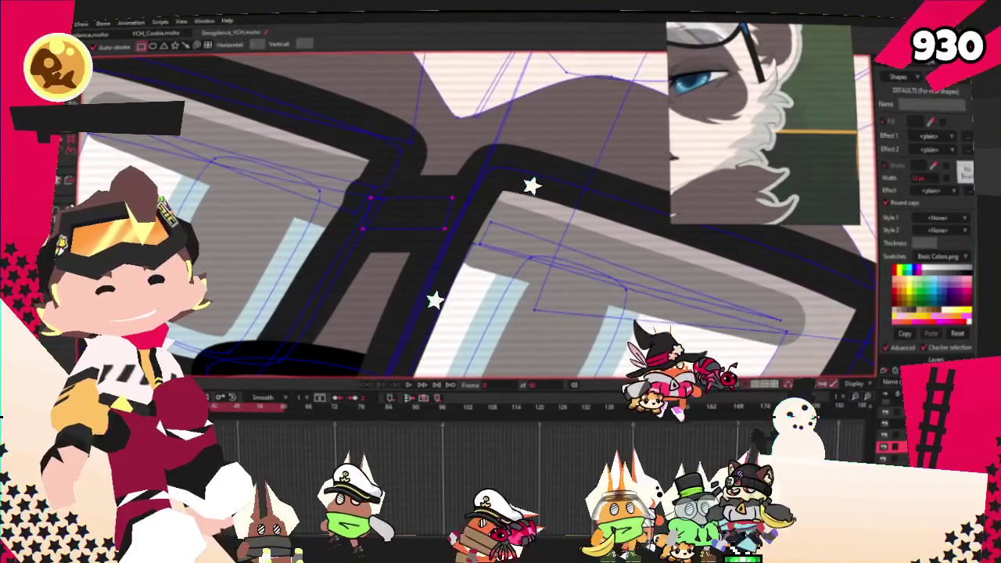
pyautogui.press('t')
pyautogui.scroll(2, 467, 219)
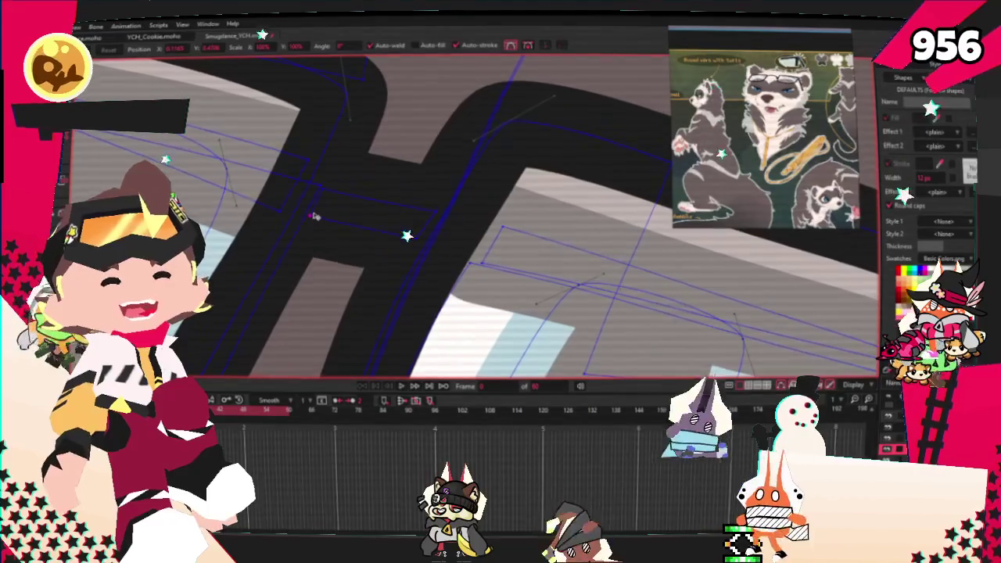
pyautogui.scroll(-3, 413, 175)
pyautogui.scroll(3, 428, 173)
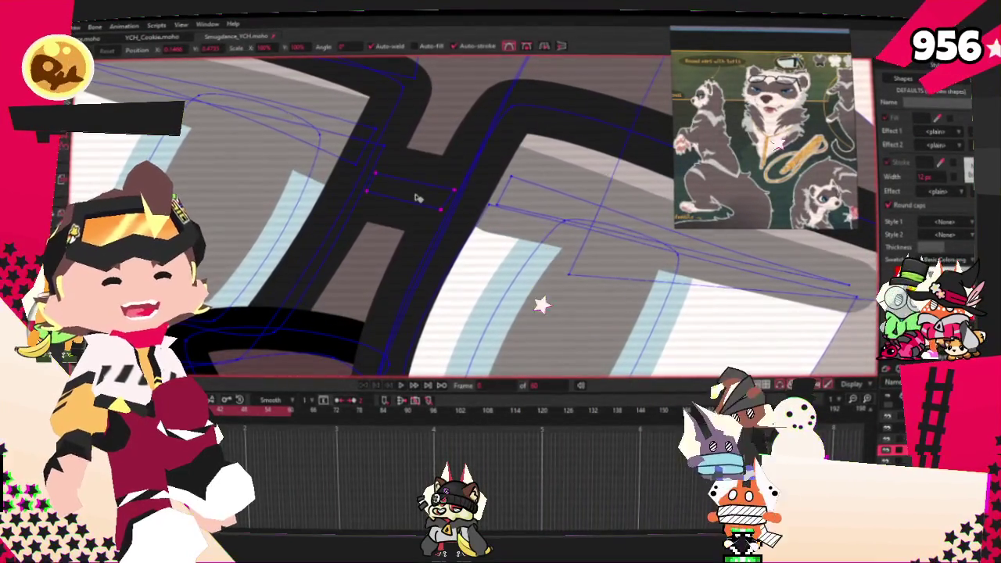
pyautogui.scroll(-3, 418, 189)
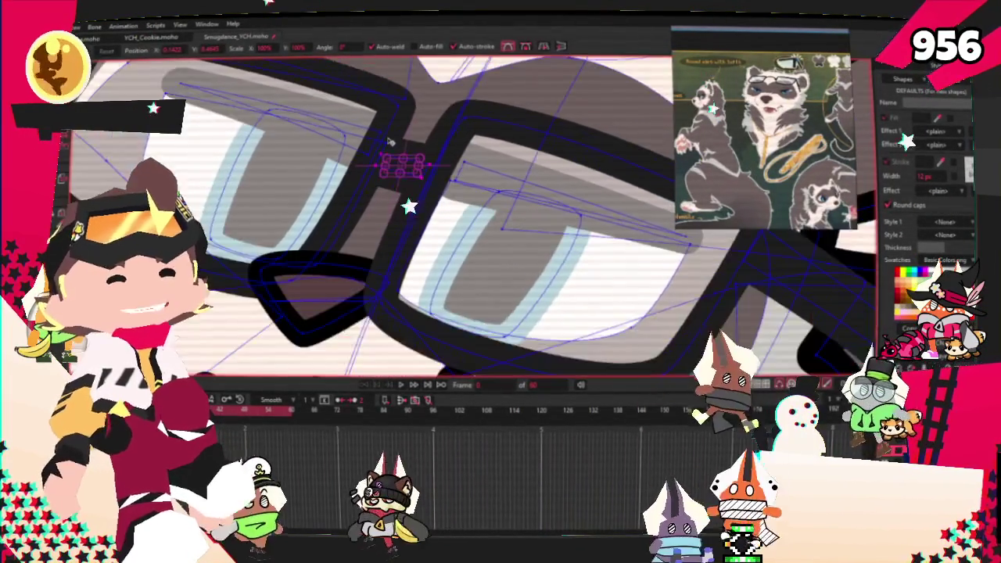
pyautogui.scroll(-2, 419, 189)
pyautogui.scroll(2, 418, 189)
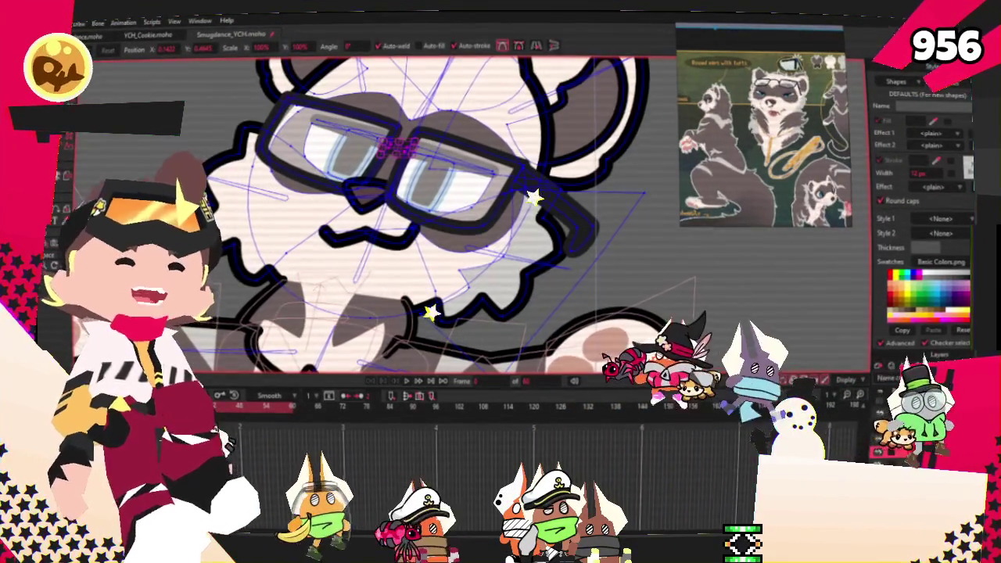
pyautogui.scroll(-2, 456, 202)
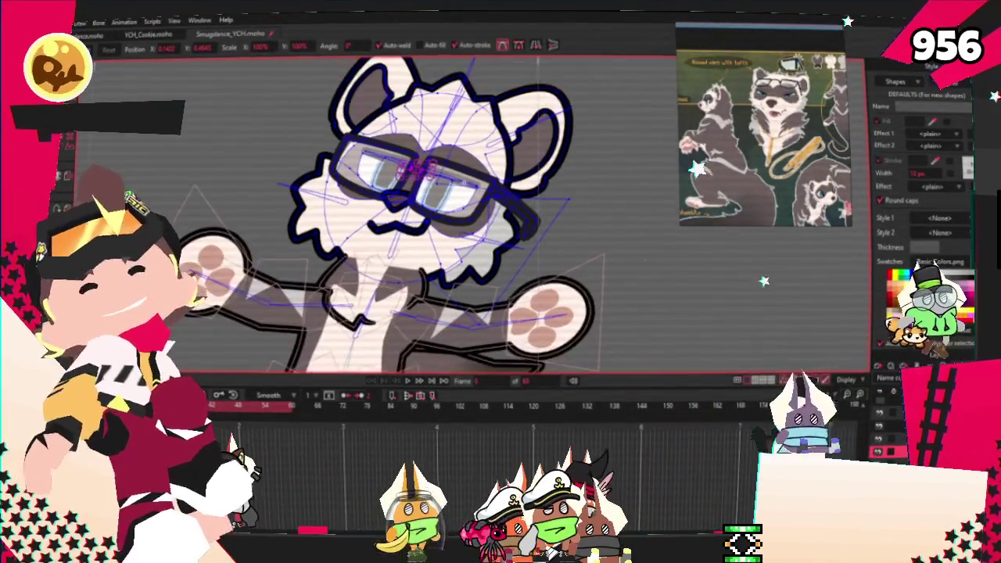
pyautogui.scroll(-2, 412, 255)
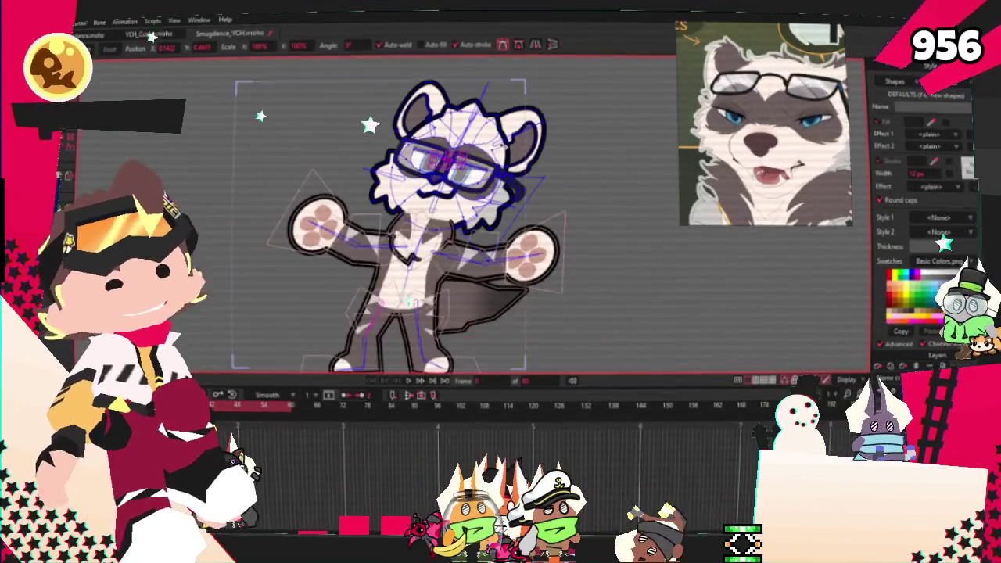
pyautogui.scroll(2, 478, 160)
pyautogui.scroll(2, 479, 160)
pyautogui.scroll(2, 479, 160)
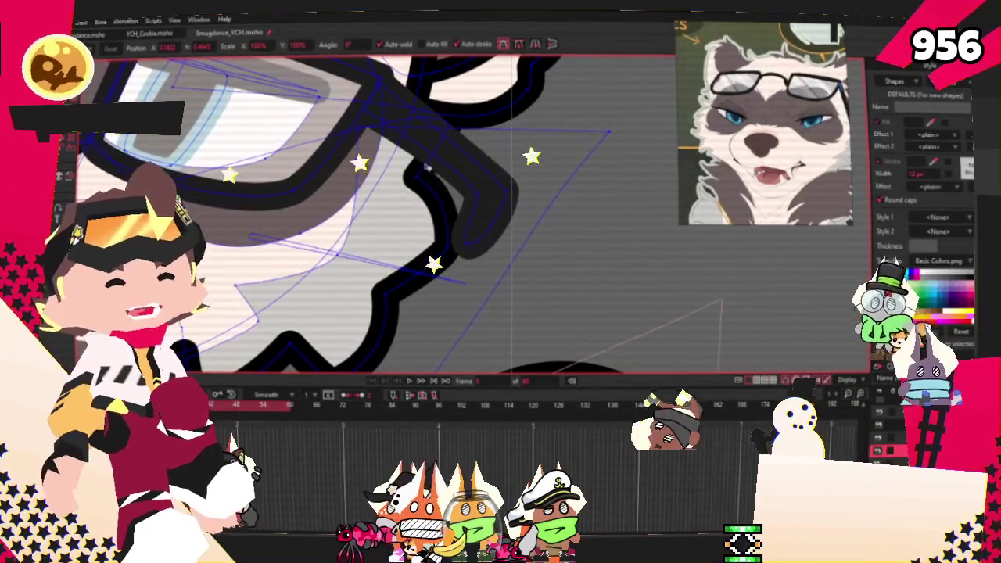
pyautogui.press('g')
pyautogui.scroll(1, 438, 169)
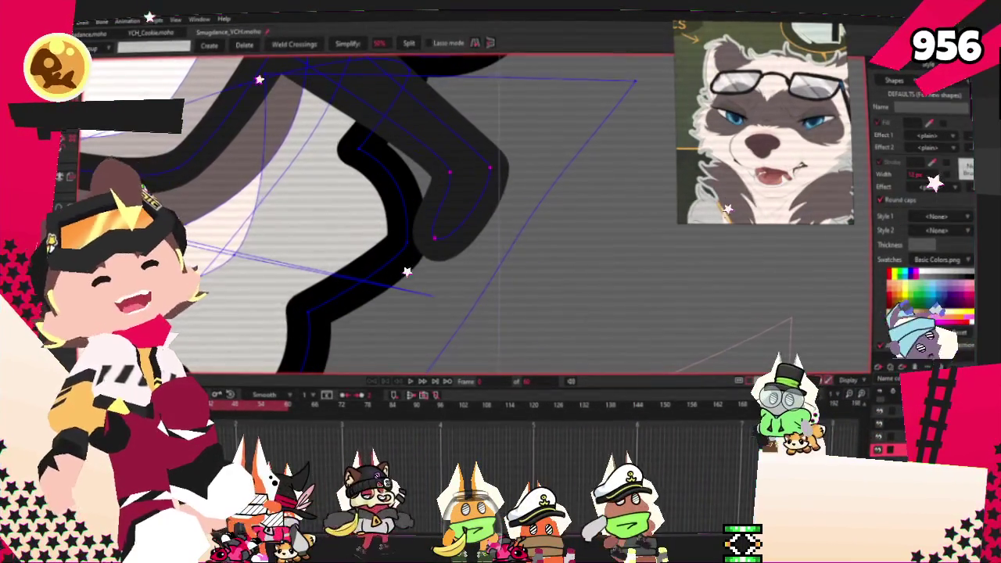
pyautogui.press('t')
pyautogui.scroll(2, 503, 174)
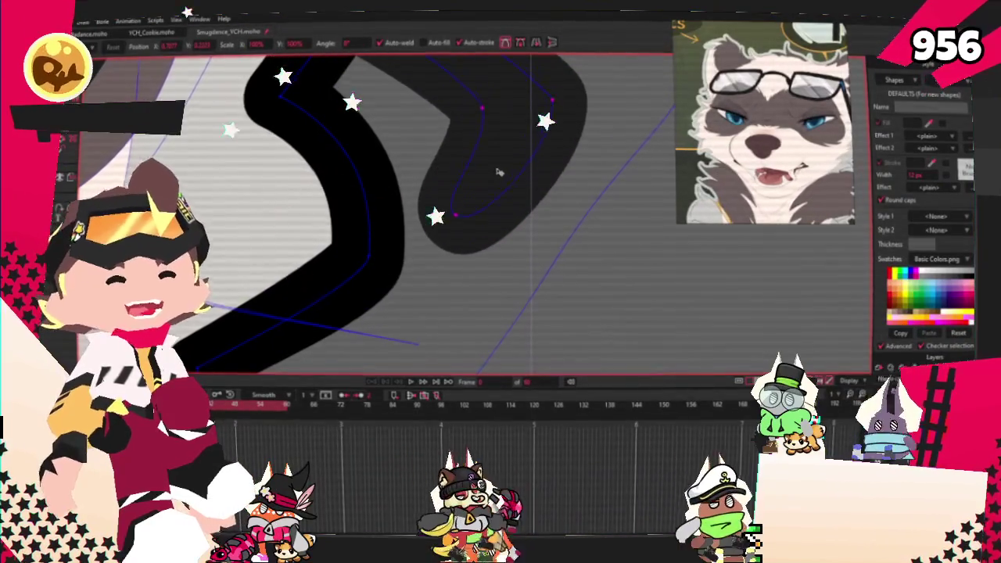
pyautogui.scroll(-2, 504, 174)
pyautogui.scroll(2, 507, 271)
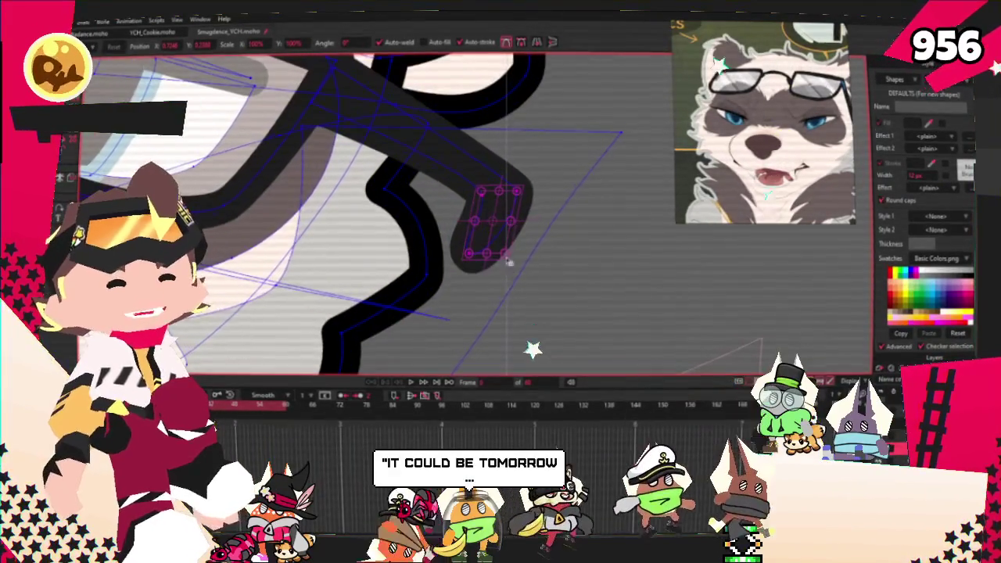
pyautogui.press('Delete')
pyautogui.scroll(1, 480, 215)
pyautogui.scroll(-1, 487, 233)
pyautogui.hotkey('ctrl', 'z')
pyautogui.scroll(1, 472, 236)
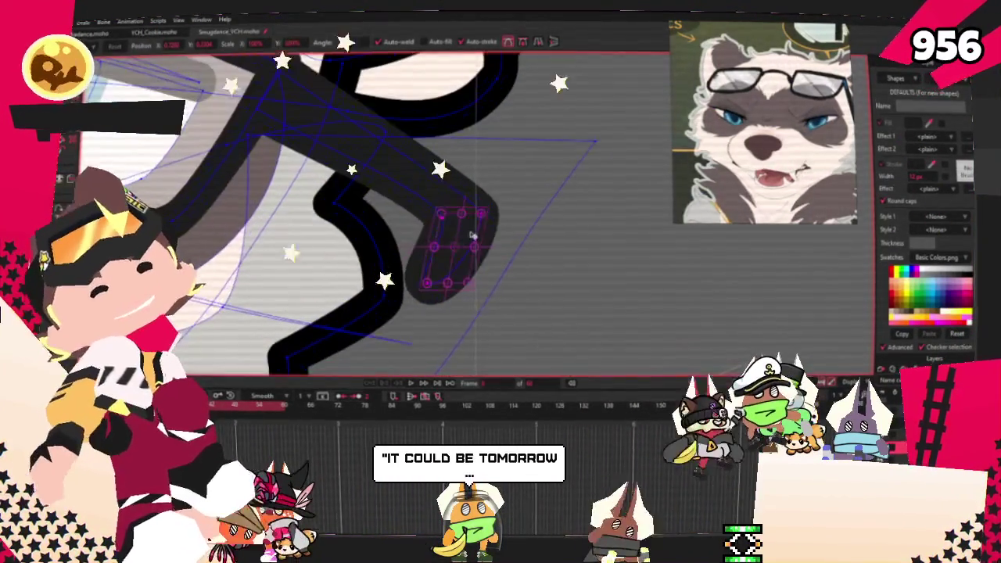
pyautogui.press('Delete')
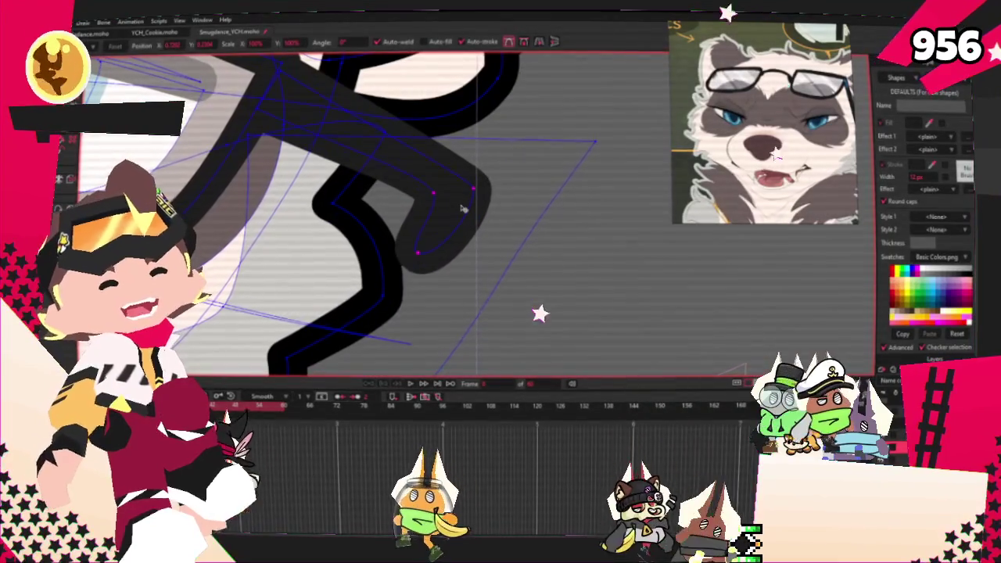
pyautogui.hotkey('ctrl', 'z')
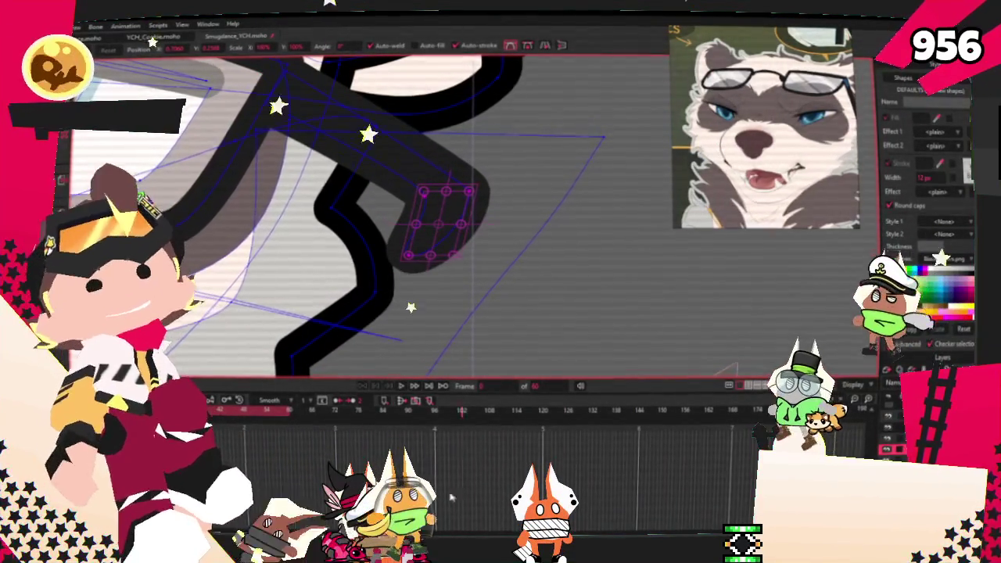
pyautogui.scroll(-5, 428, 336)
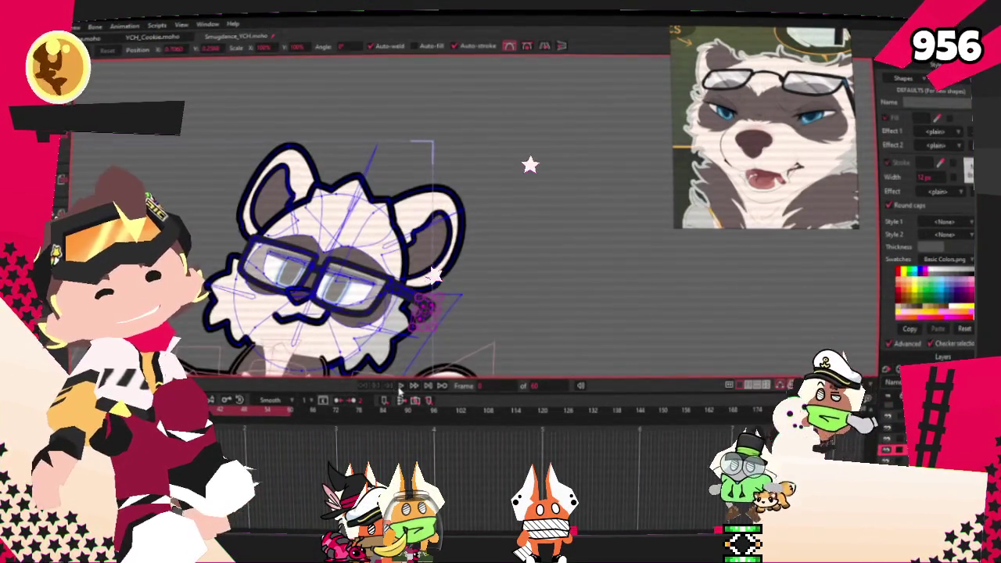
pyautogui.click(399, 386)
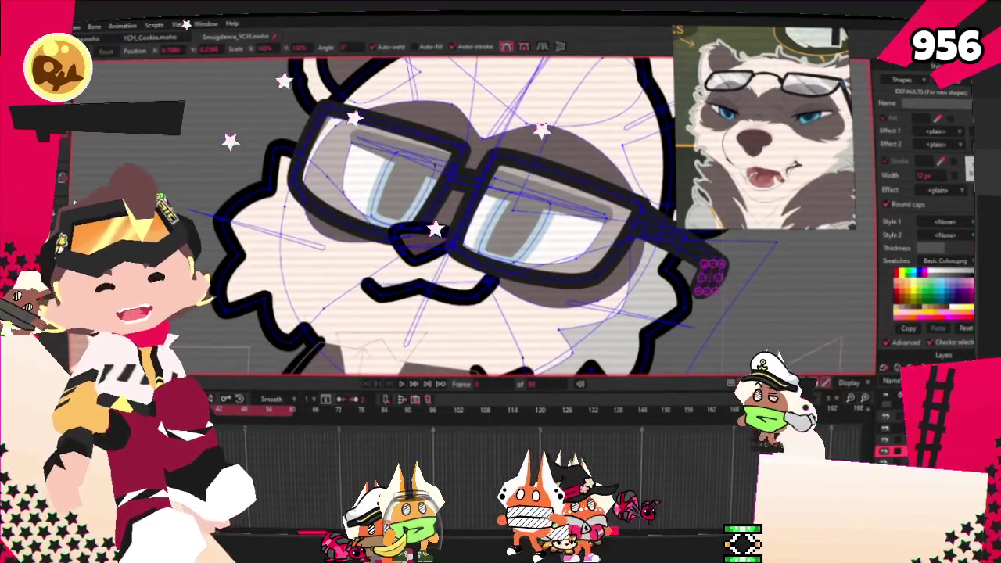
pyautogui.press('z')
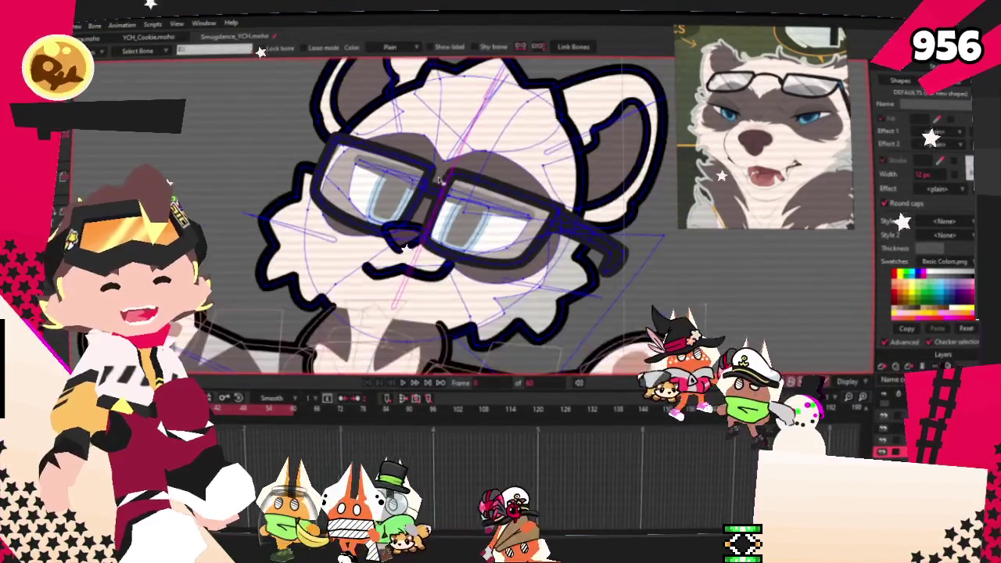
pyautogui.scroll(2, 436, 178)
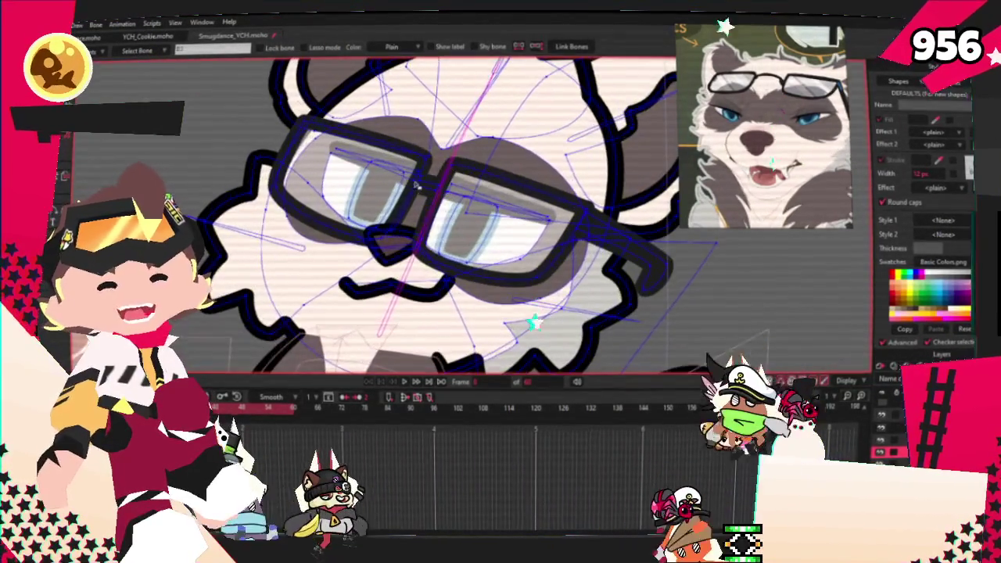
pyautogui.scroll(-2, 407, 220)
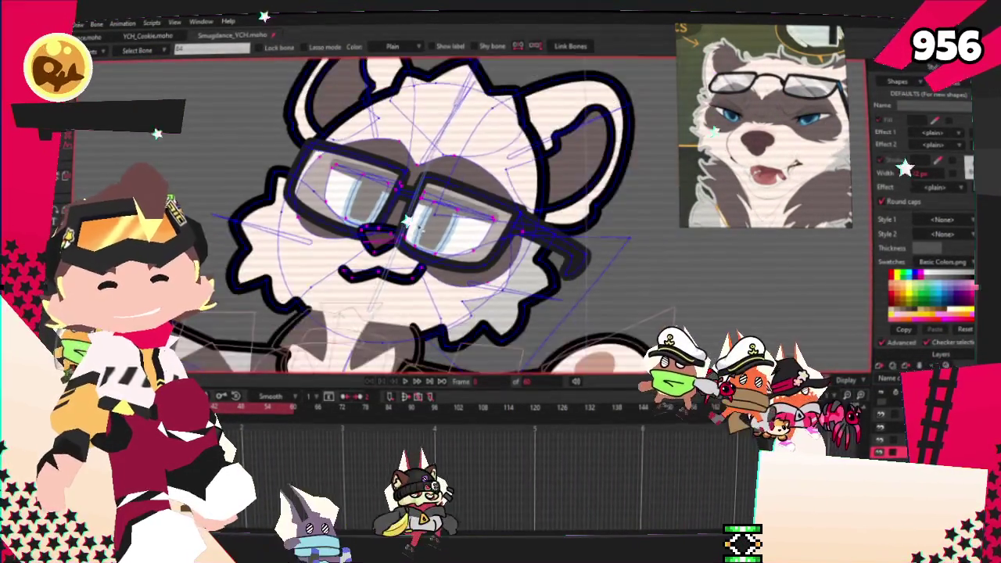
pyautogui.scroll(3, 407, 220)
pyautogui.scroll(-1, 407, 220)
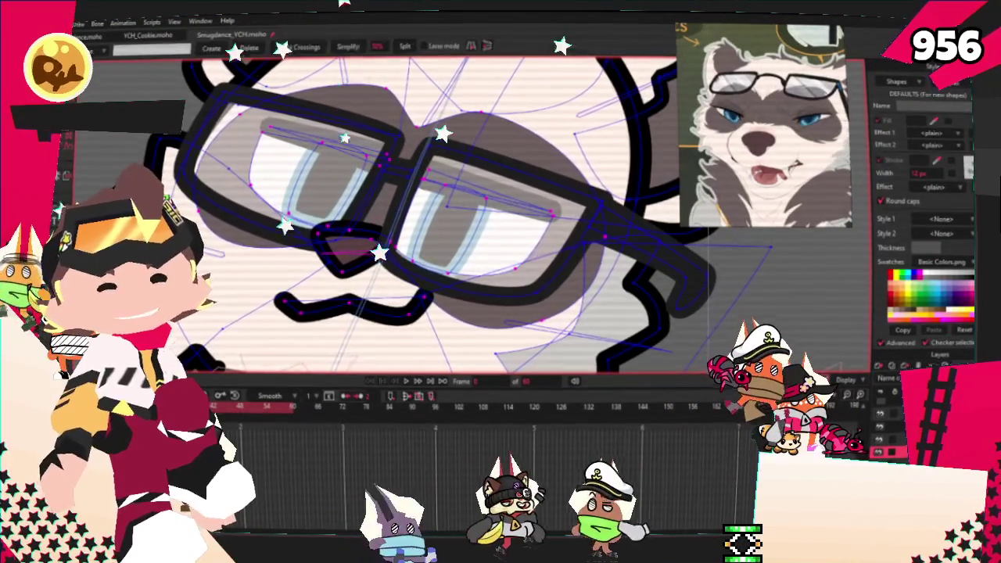
pyautogui.scroll(2, 180, 123)
pyautogui.press('g')
pyautogui.scroll(-3, 284, 100)
pyautogui.scroll(2, 313, 141)
pyautogui.scroll(3, 335, 175)
pyautogui.scroll(-2, 335, 175)
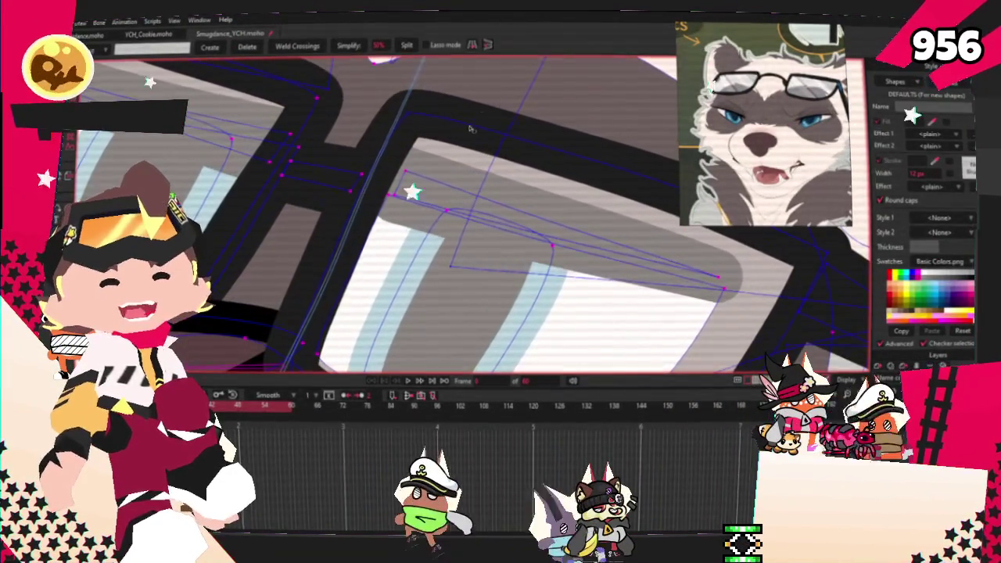
pyautogui.scroll(-2, 438, 196)
pyautogui.scroll(4, 540, 217)
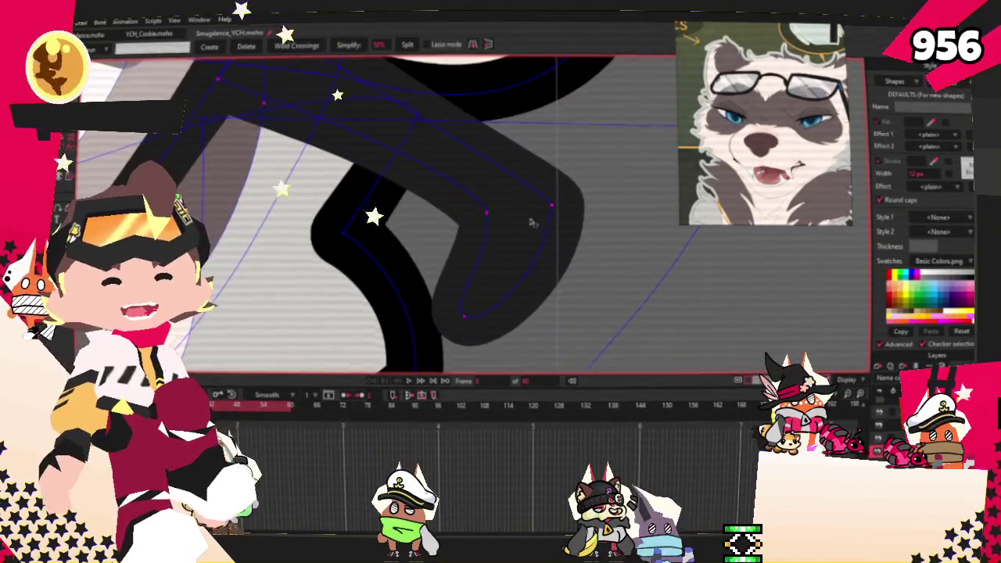
pyautogui.scroll(-5, 532, 223)
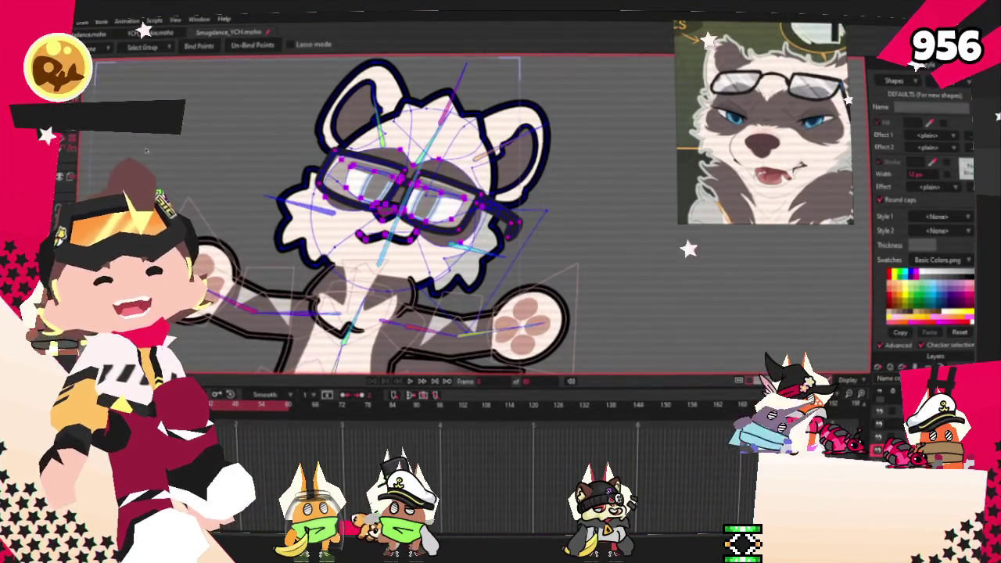
pyautogui.scroll(4, 396, 174)
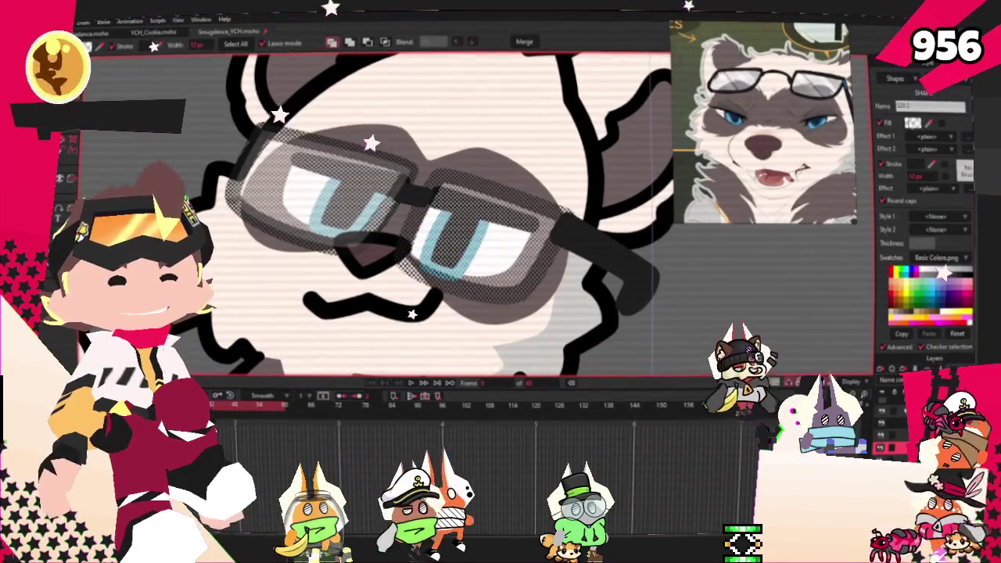
# Set the glasses shape's fill to a translucent pale blue so the eyes show through
pyautogui.click(914, 123)
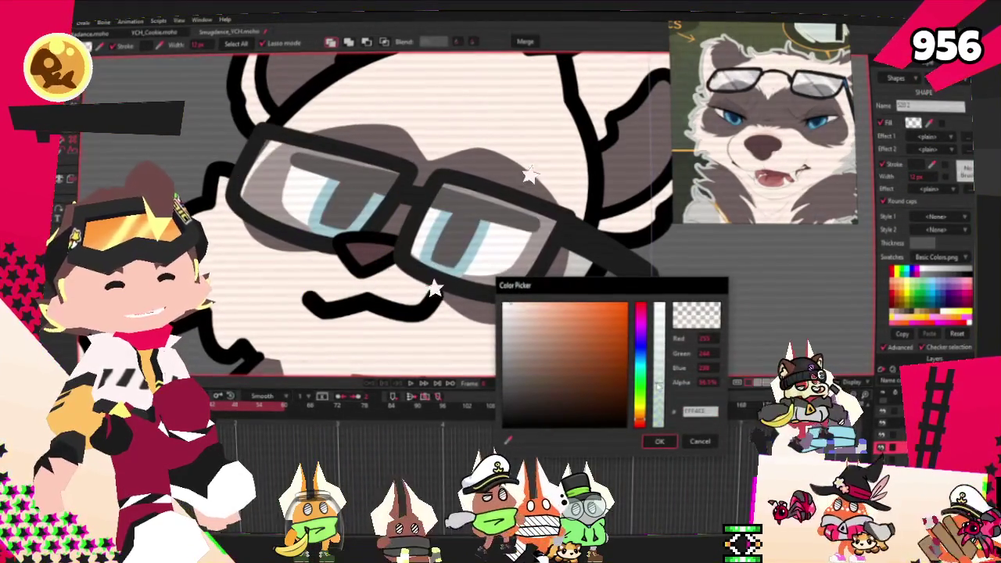
pyautogui.scroll(-3, 437, 268)
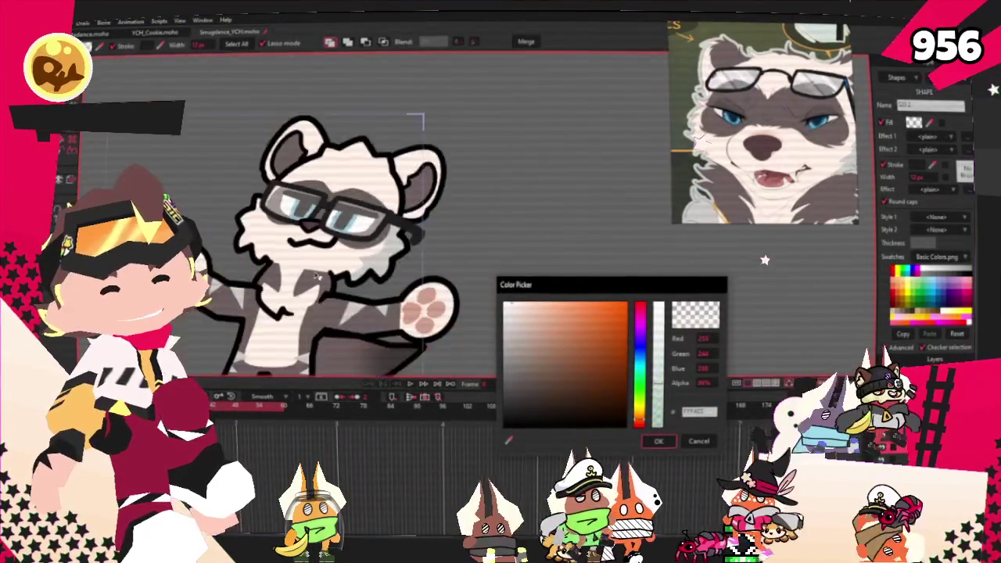
pyautogui.scroll(3, 437, 268)
pyautogui.click(658, 442)
pyautogui.scroll(-5, 679, 346)
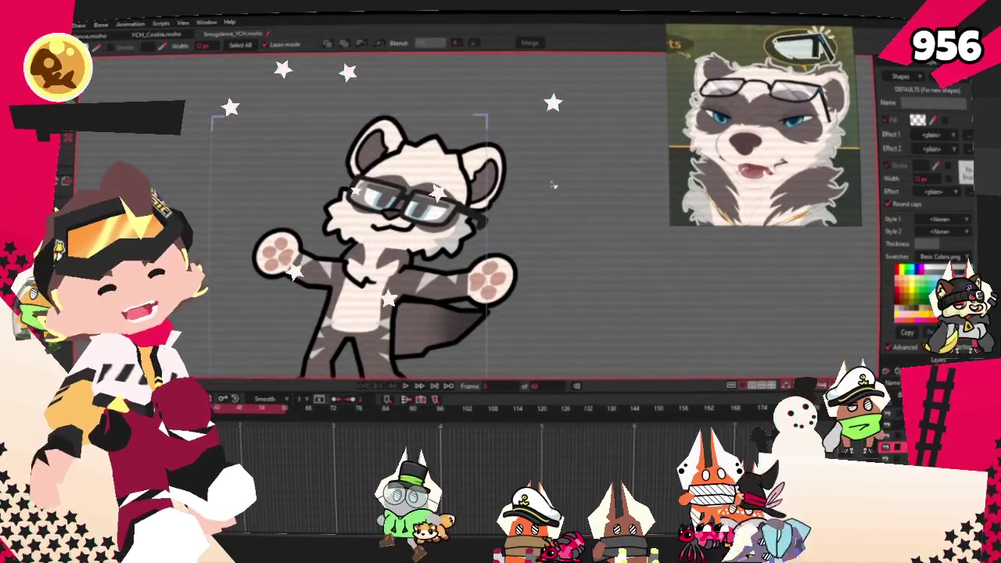
pyautogui.scroll(4, 413, 140)
pyautogui.scroll(2, 412, 139)
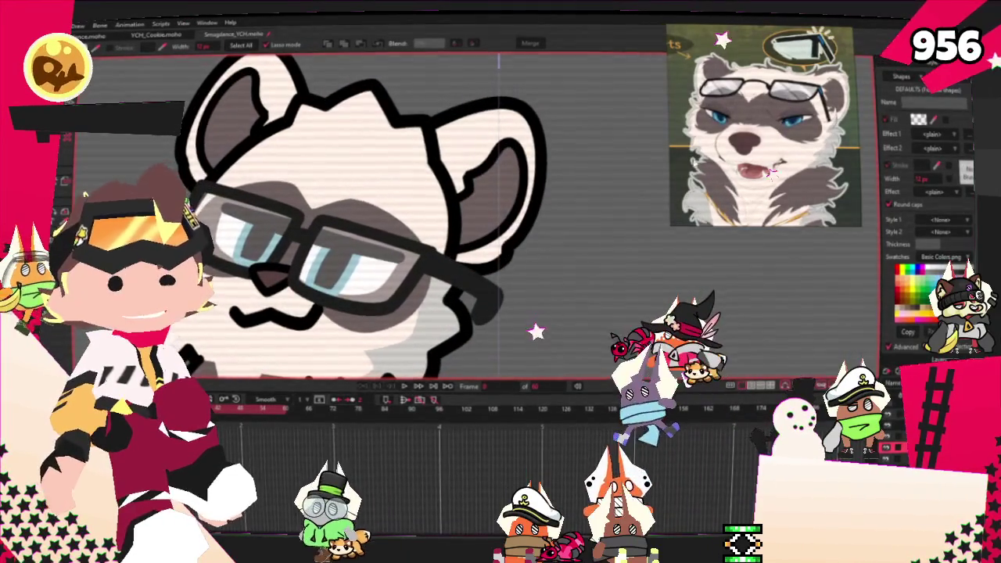
# Drag the head's top outline points up into higher, sharper fur tufts
pyautogui.press('t')
pyautogui.scroll(3, 276, 93)
pyautogui.scroll(2, 276, 93)
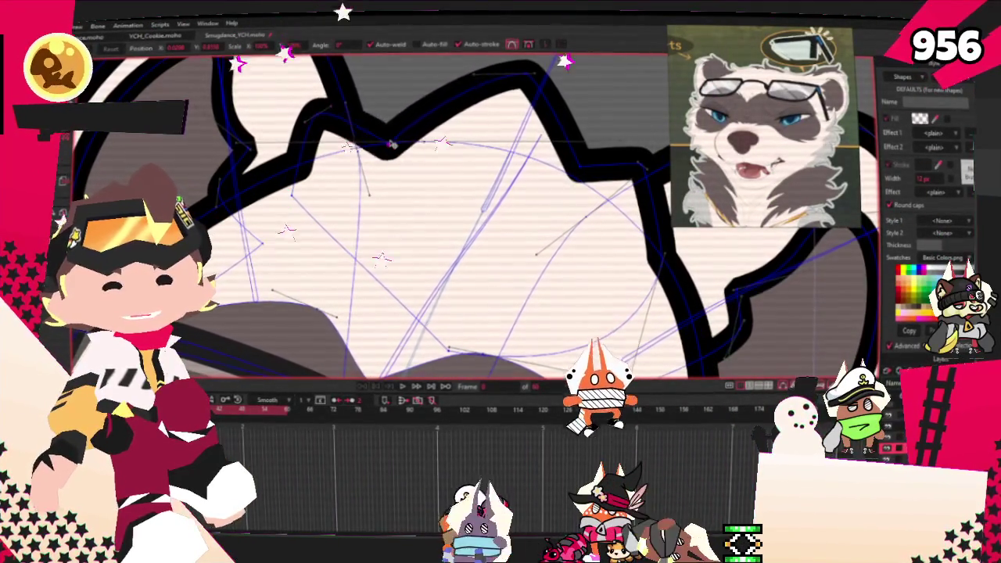
pyautogui.moveTo(405, 119)
pyautogui.mouseDown()
pyautogui.moveTo(403, 99)
pyautogui.moveTo(469, 75)
pyautogui.mouseUp()
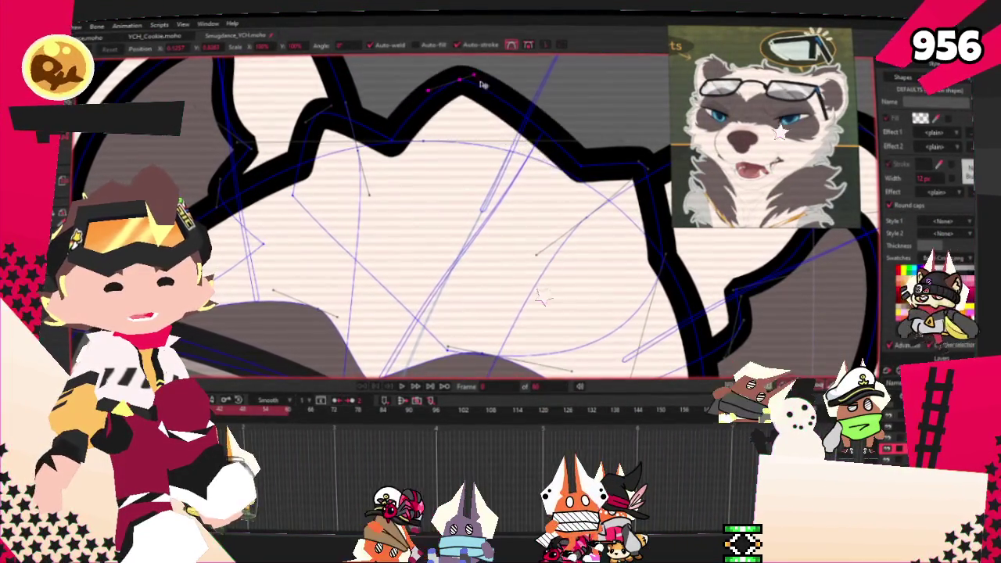
pyautogui.moveTo(583, 170); pyautogui.dragTo(581, 186)
# Zoom around to review the reshaped head, then open and dismiss the File menu
pyautogui.scroll(1, 575, 191)
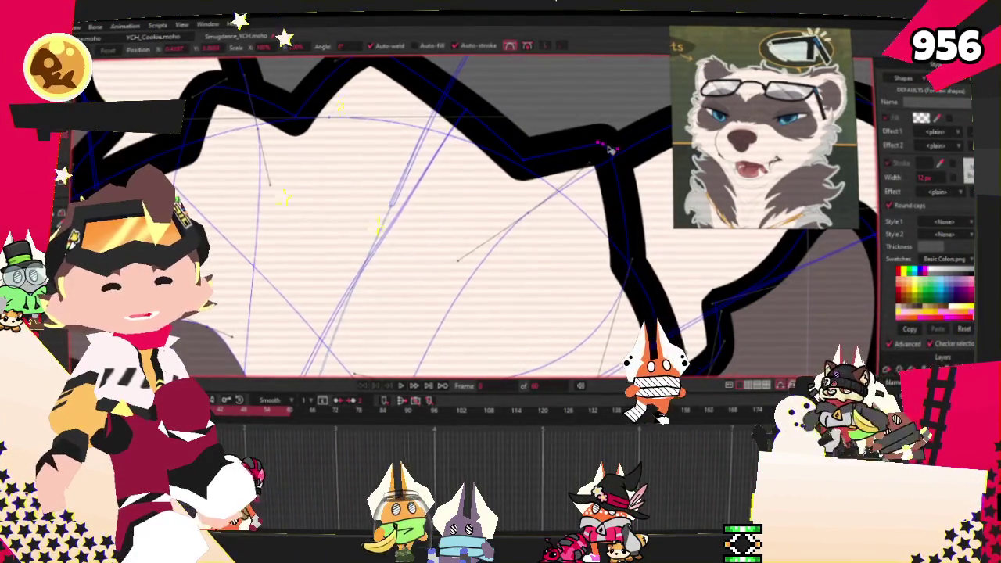
pyautogui.scroll(-2, 417, 209)
pyautogui.scroll(-2, 417, 208)
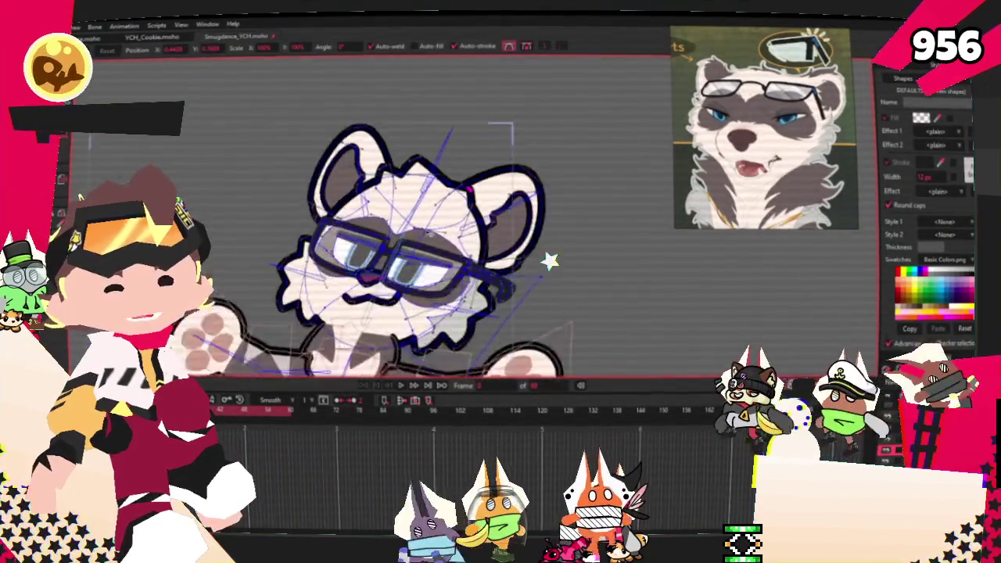
pyautogui.scroll(1, 423, 196)
pyautogui.scroll(-1, 428, 184)
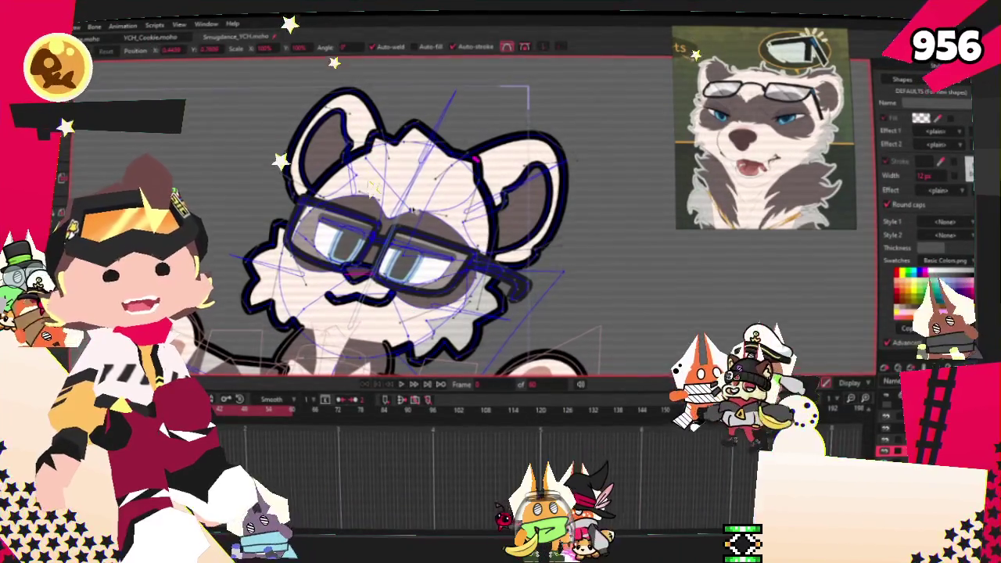
pyautogui.scroll(-2, 418, 258)
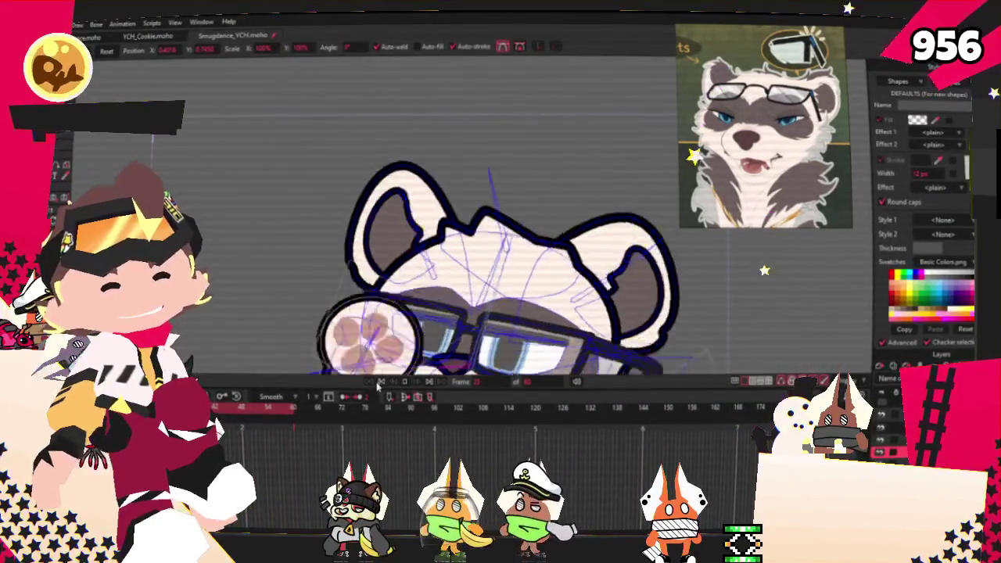
pyautogui.scroll(5, 617, 149)
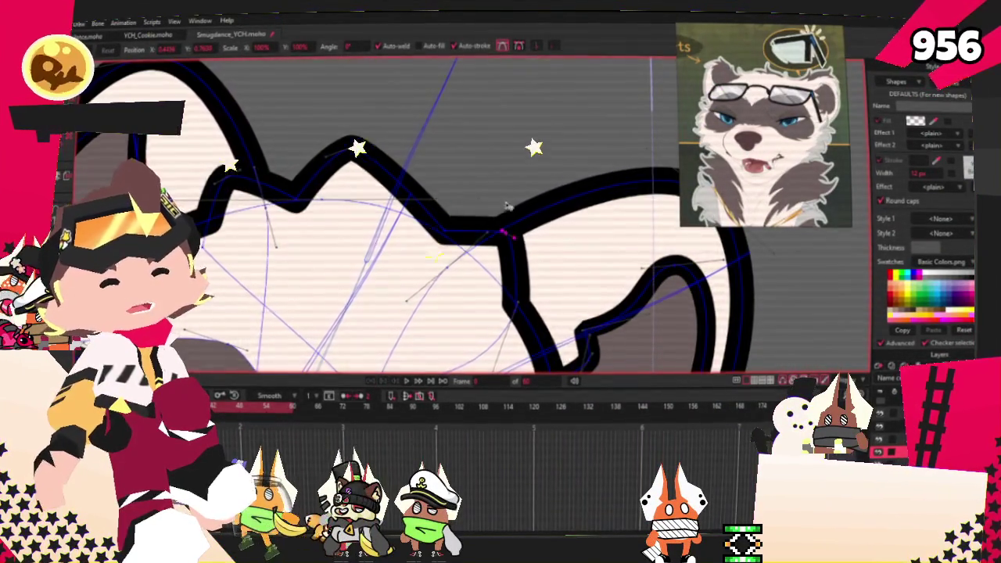
pyautogui.scroll(-5, 509, 223)
pyautogui.scroll(2, 508, 223)
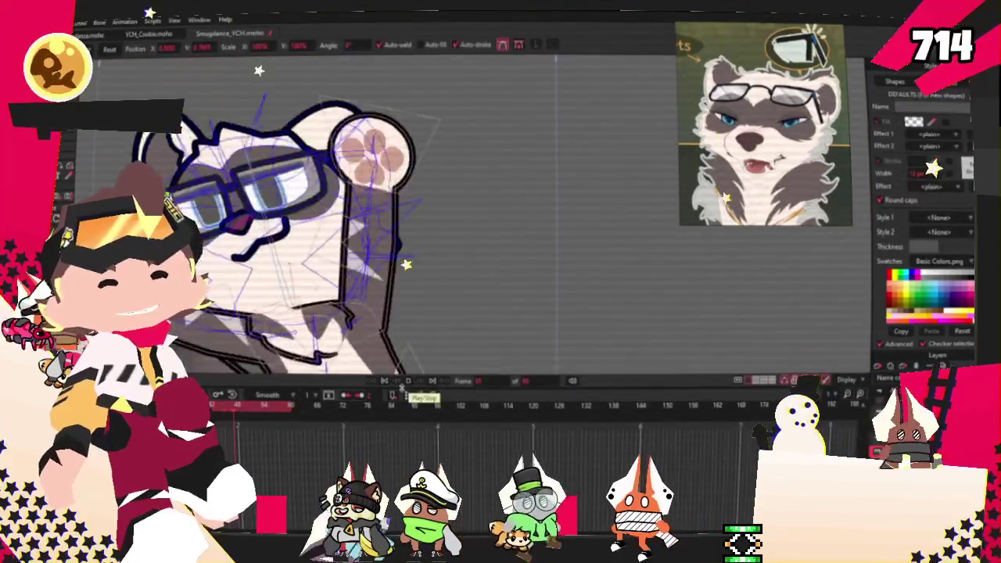
pyautogui.scroll(-5, 403, 390)
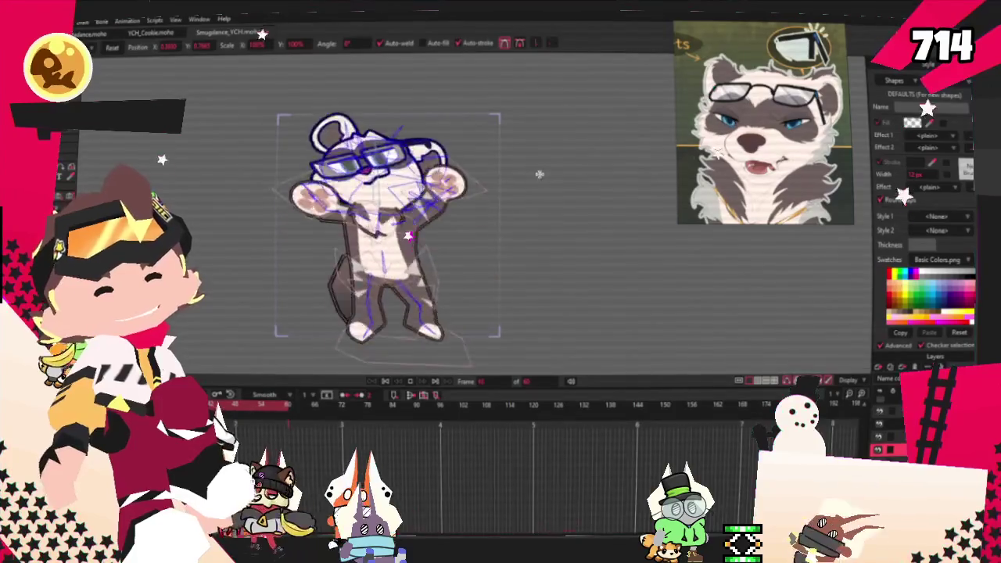
pyautogui.scroll(-2, 471, 215)
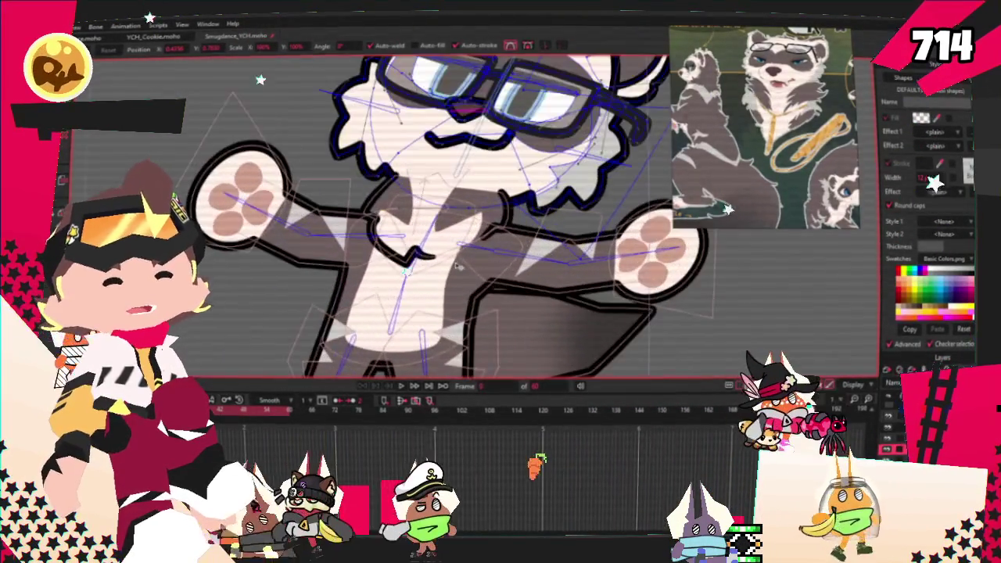
pyautogui.scroll(-3, 468, 262)
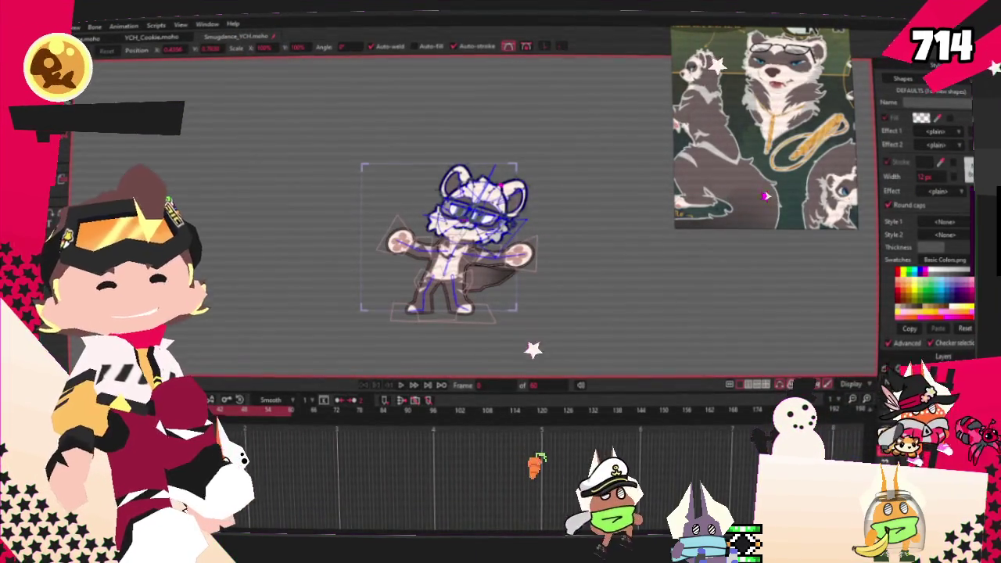
pyautogui.hotkey('alt', 'f')
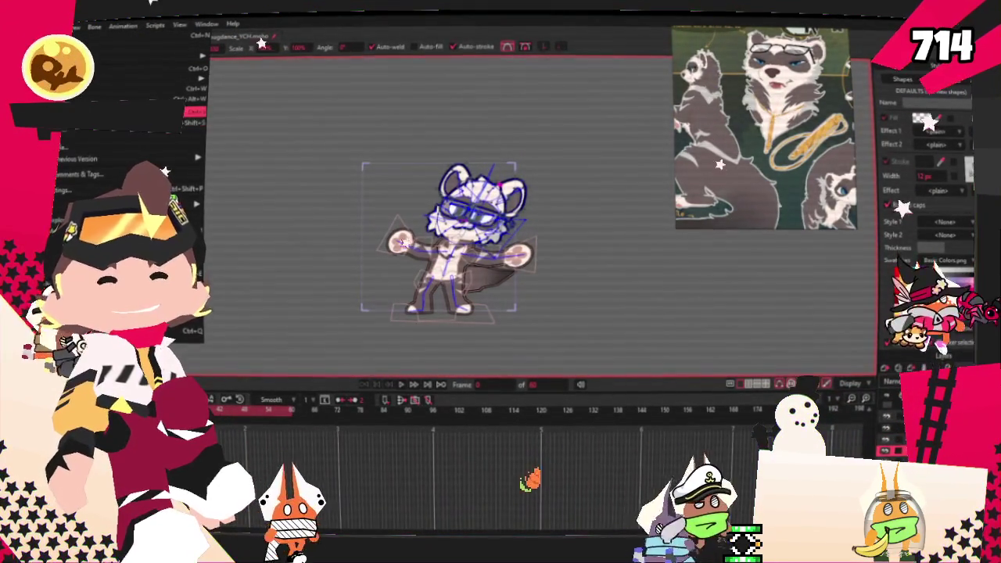
pyautogui.press('Escape')
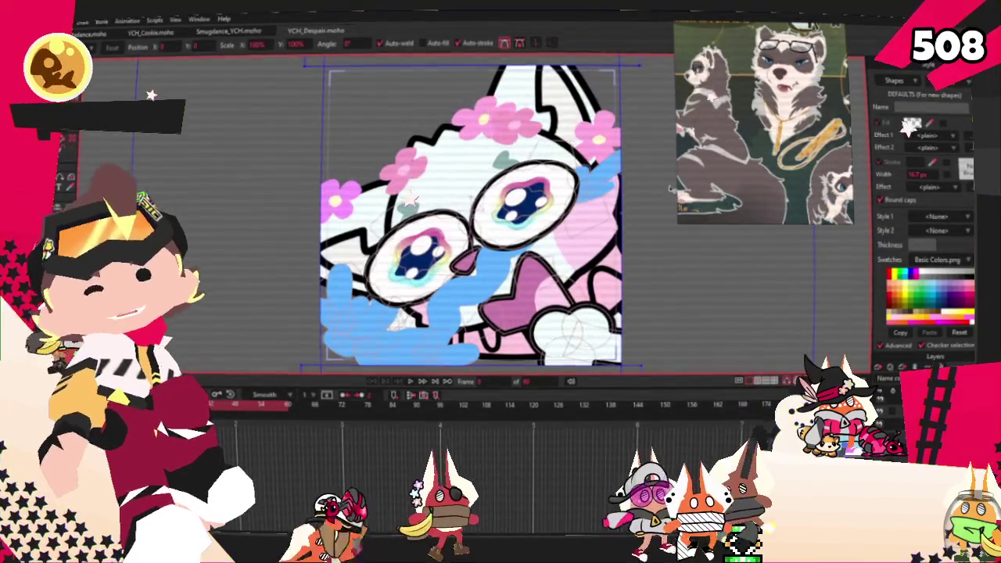
# Zoom in and out on the YCH_Despair icon to inspect its eye
pyautogui.scroll(-3, 520, 201)
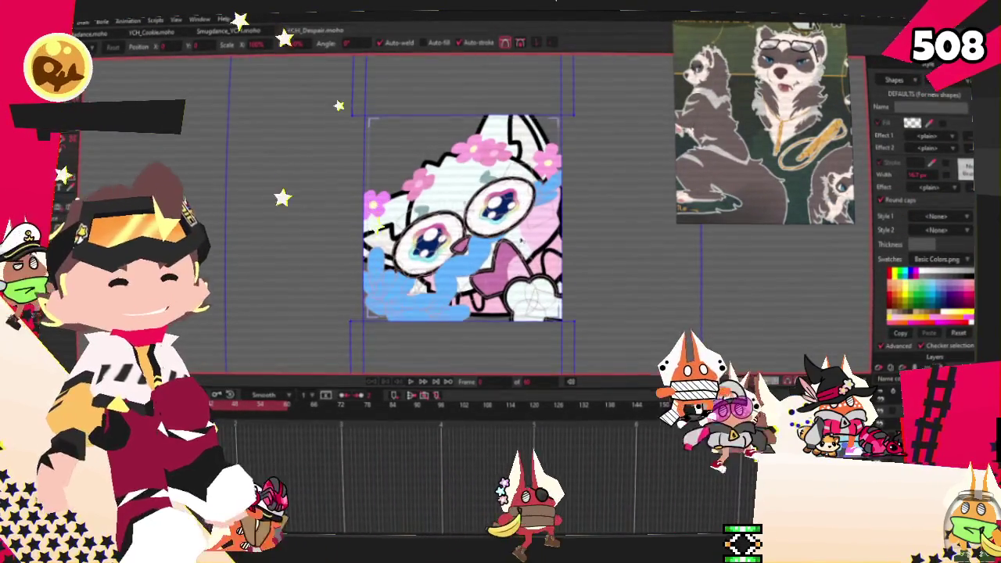
pyautogui.scroll(3, 522, 244)
pyautogui.scroll(3, 524, 242)
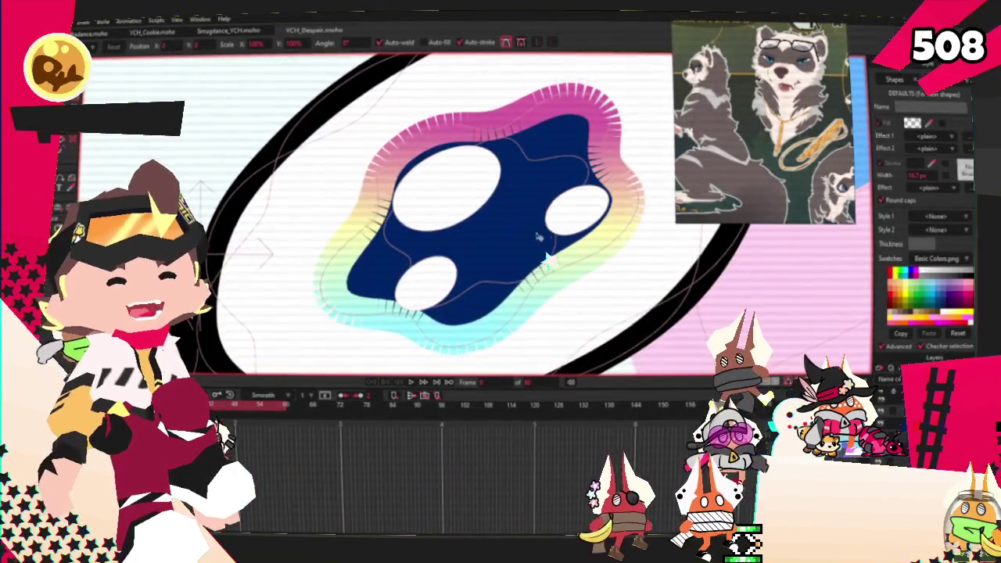
pyautogui.scroll(1, 528, 240)
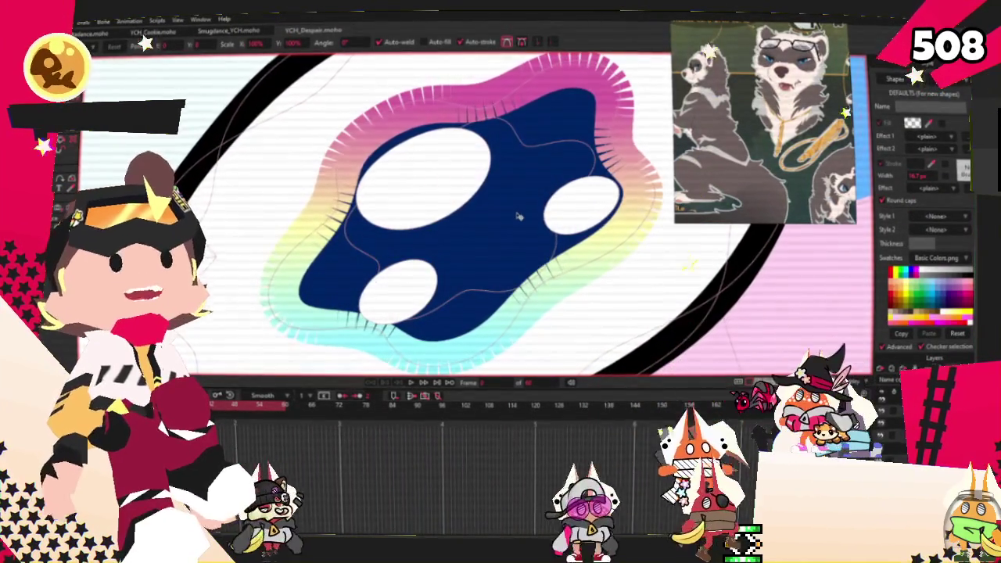
pyautogui.scroll(-3, 517, 216)
pyautogui.scroll(-3, 517, 215)
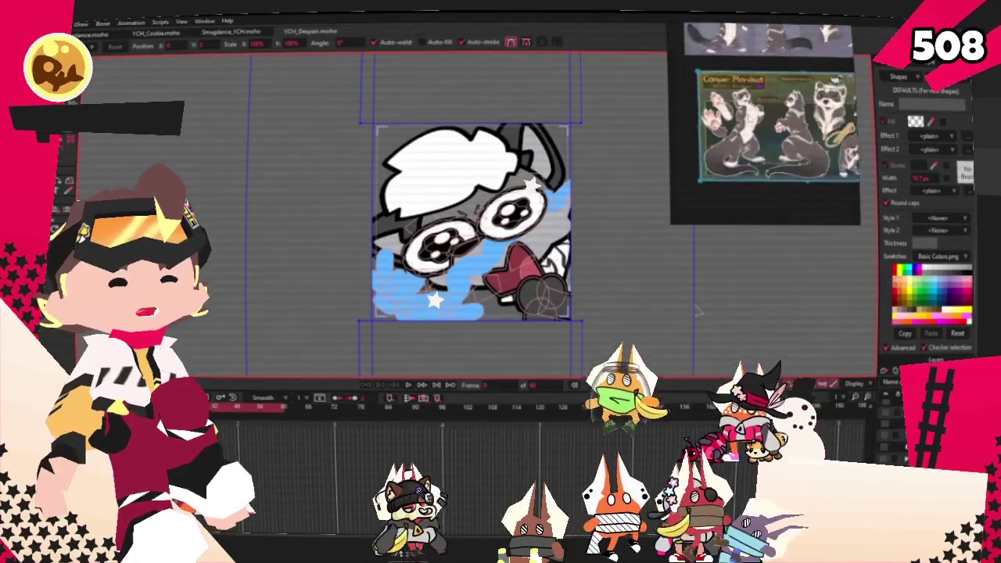
# Zoom in and out on the Smugdance_YCH raccoon as its dance animation plays
pyautogui.scroll(3, 771, 112)
pyautogui.scroll(2, 771, 112)
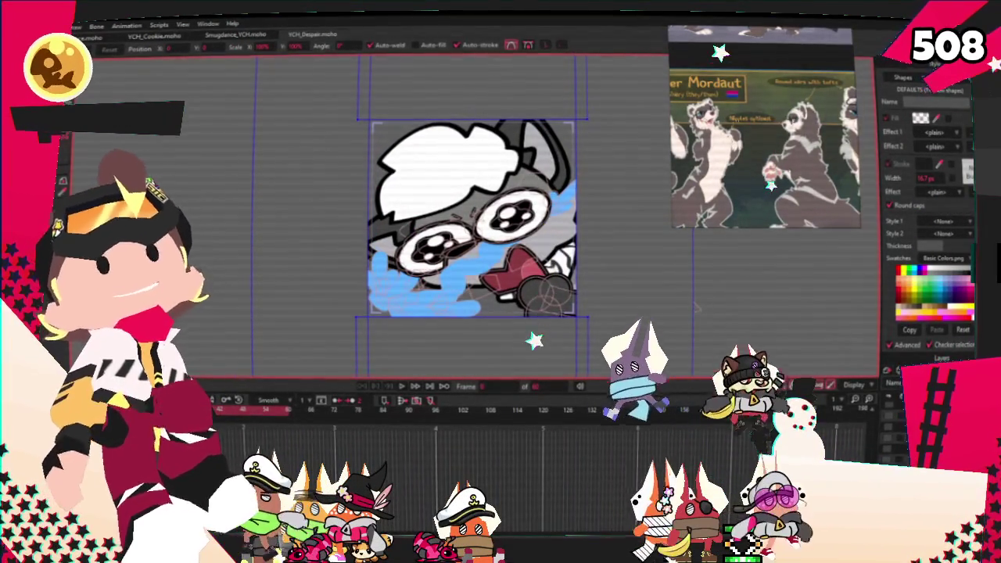
pyautogui.scroll(-2, 465, 200)
pyautogui.scroll(5, 465, 201)
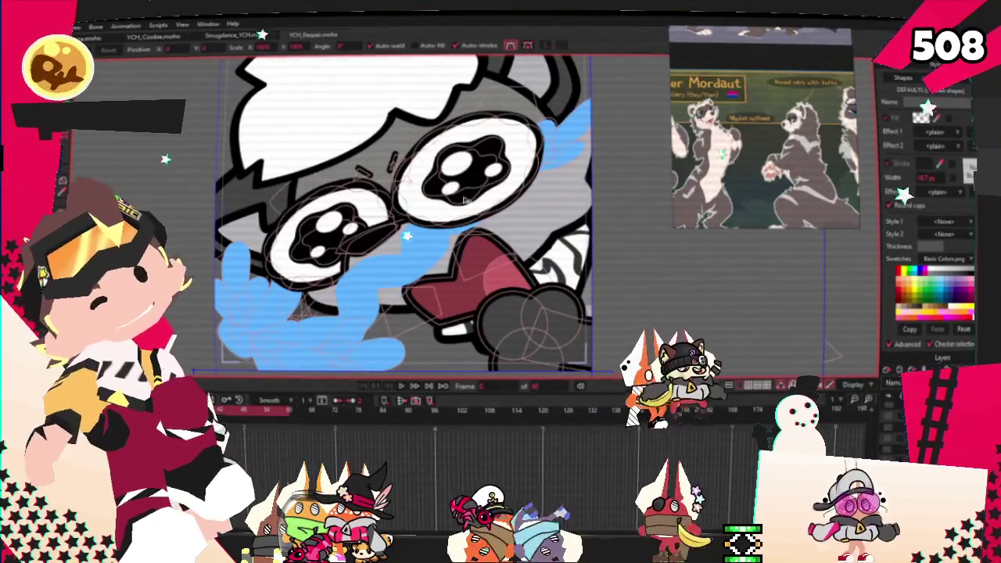
pyautogui.scroll(3, 692, 135)
pyautogui.scroll(2, 691, 135)
pyautogui.scroll(2, 691, 135)
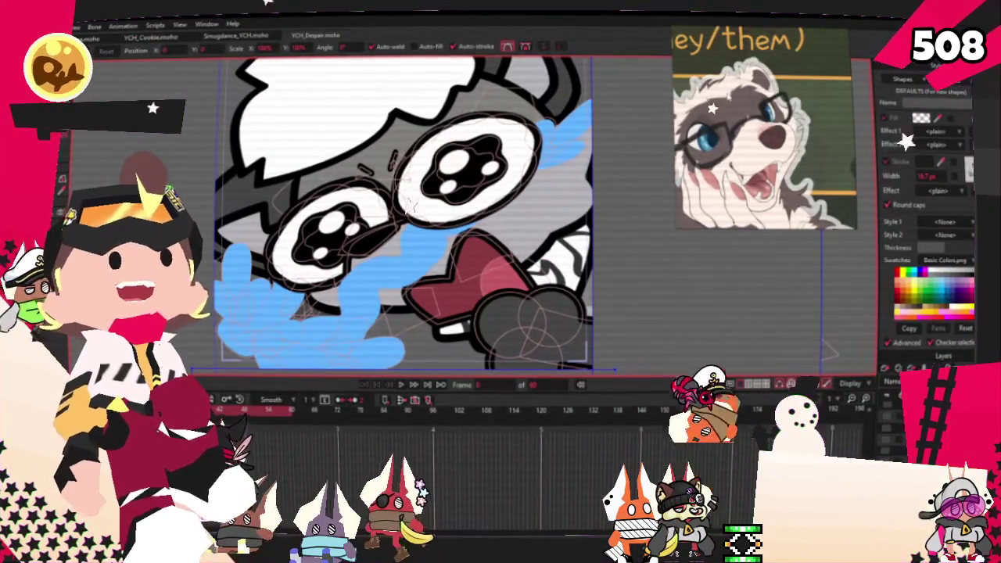
pyautogui.scroll(-4, 470, 212)
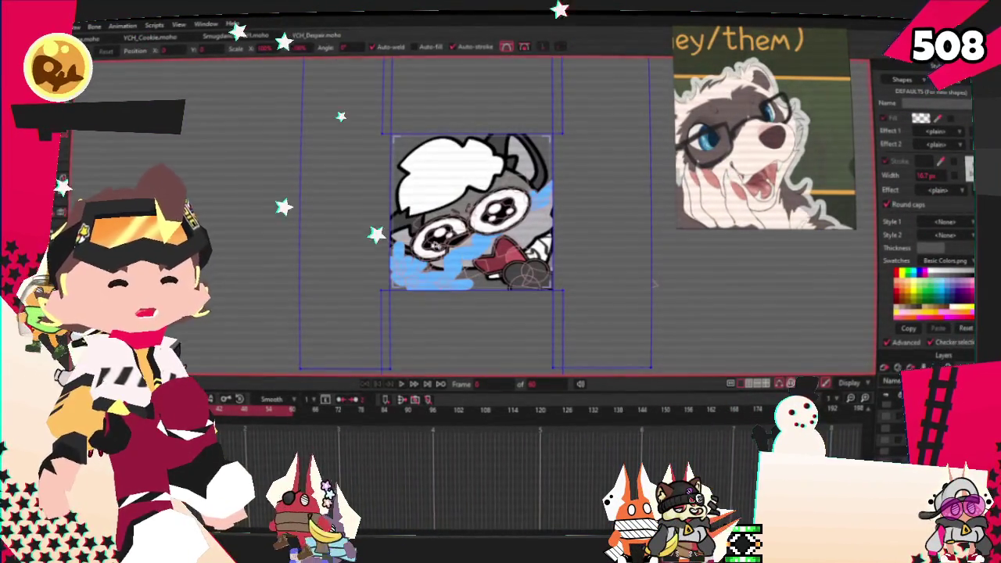
pyautogui.scroll(2, 470, 211)
pyautogui.scroll(2, 469, 211)
pyautogui.scroll(-4, 470, 211)
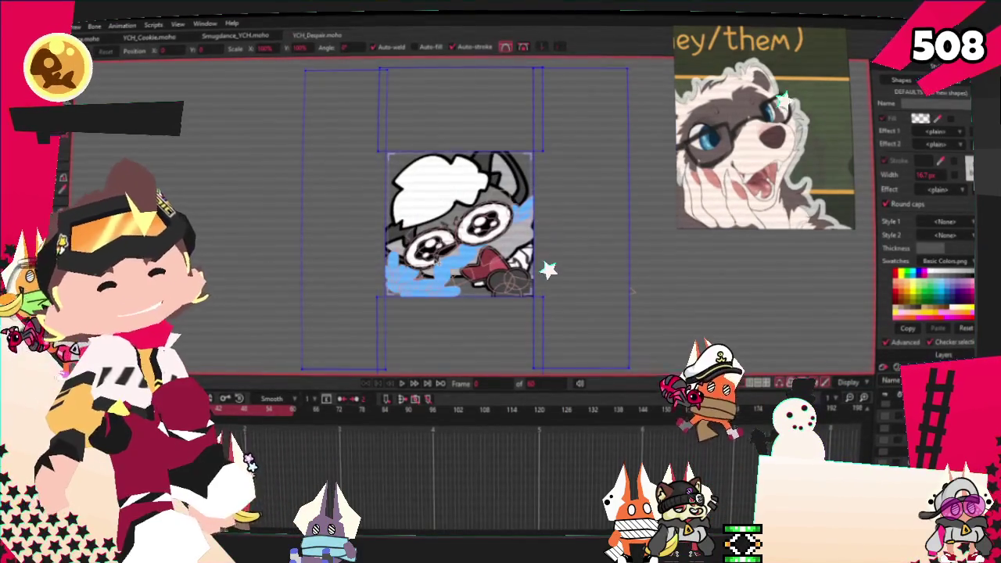
pyautogui.scroll(-2, 759, 154)
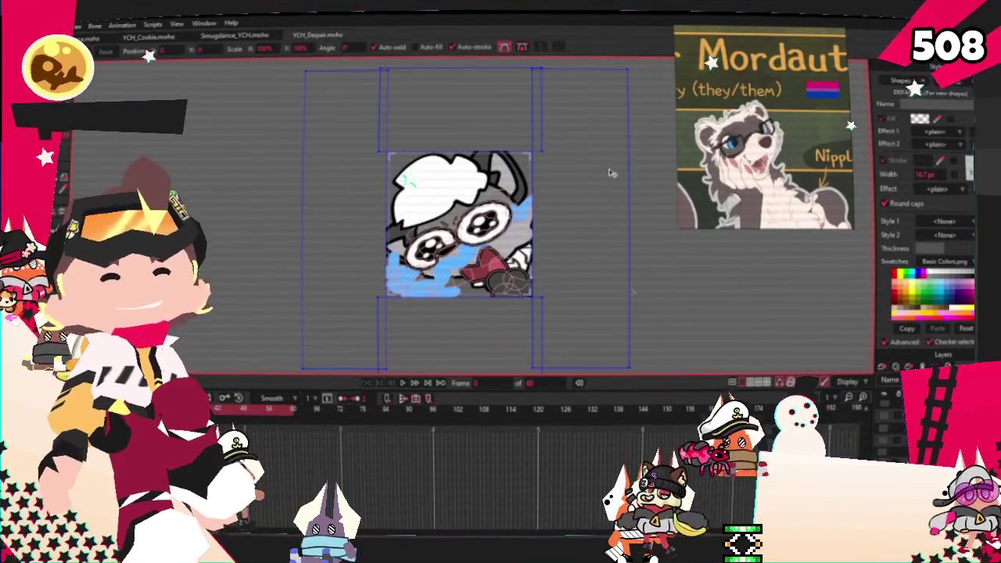
pyautogui.scroll(1, 607, 170)
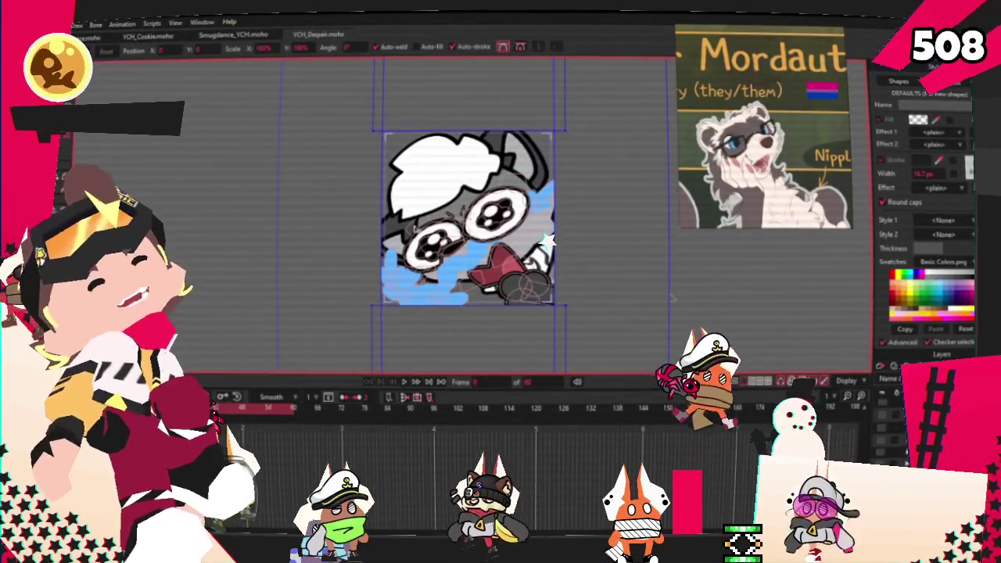
pyautogui.scroll(1, 468, 264)
pyautogui.scroll(1, 468, 263)
pyautogui.scroll(1, 468, 263)
pyautogui.scroll(-3, 609, 233)
pyautogui.scroll(-2, 609, 233)
pyautogui.scroll(2, 610, 233)
pyautogui.scroll(4, 610, 233)
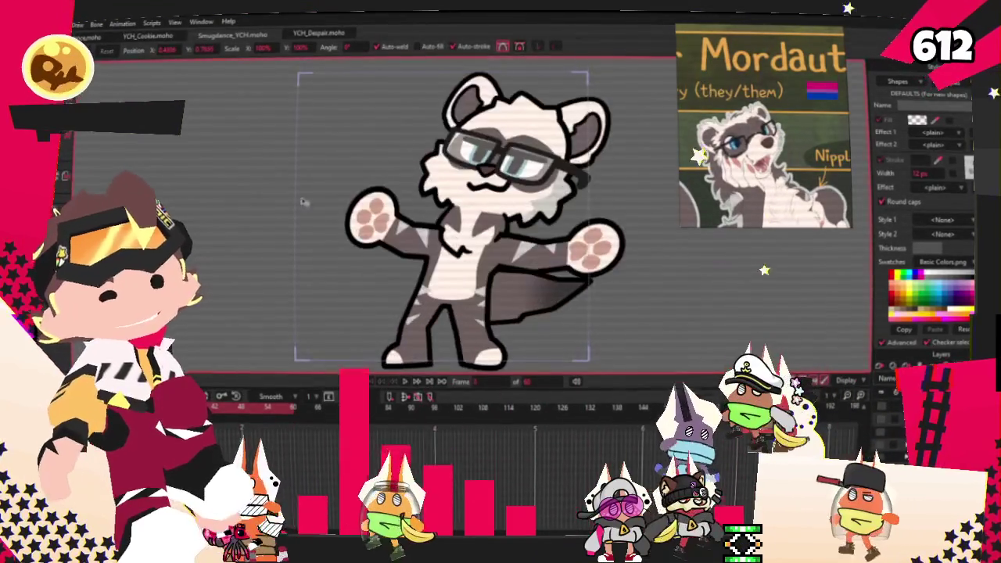
# Switch to YCH_Despair.moho and rename the current layer in Layer Settings
pyautogui.click(323, 35)
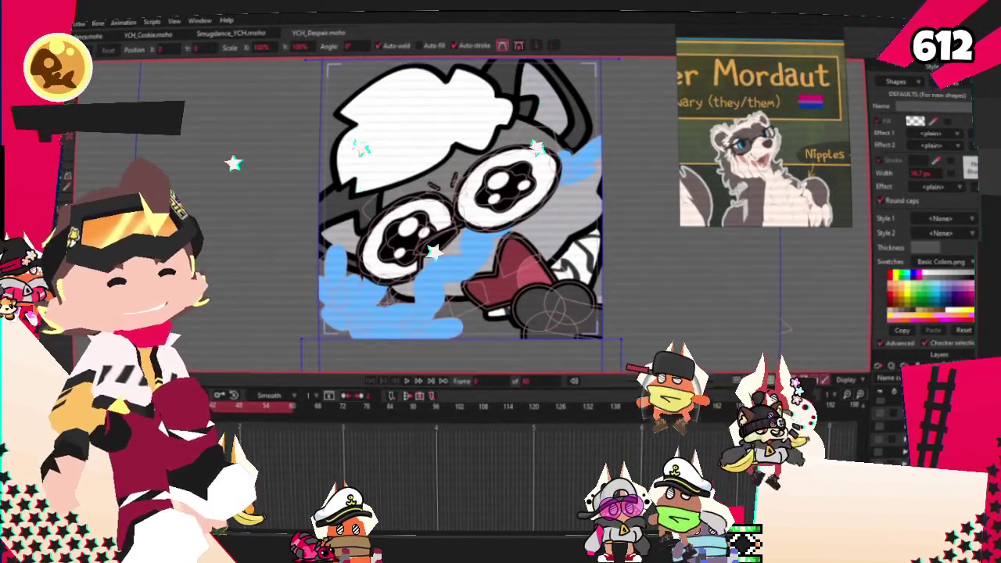
pyautogui.press('m')
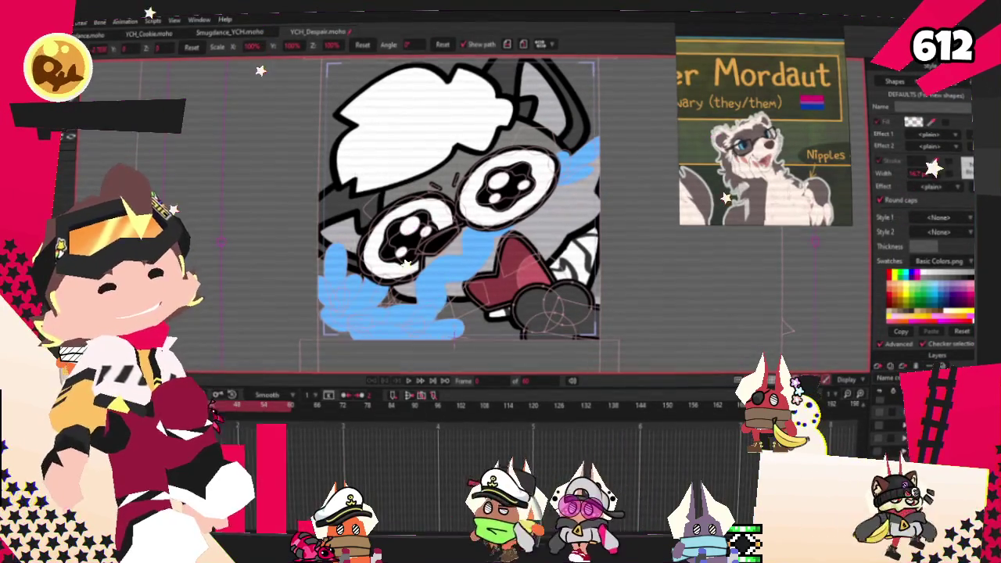
pyautogui.doubleClick(892, 387)
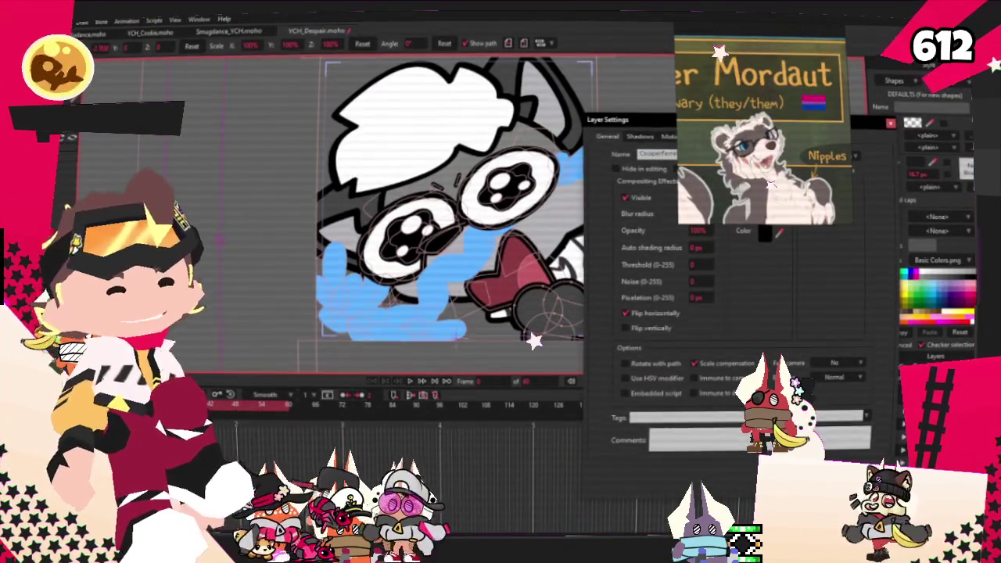
pyautogui.press('Return')
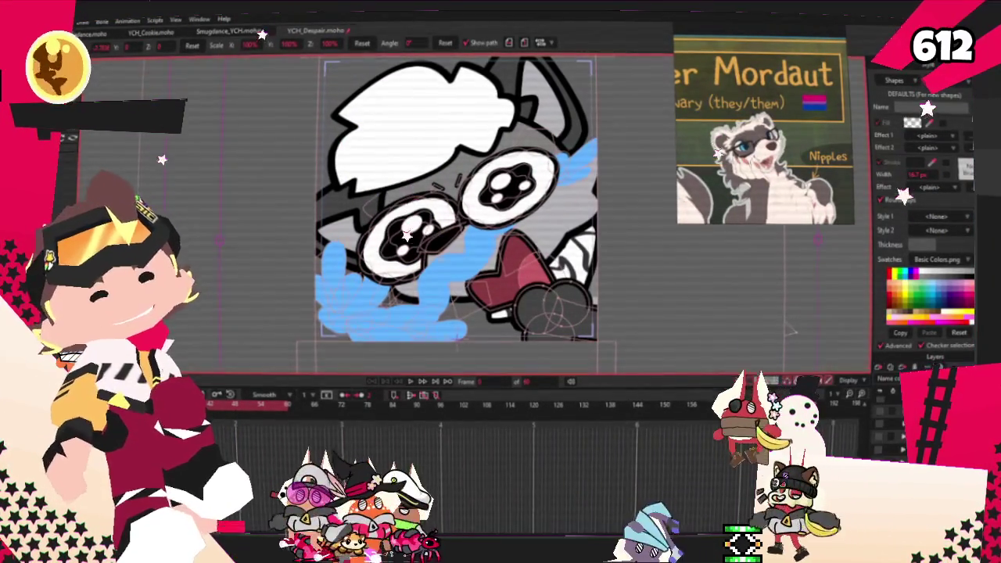
pyautogui.moveTo(634, 176); pyautogui.dragTo(652, 319)
pyautogui.scroll(-2, 562, 279)
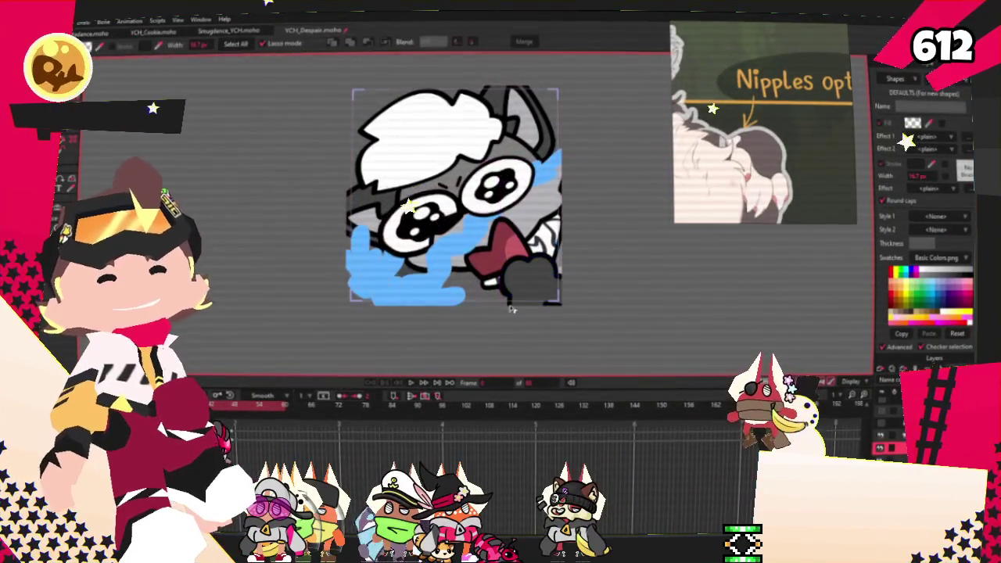
# Fill the dark grey paw shape with cream, then deselect it
pyautogui.scroll(2, 508, 309)
pyautogui.scroll(3, 546, 299)
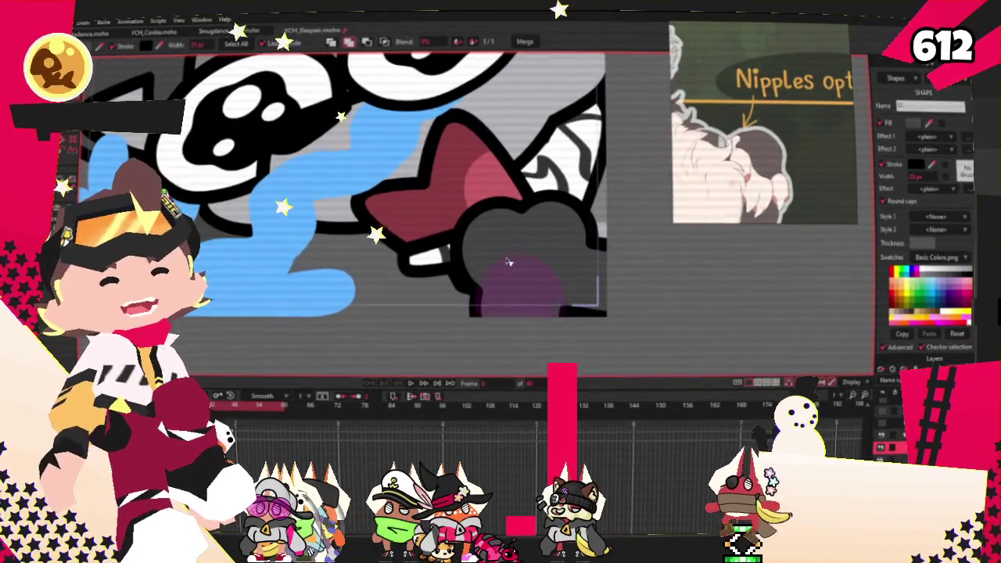
pyautogui.click(478, 249)
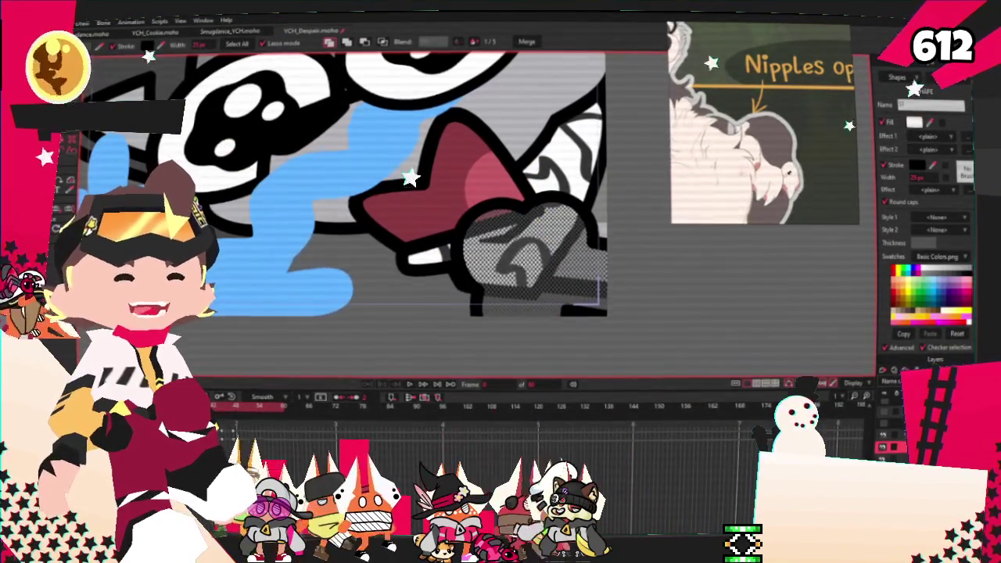
pyautogui.scroll(-2, 406, 265)
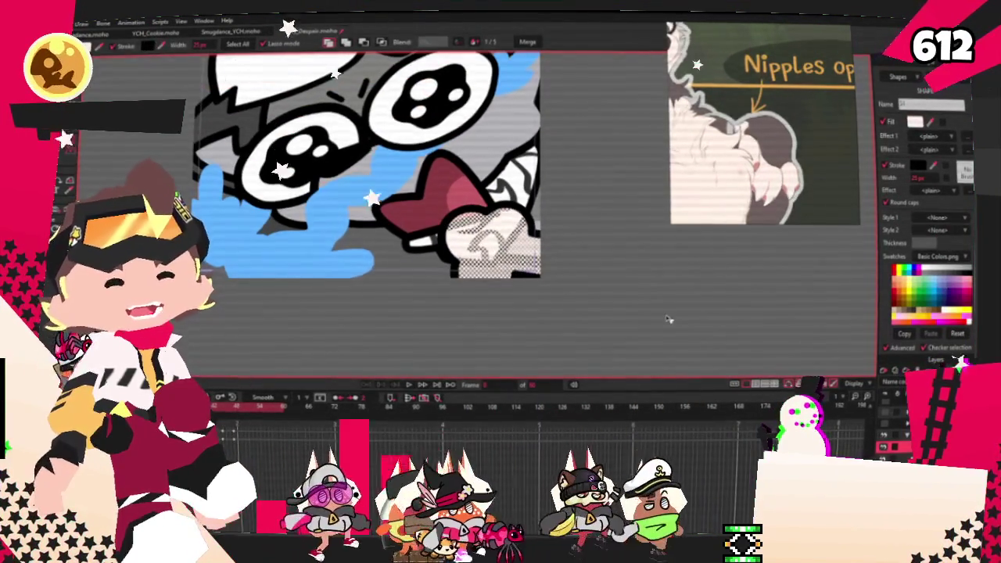
pyautogui.click(667, 319)
# Switch to Transform Points and zoom in on the cream paw
pyautogui.press('t')
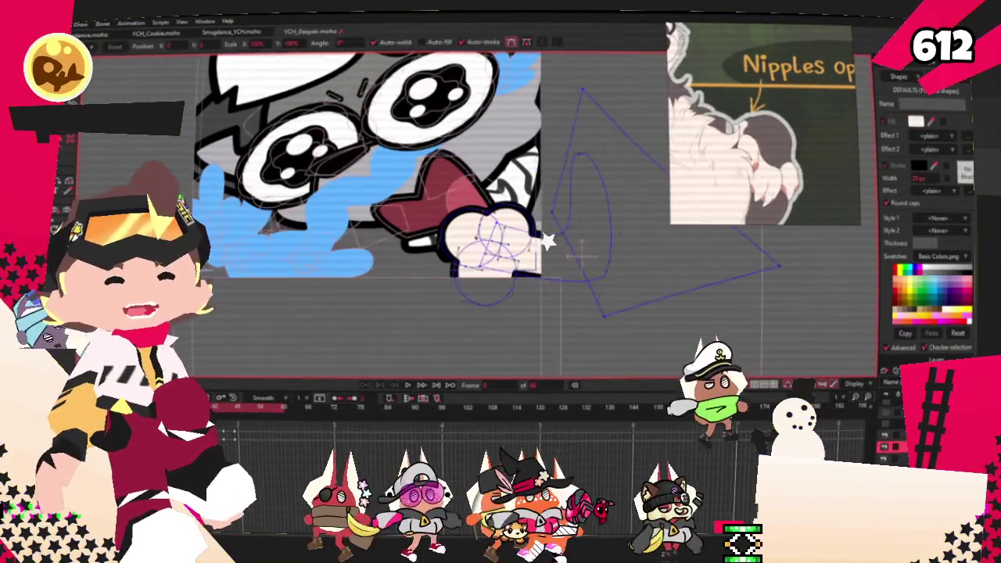
pyautogui.scroll(3, 494, 192)
pyautogui.scroll(-2, 494, 192)
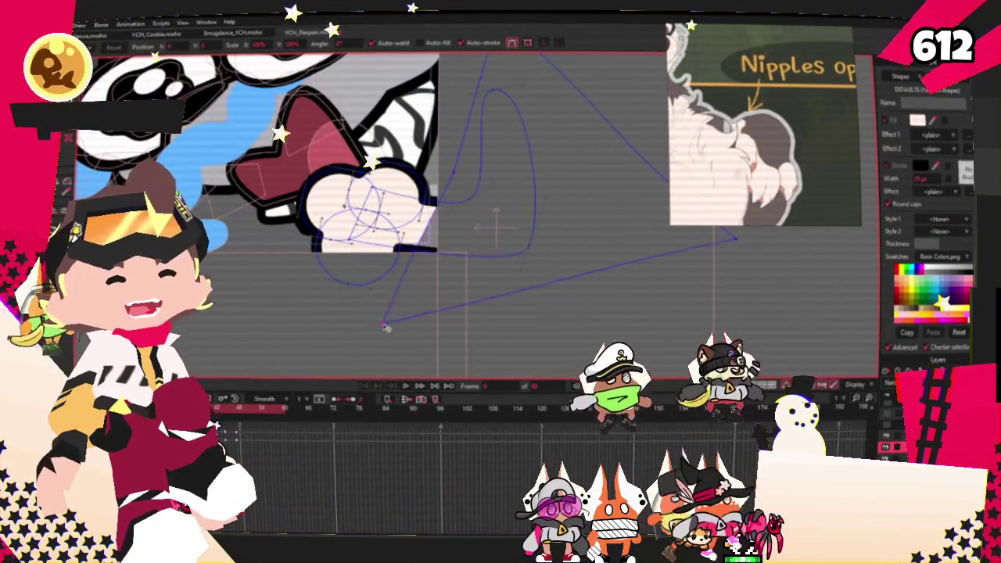
pyautogui.scroll(1, 454, 208)
pyautogui.scroll(2, 454, 207)
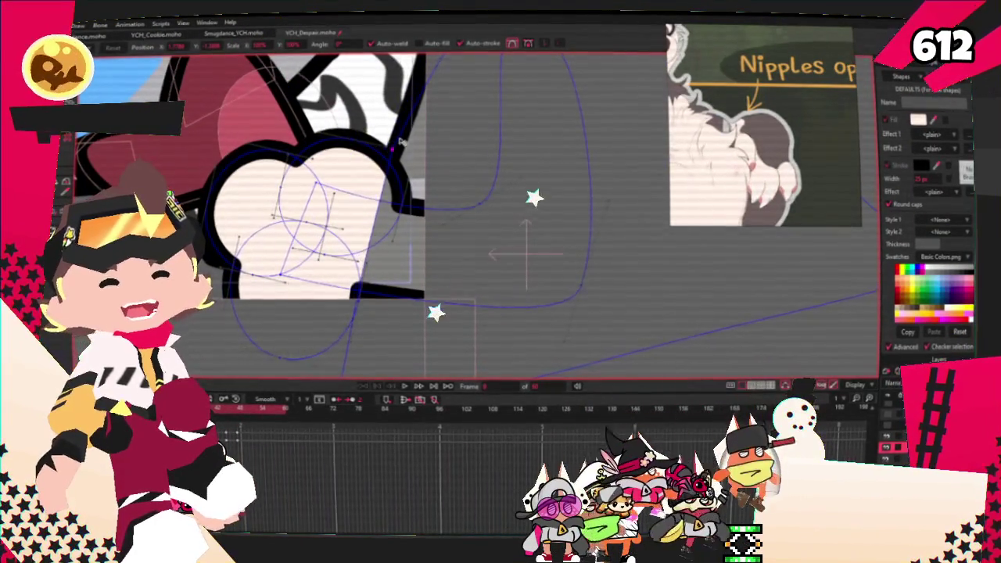
pyautogui.scroll(-1, 352, 275)
pyautogui.scroll(-1, 365, 350)
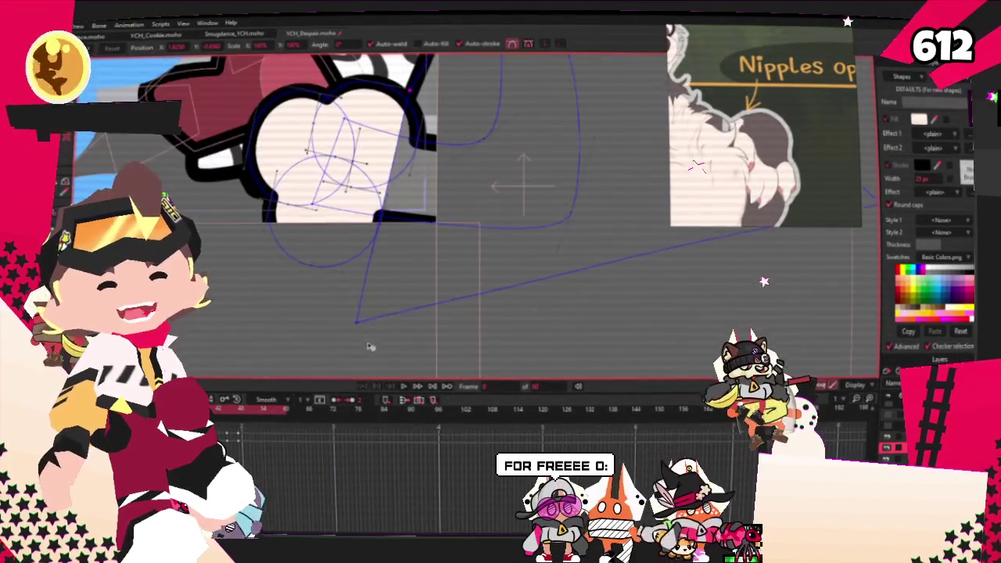
pyautogui.scroll(2, 409, 293)
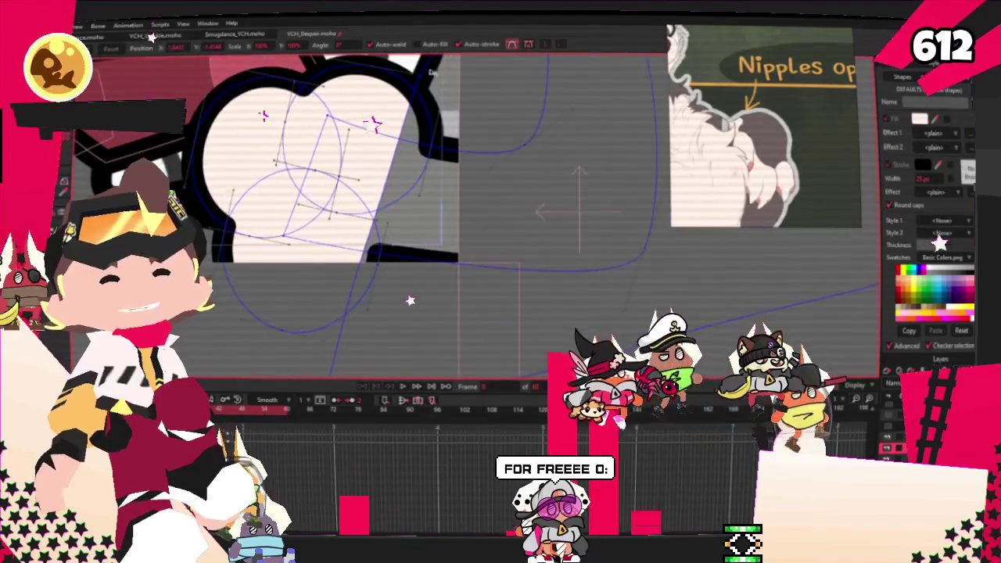
pyautogui.scroll(-2, 355, 181)
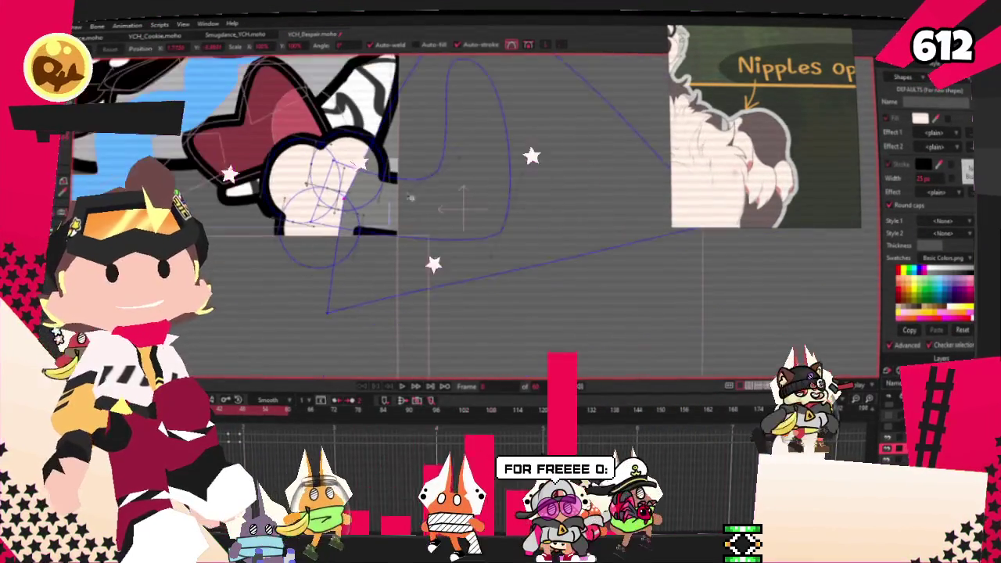
pyautogui.scroll(-2, 354, 196)
pyautogui.scroll(-1, 352, 207)
pyautogui.scroll(2, 371, 223)
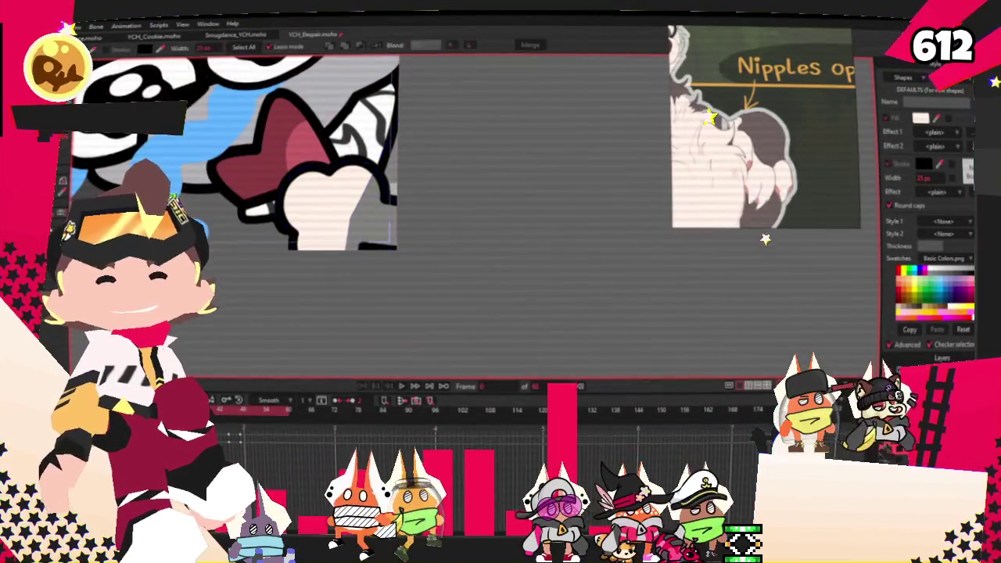
pyautogui.scroll(1, 372, 223)
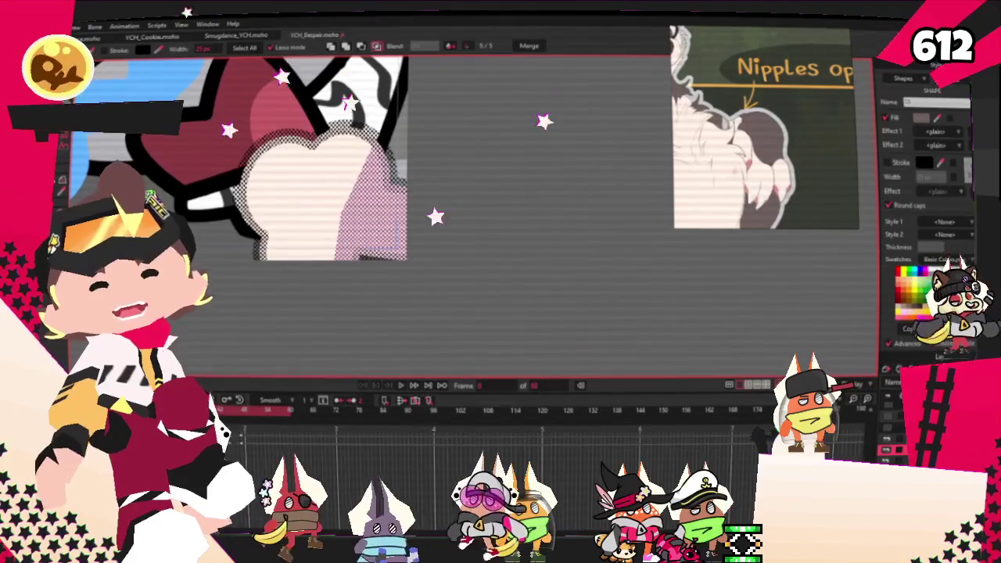
# Show the paw's outlines and recentre the artwork for point editing
pyautogui.press('u')
pyautogui.scroll(1, 546, 288)
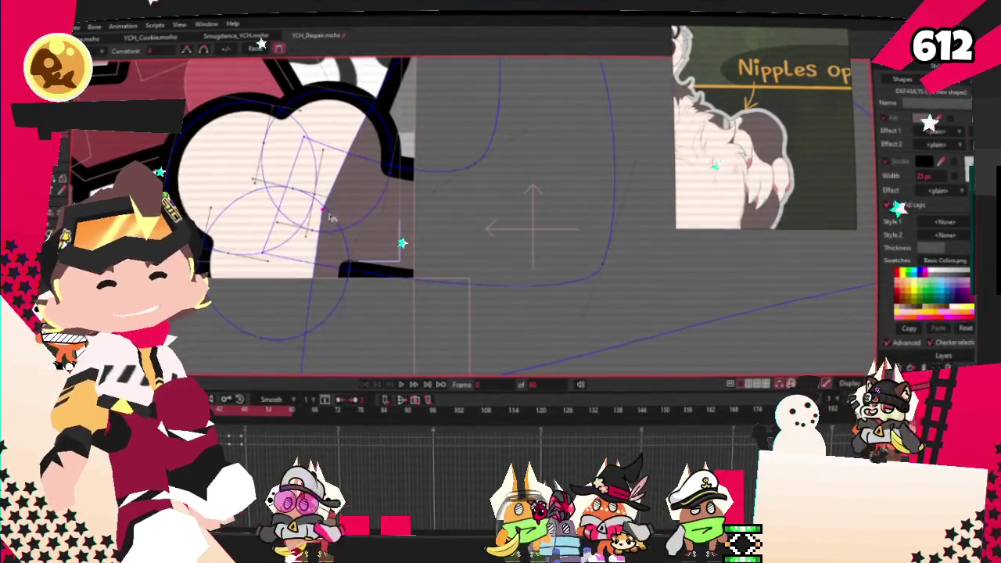
pyautogui.scroll(-2, 364, 195)
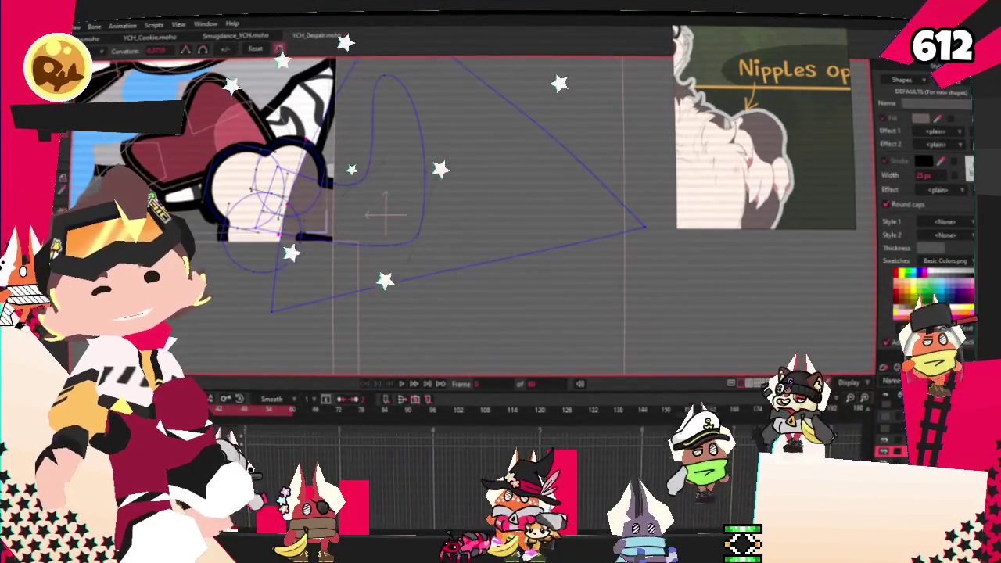
pyautogui.scroll(-2, 365, 195)
pyautogui.scroll(-1, 364, 195)
pyautogui.press('t')
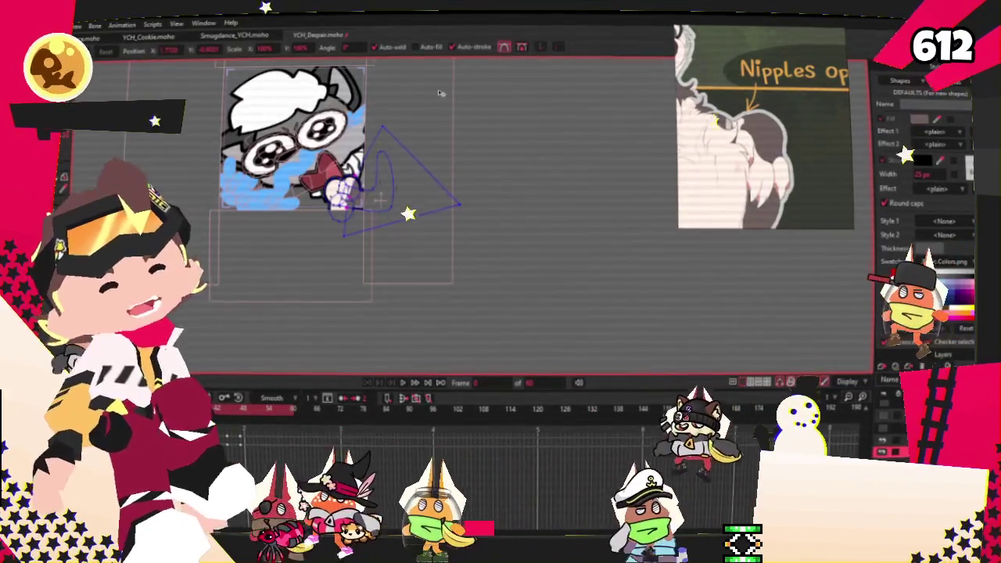
pyautogui.moveTo(444, 83); pyautogui.dragTo(545, 93)
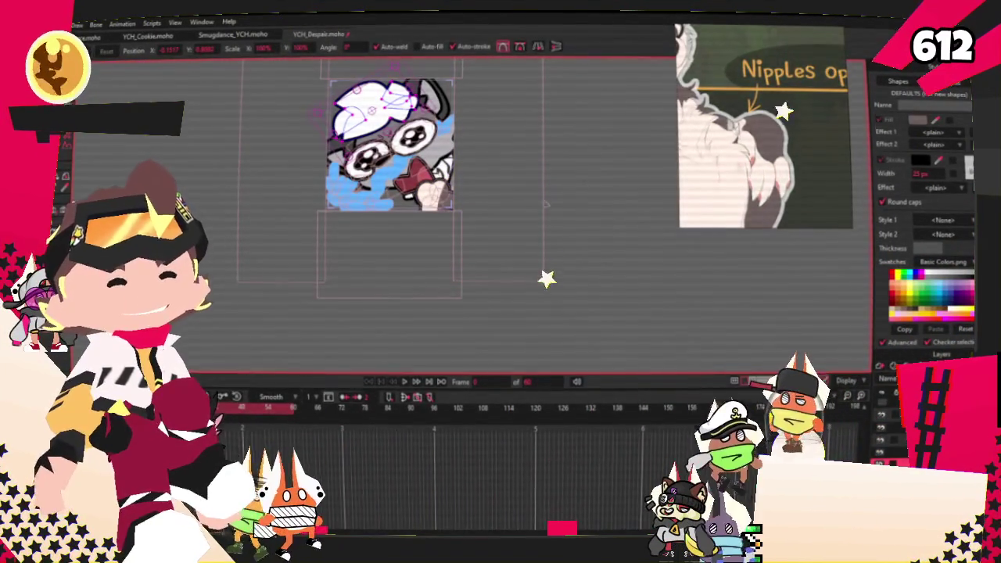
# Give the right pupil a light blue outline stroke with Select Shape
pyautogui.scroll(5, 536, 329)
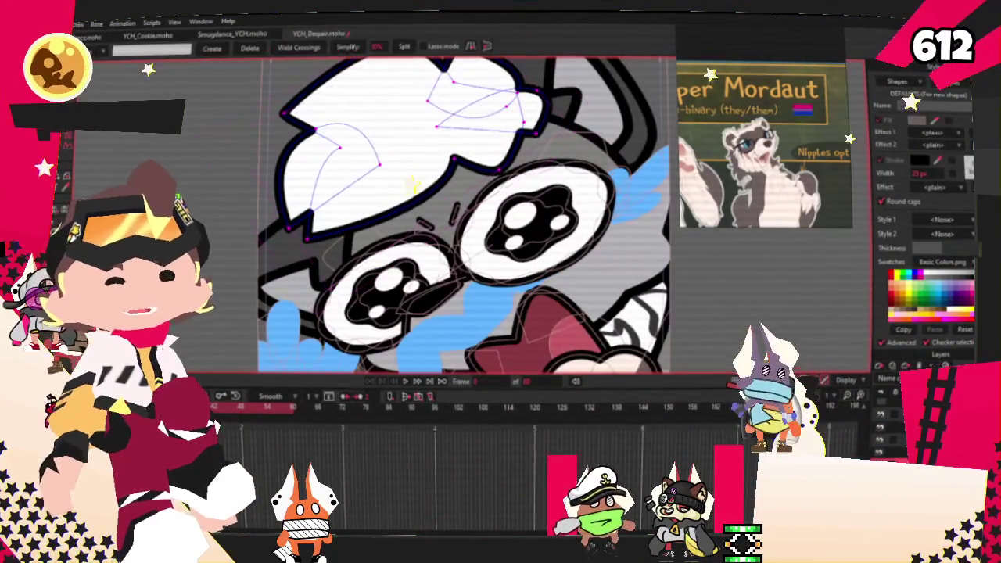
pyautogui.scroll(-2, 524, 271)
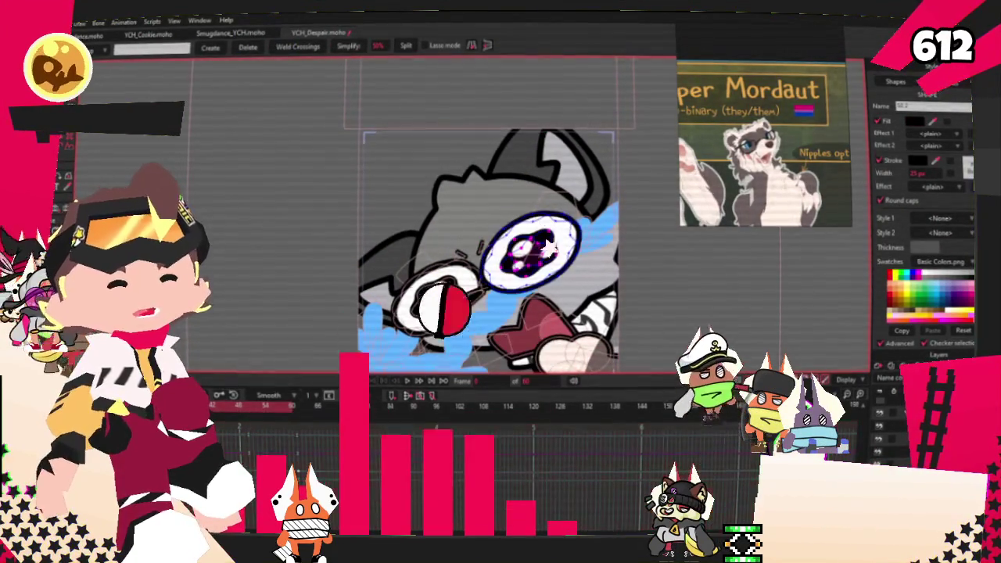
pyautogui.scroll(2, 437, 233)
pyautogui.scroll(2, 437, 233)
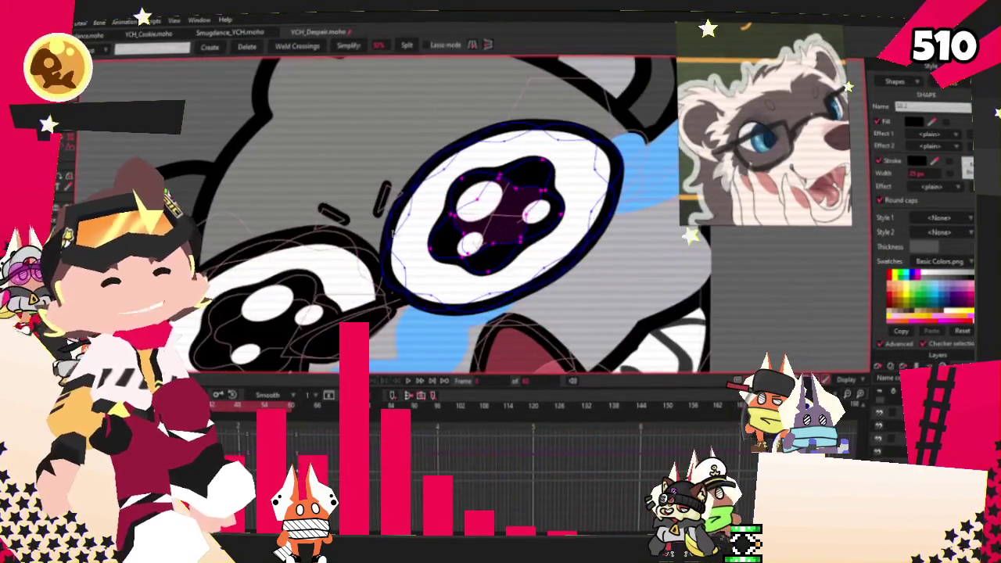
pyautogui.press('p')
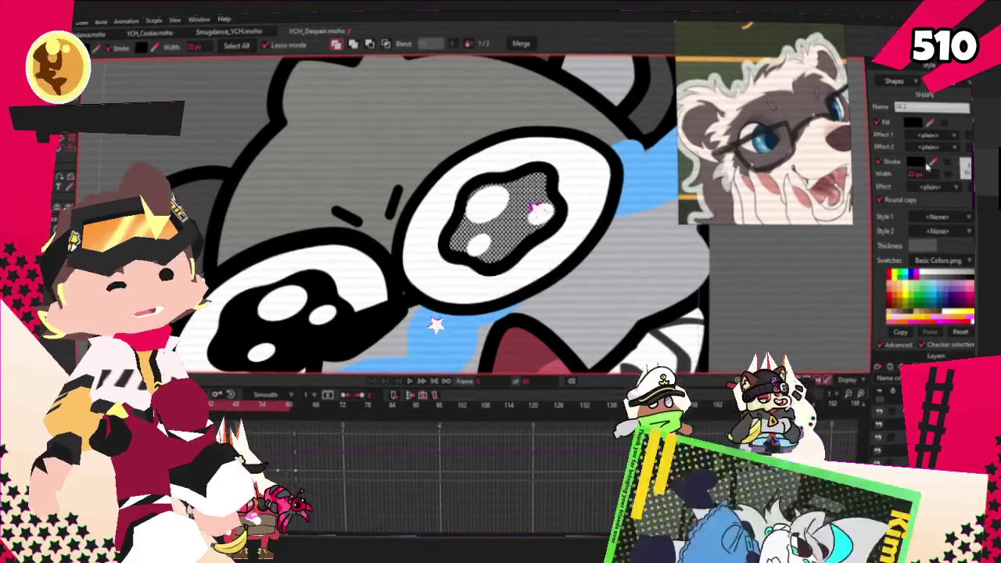
pyautogui.click(944, 291)
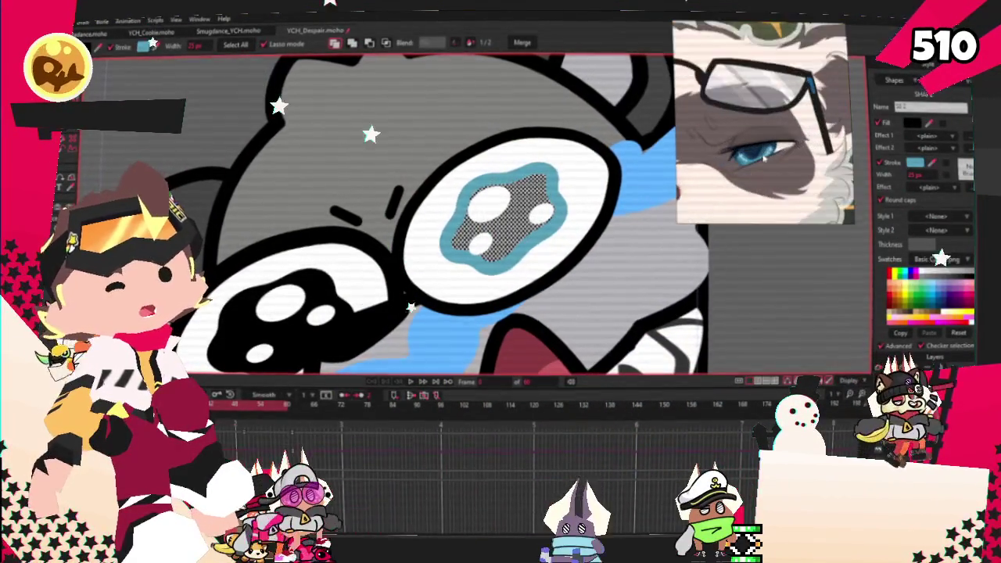
pyautogui.scroll(-5, 767, 162)
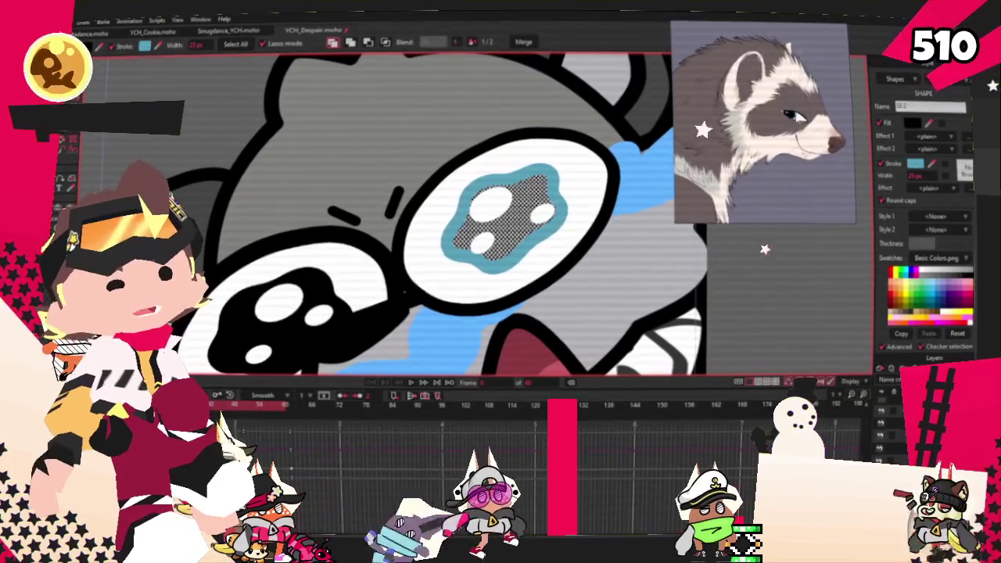
pyautogui.scroll(2, 808, 107)
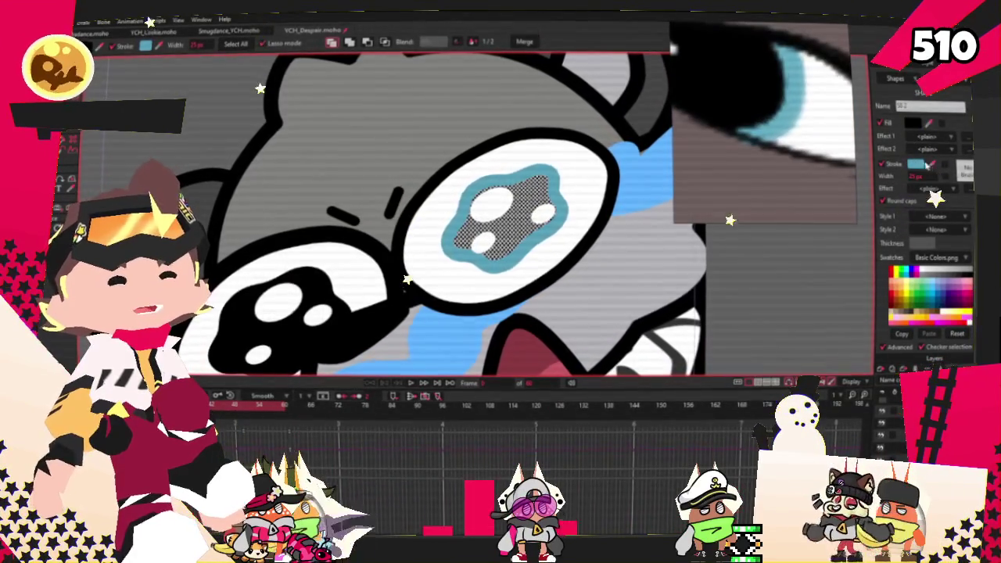
# Deselect the pupil, then select the blue tear shape and the left pupil
pyautogui.click(334, 268)
pyautogui.click(544, 296)
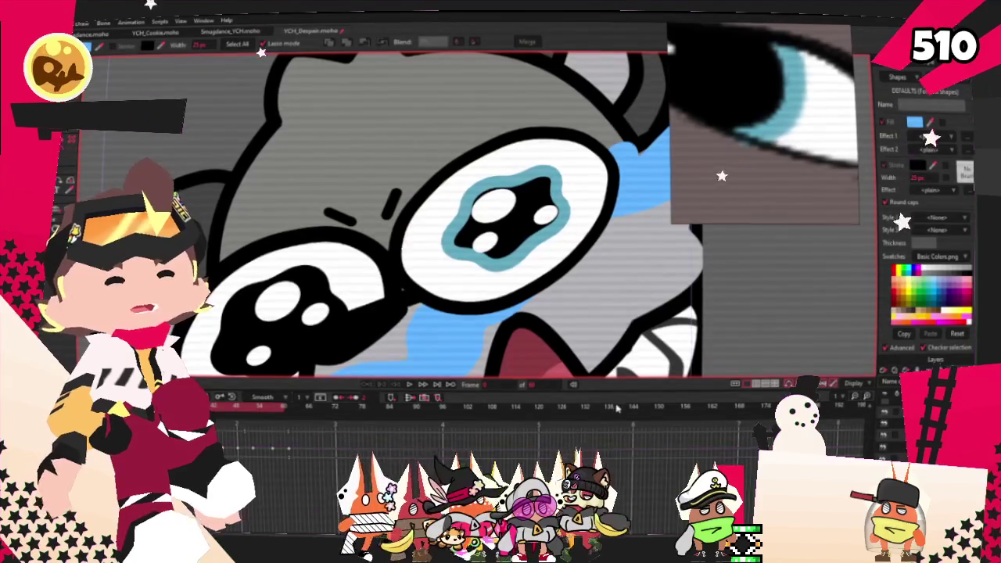
pyautogui.scroll(-3, 469, 235)
pyautogui.scroll(3, 392, 219)
pyautogui.click(360, 235)
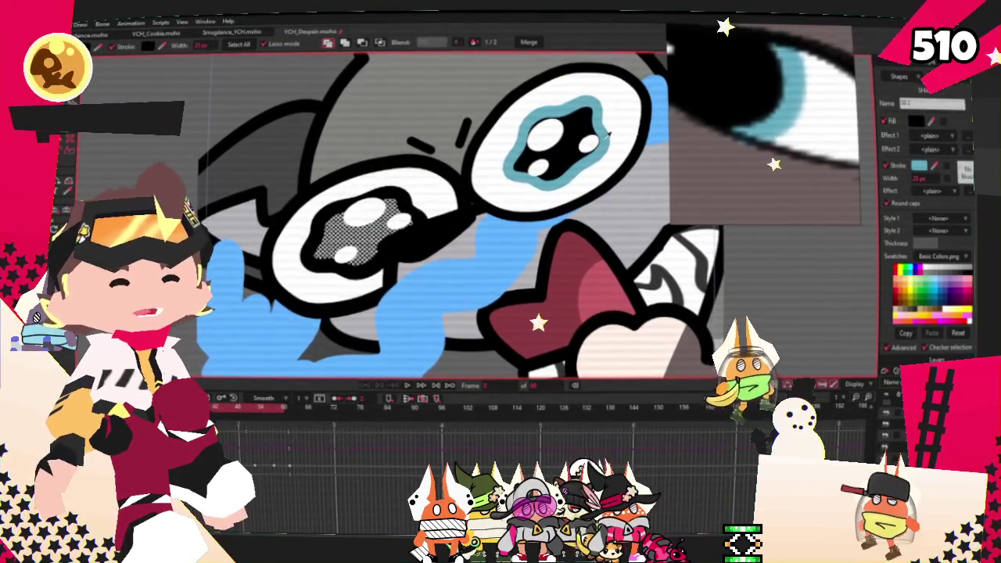
pyautogui.scroll(-5, 500, 204)
pyautogui.scroll(2, 500, 205)
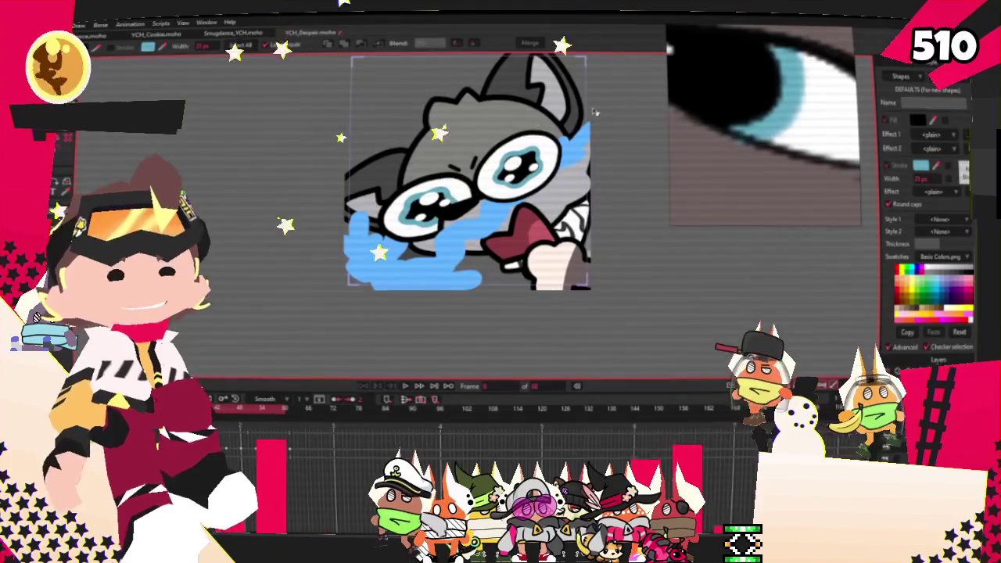
# Zoom the reference out and back in on the face, then fill the head cream
pyautogui.scroll(-1, 731, 146)
pyautogui.scroll(-3, 740, 135)
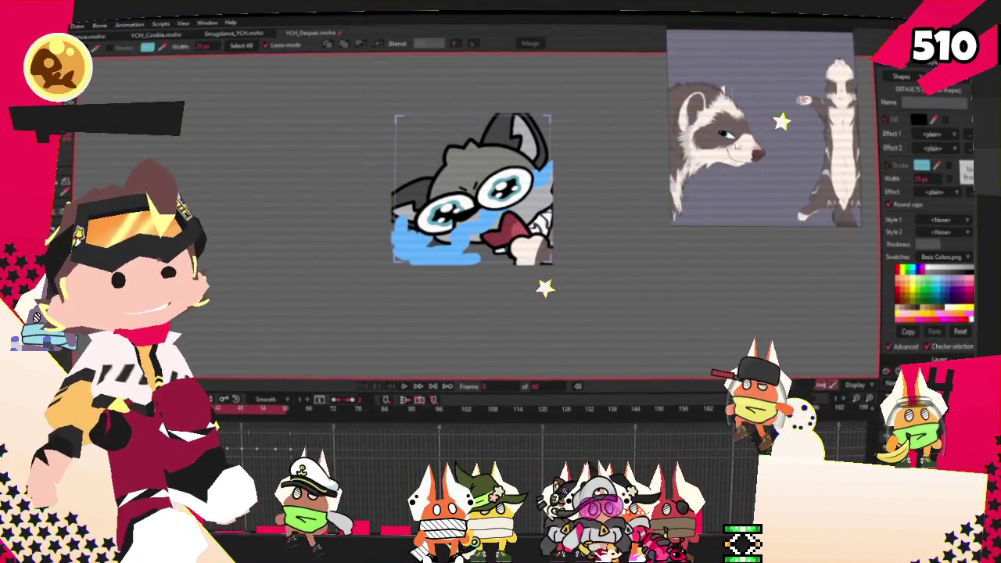
pyautogui.scroll(-2, 783, 141)
pyautogui.scroll(3, 719, 188)
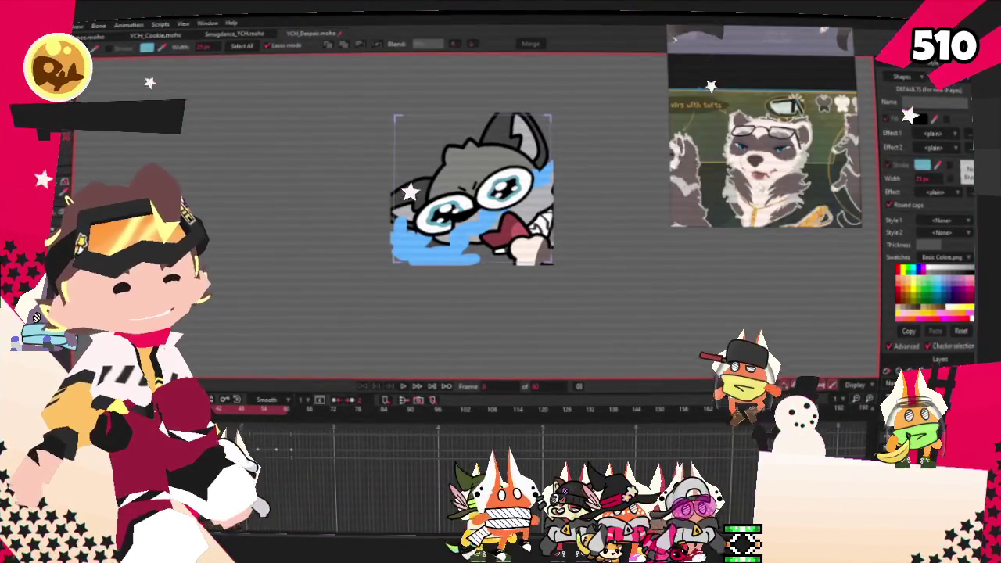
pyautogui.scroll(2, 752, 159)
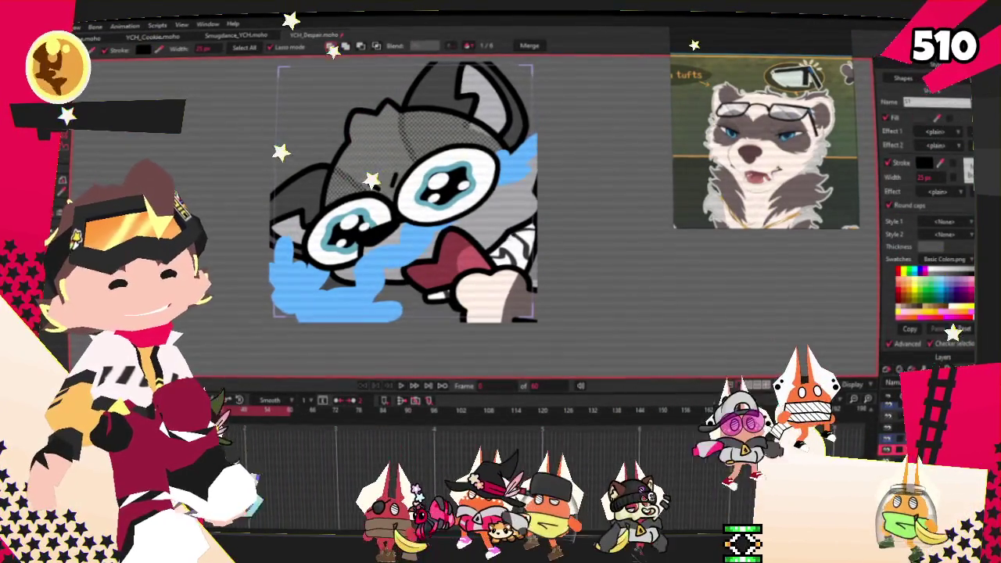
pyautogui.click(900, 313)
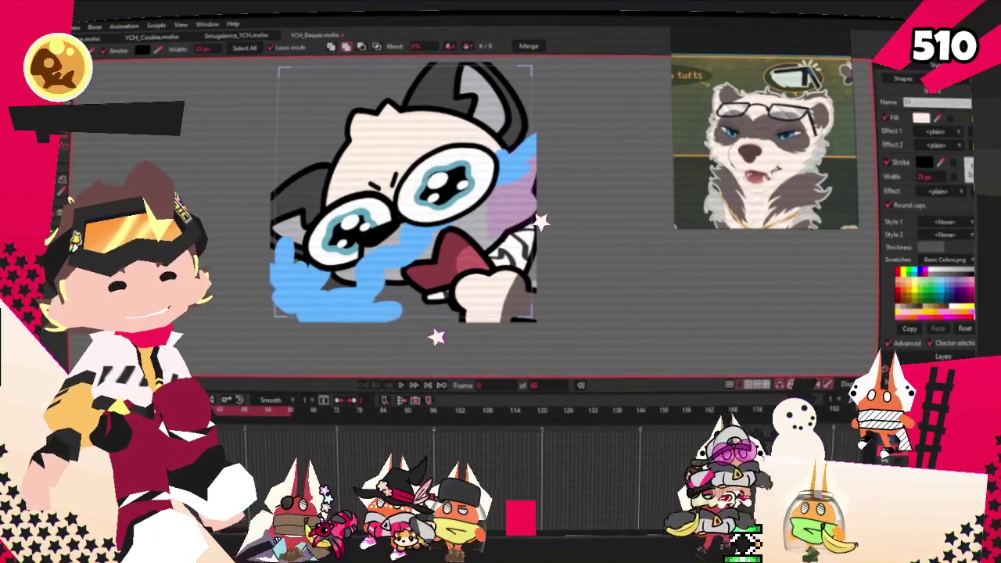
# Show the head's shape points and zoom around the grey mask area
pyautogui.press('u')
pyautogui.scroll(2, 391, 219)
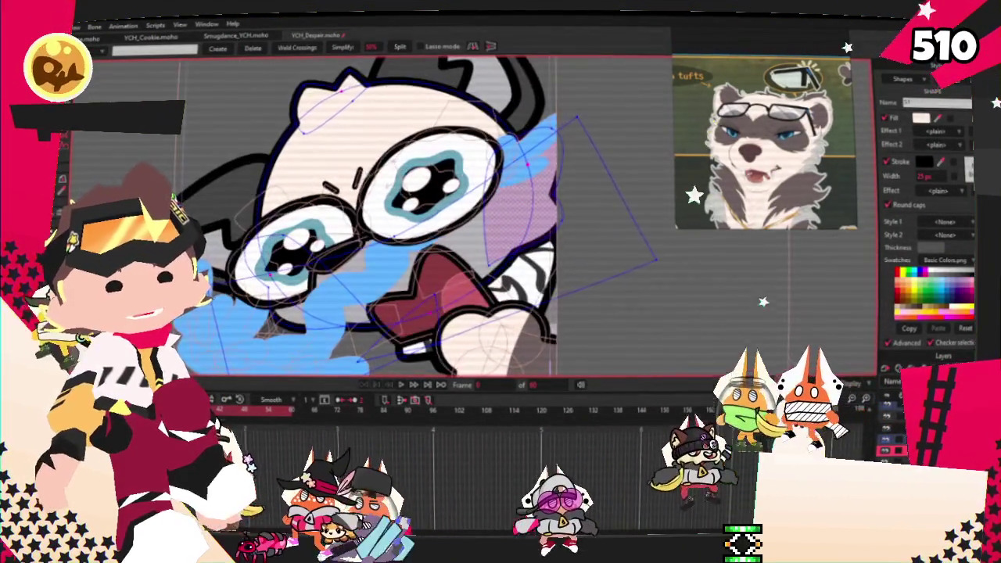
pyautogui.press('q')
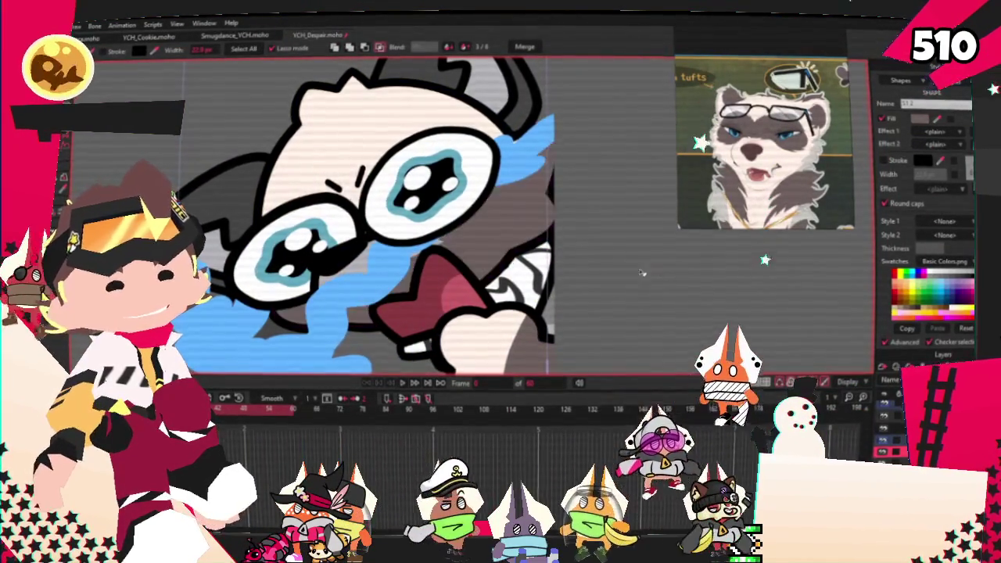
pyautogui.scroll(2, 345, 170)
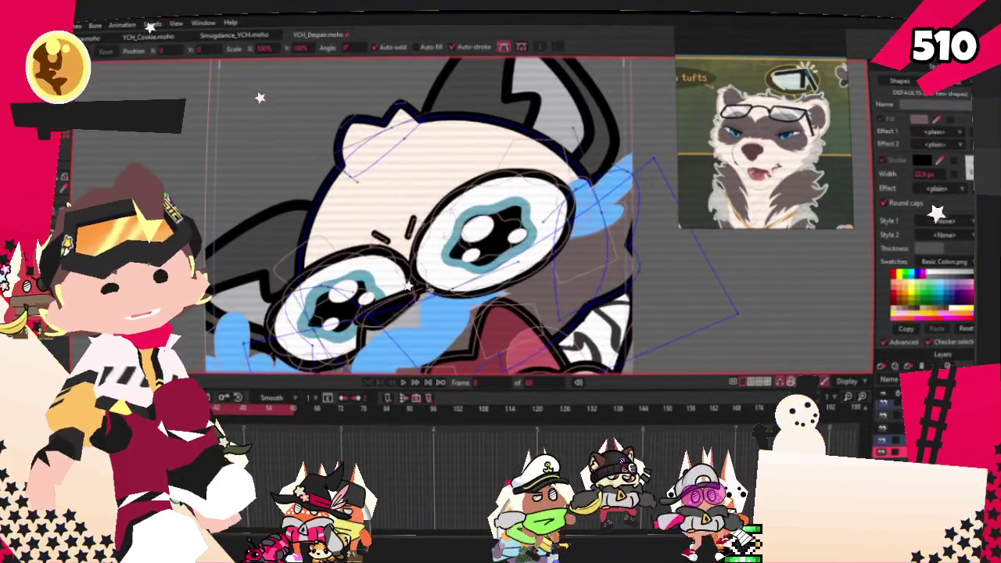
pyautogui.scroll(1, 368, 157)
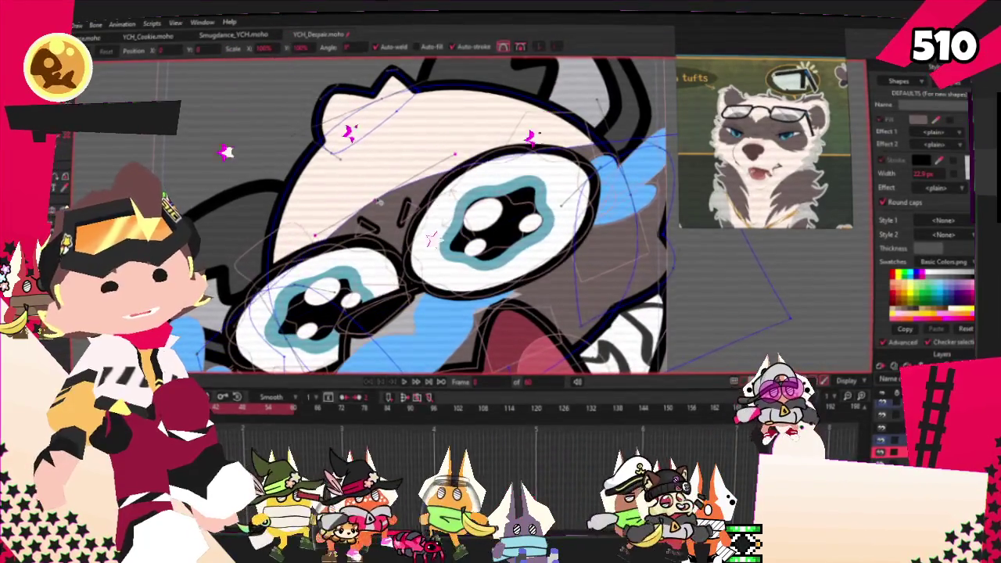
pyautogui.scroll(-3, 379, 202)
pyautogui.scroll(3, 537, 149)
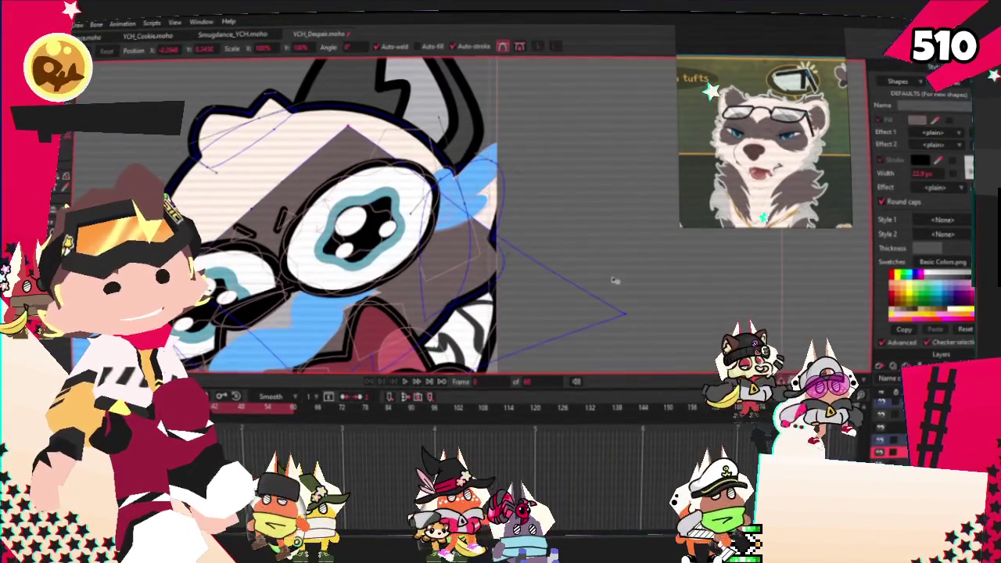
pyautogui.scroll(-2, 496, 175)
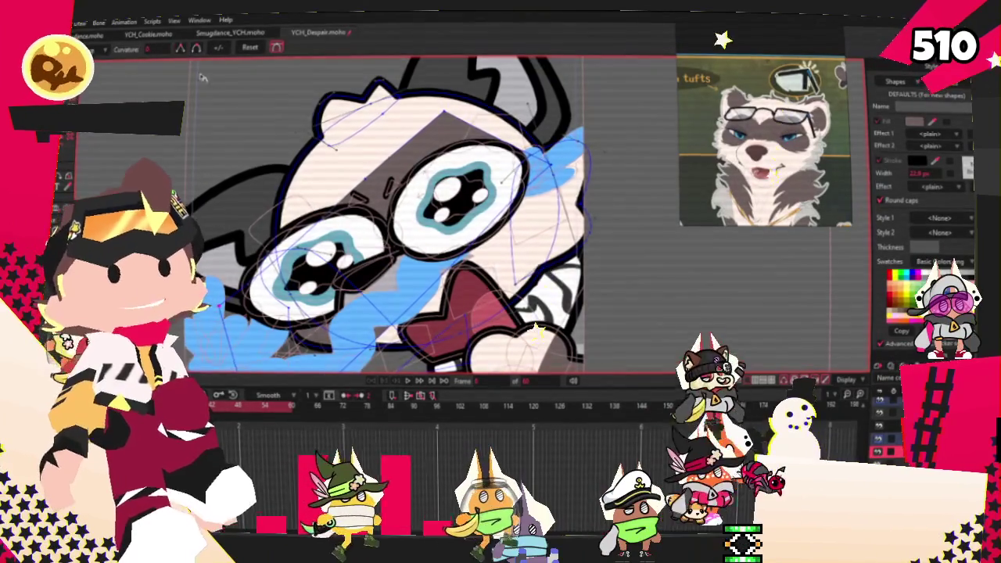
pyautogui.scroll(3, 219, 147)
# Switch to Transform Points and zoom in on the mask's outline points
pyautogui.press('t')
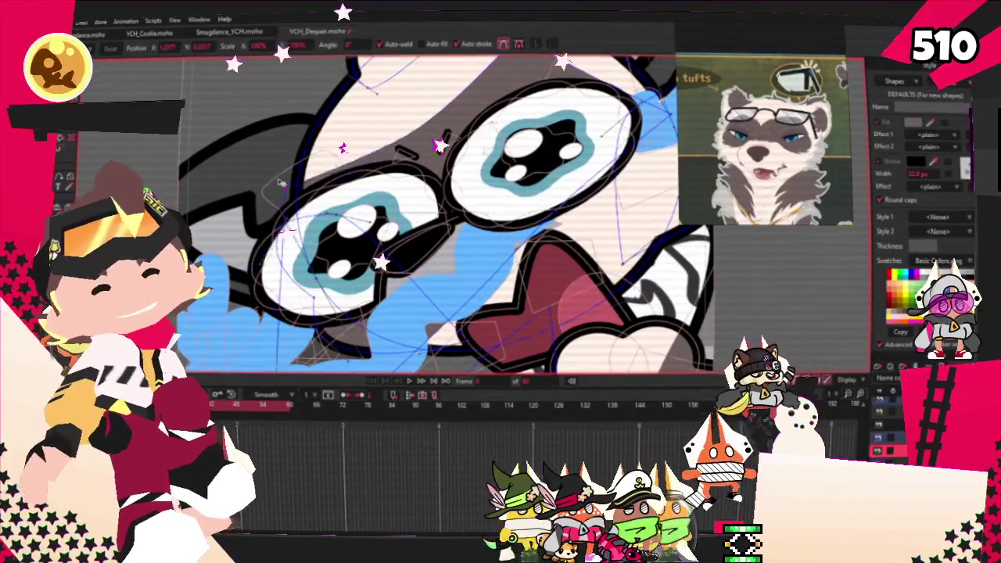
pyautogui.scroll(-3, 266, 160)
pyautogui.scroll(3, 542, 289)
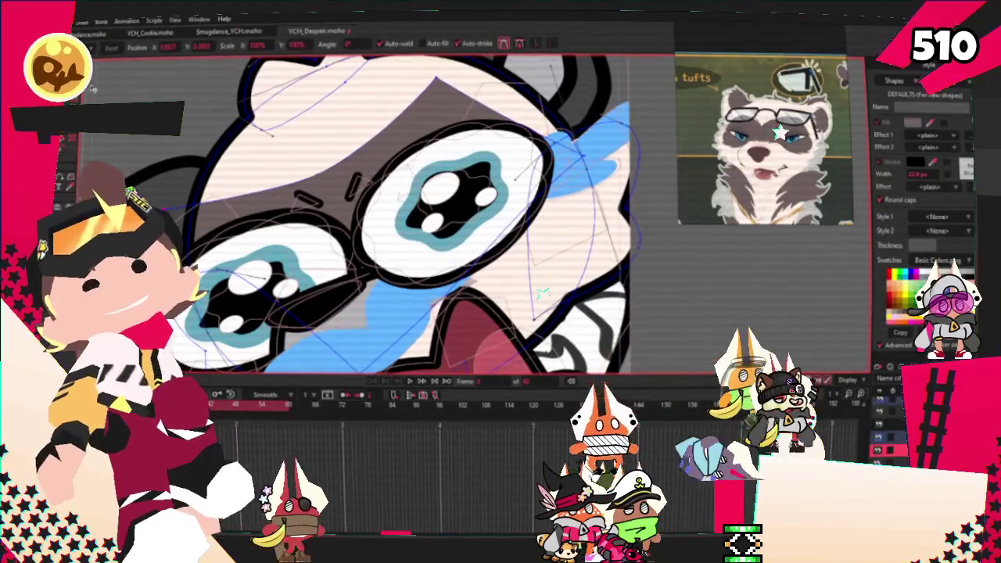
pyautogui.scroll(2, 436, 115)
pyautogui.scroll(-2, 436, 115)
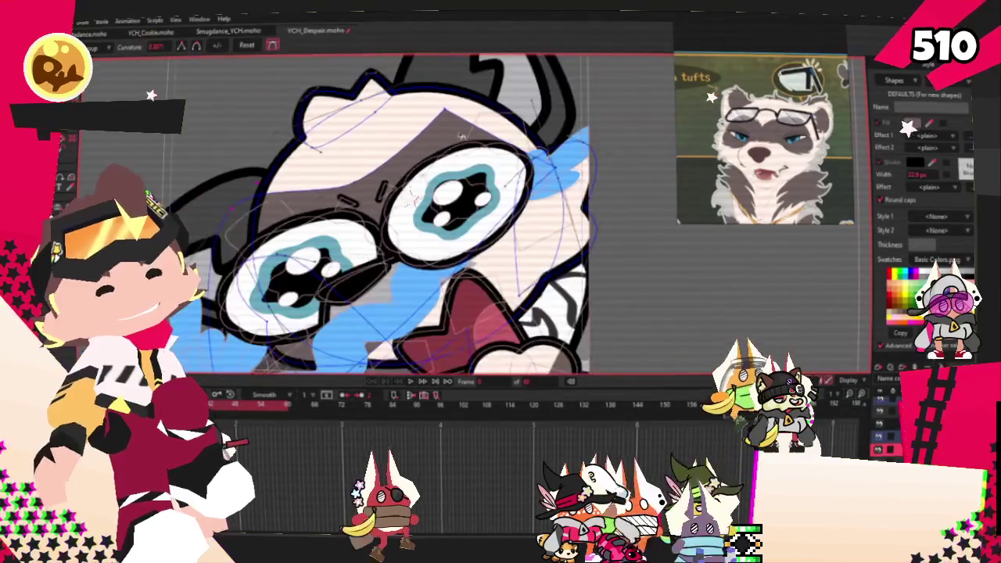
pyautogui.scroll(3, 436, 114)
pyautogui.scroll(-3, 469, 141)
pyautogui.scroll(3, 493, 165)
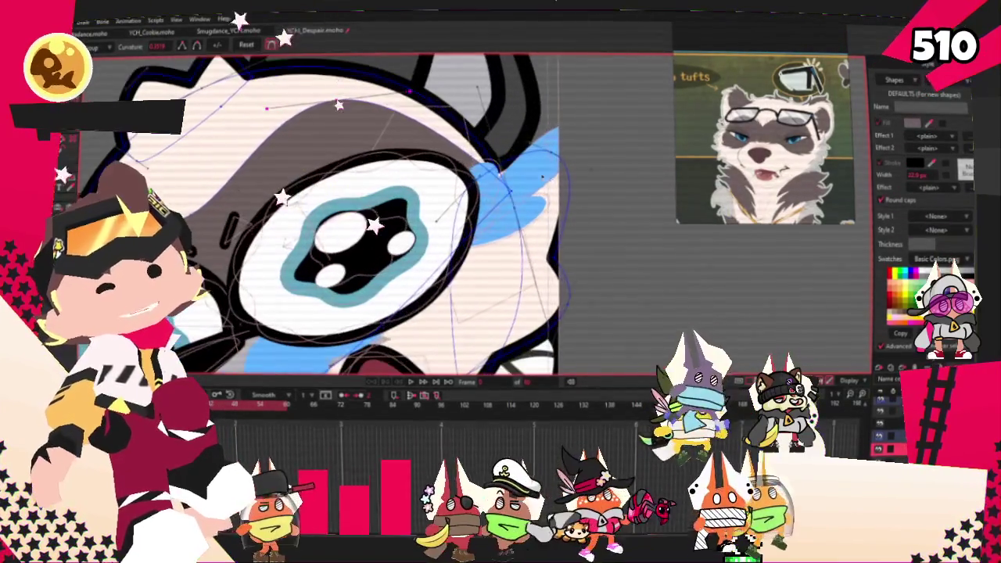
pyautogui.scroll(-3, 508, 254)
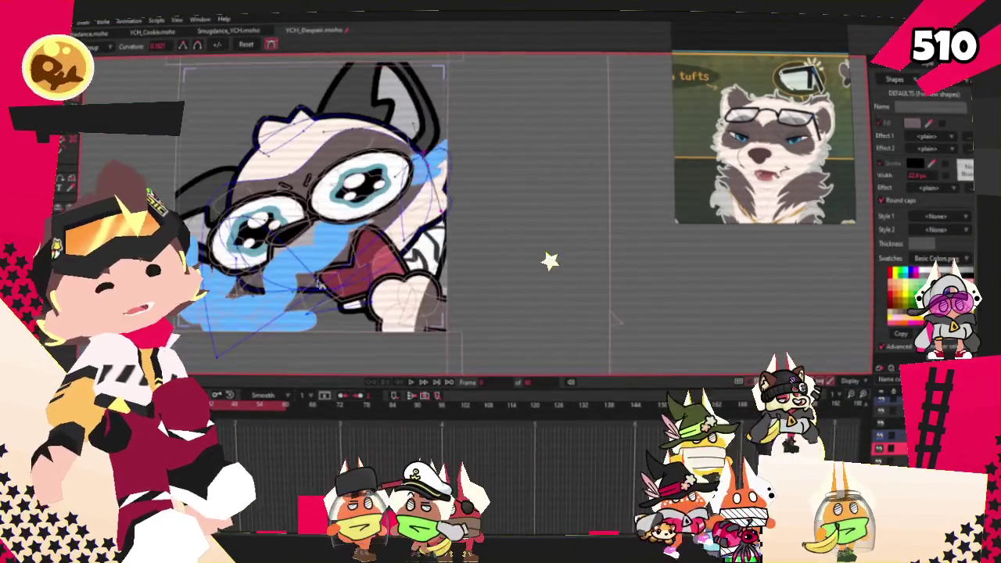
pyautogui.scroll(3, 541, 309)
# Add a new point to the mask outline near the mouth
pyautogui.press('a')
pyautogui.scroll(2, 406, 210)
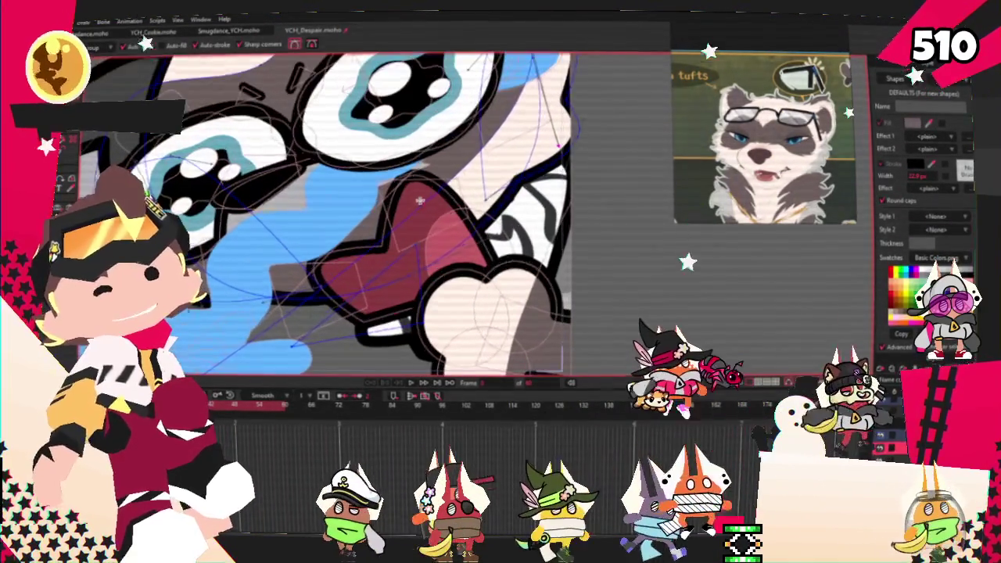
pyautogui.hscroll(2, 303, 177)
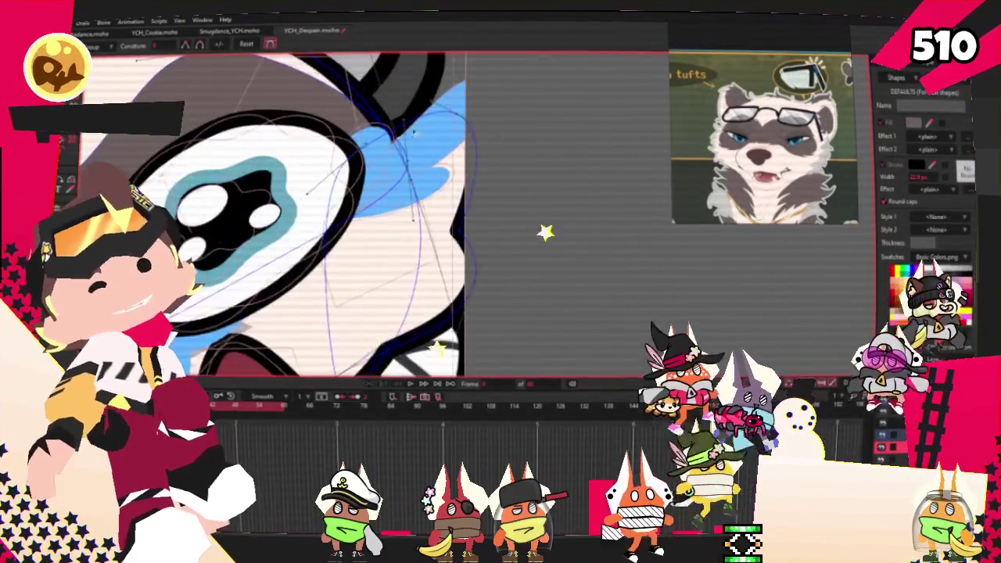
pyautogui.click(416, 177)
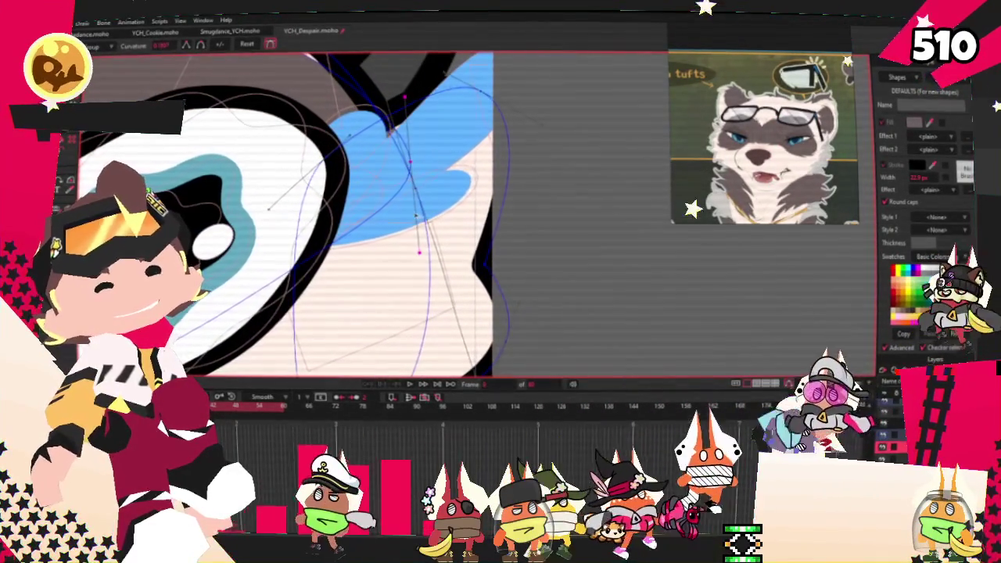
pyautogui.scroll(-3, 412, 179)
pyautogui.press('t')
pyautogui.scroll(3, 412, 179)
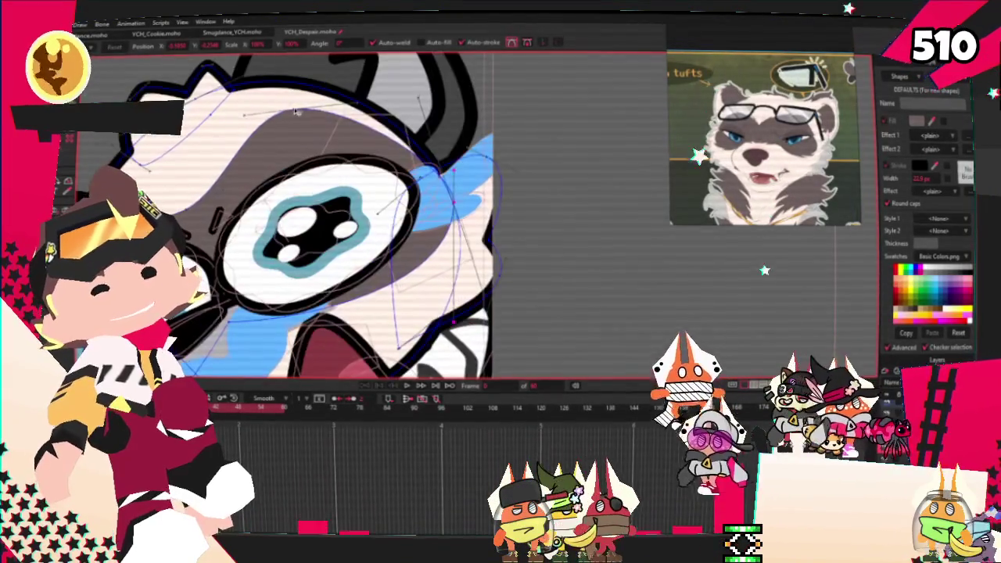
# Zoom in on the head and adjust the mask curves' roundness with the Curvature tool
pyautogui.scroll(2, 304, 135)
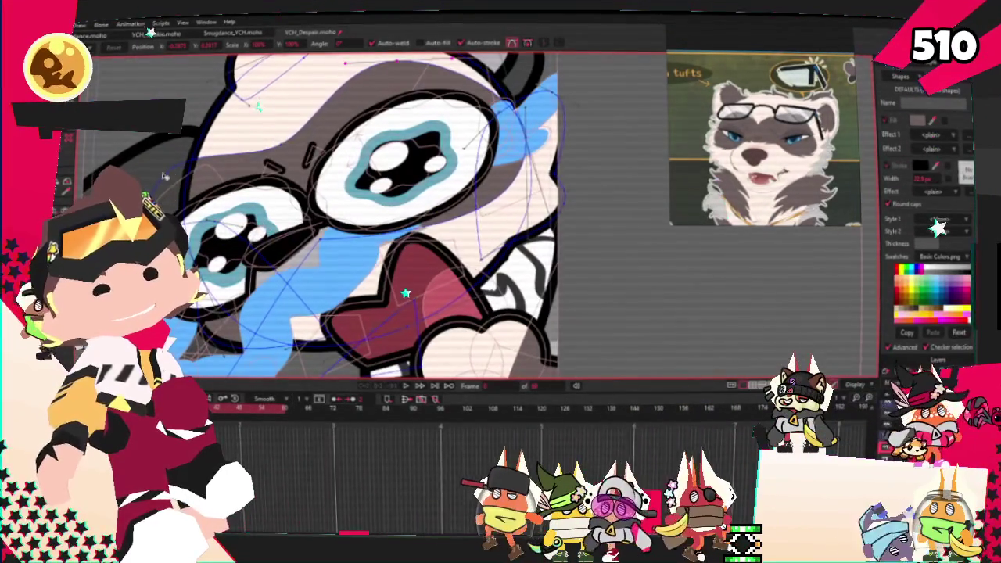
pyautogui.scroll(1, 259, 161)
pyautogui.scroll(2, 278, 160)
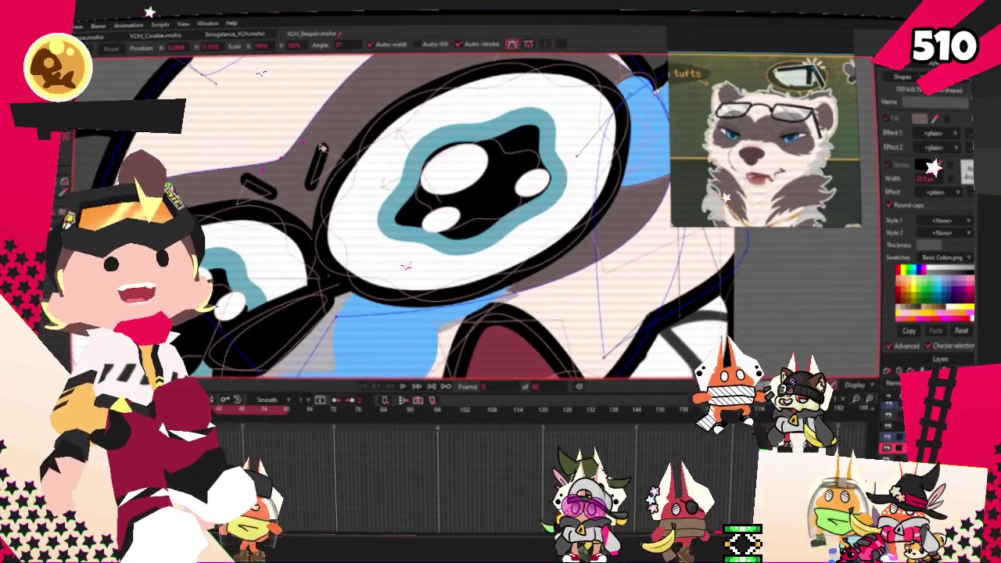
pyautogui.scroll(-2, 247, 143)
pyautogui.scroll(-2, 250, 219)
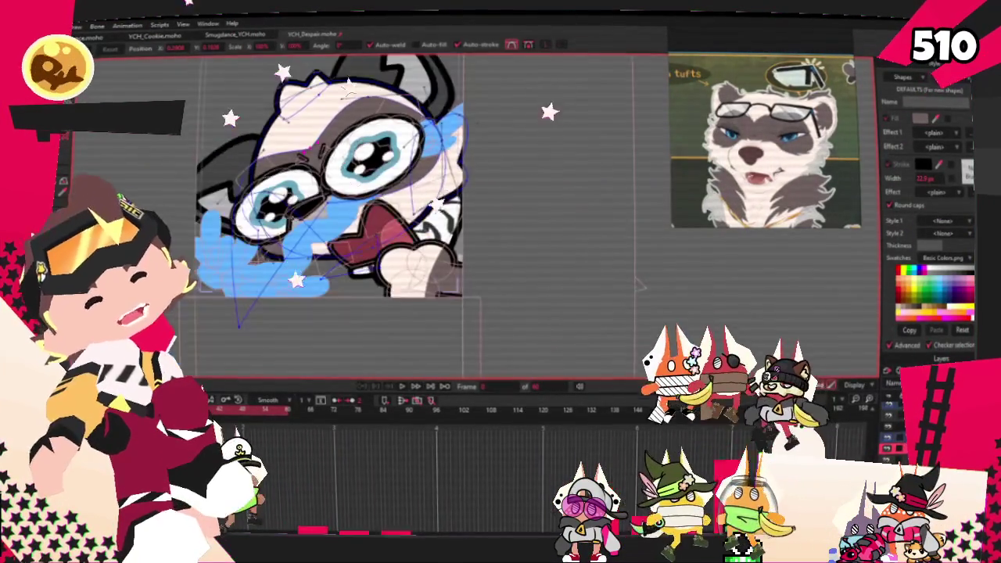
pyautogui.scroll(2, 255, 301)
pyautogui.scroll(-1, 239, 281)
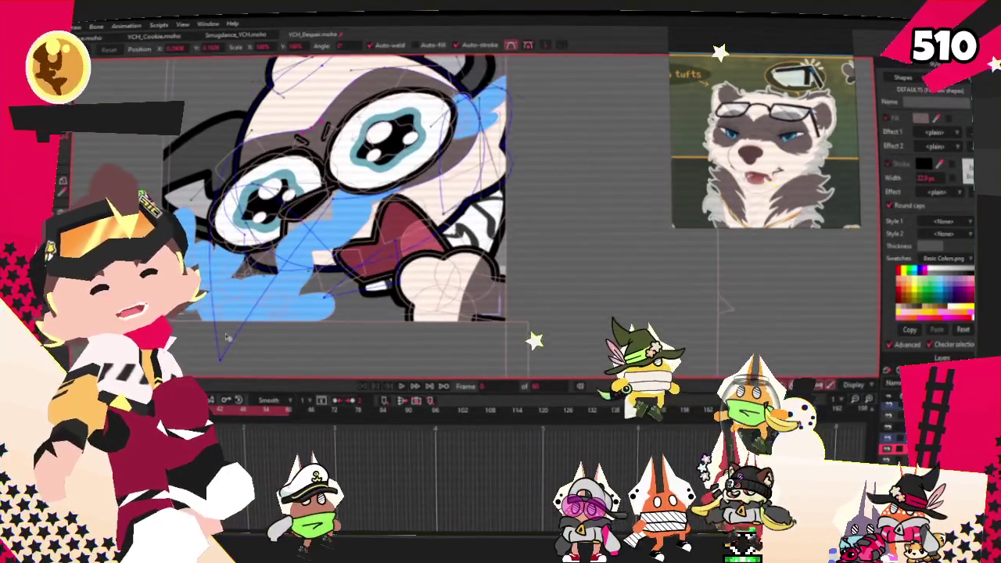
pyautogui.press('c')
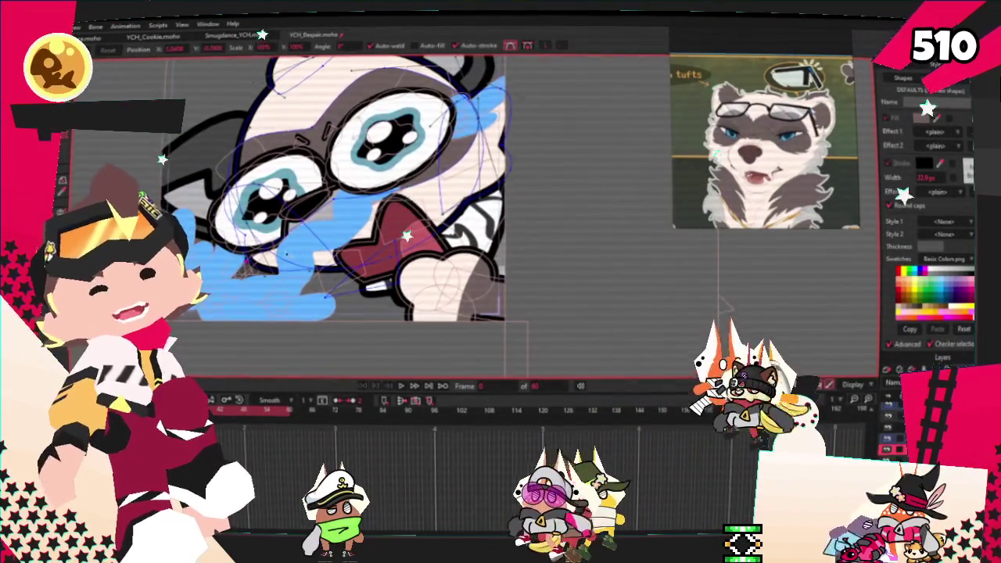
pyautogui.scroll(3, 286, 235)
pyautogui.scroll(2, 372, 207)
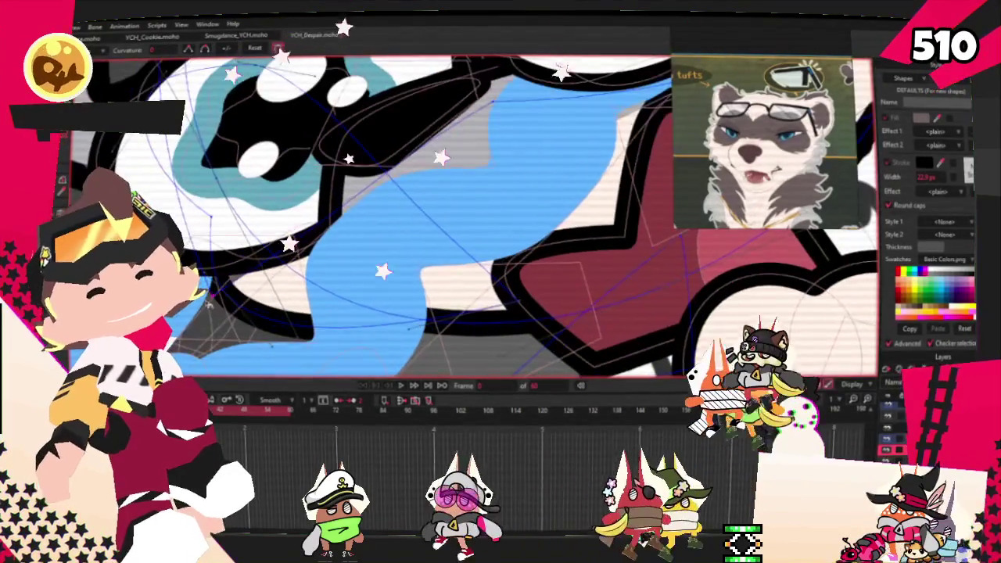
pyautogui.scroll(-2, 550, 248)
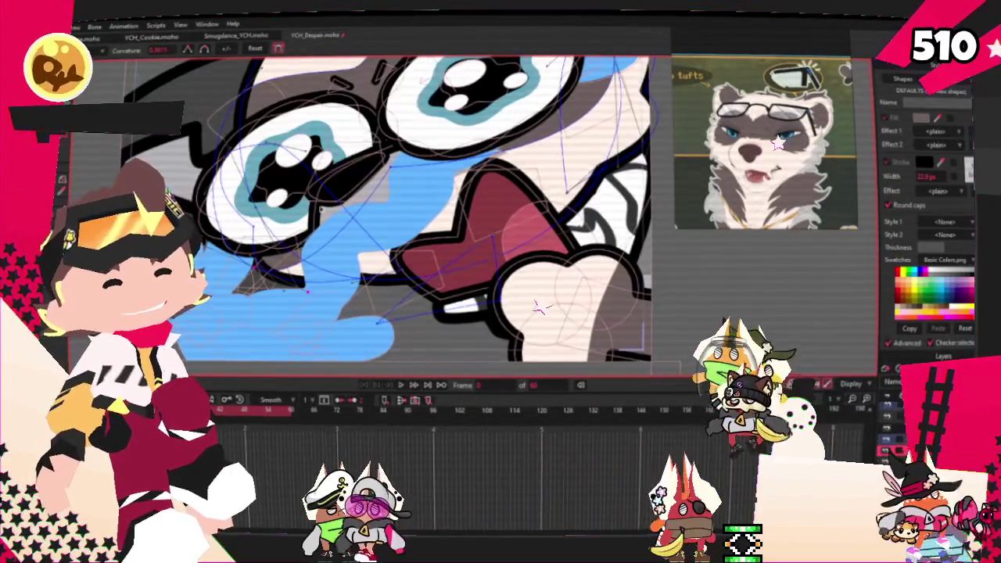
pyautogui.scroll(-1, 532, 352)
pyautogui.scroll(1, 532, 351)
# Inspect the head outline points and switch to Select Points for grouping them
pyautogui.press('t')
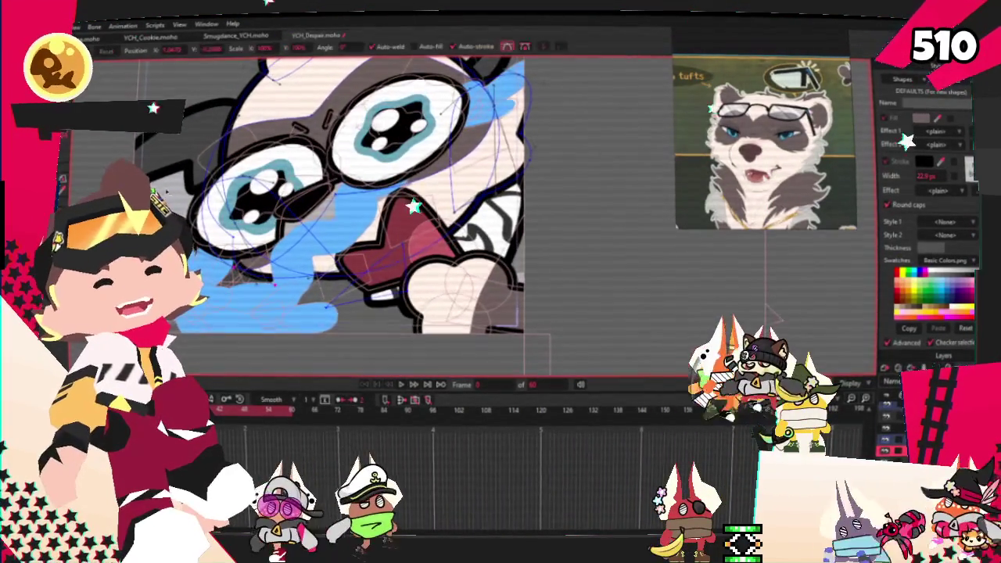
pyautogui.scroll(2, 470, 220)
pyautogui.scroll(2, 469, 219)
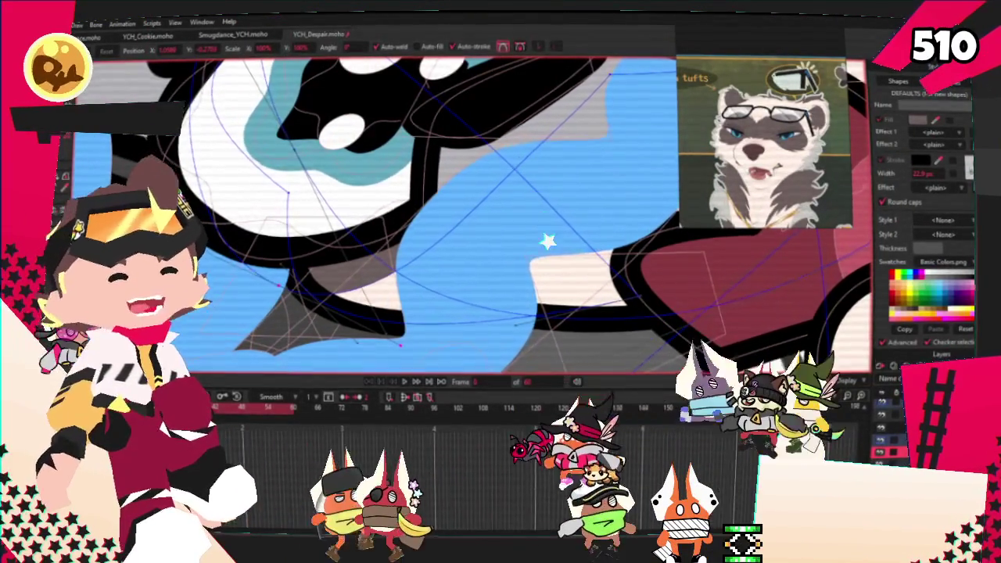
pyautogui.scroll(-3, 323, 190)
pyautogui.scroll(-2, 322, 190)
pyautogui.scroll(-2, 322, 190)
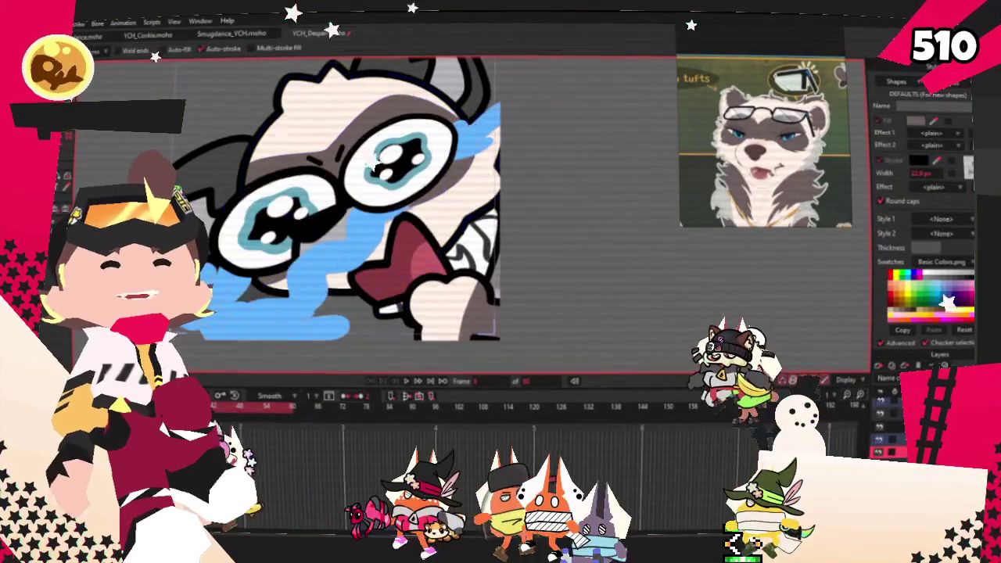
pyautogui.press('g')
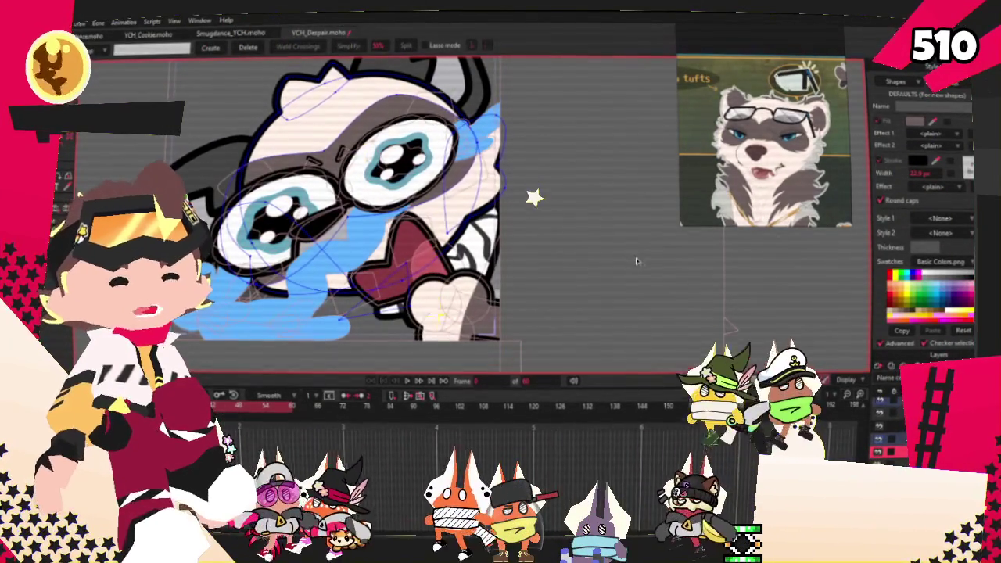
pyautogui.scroll(-1, 637, 261)
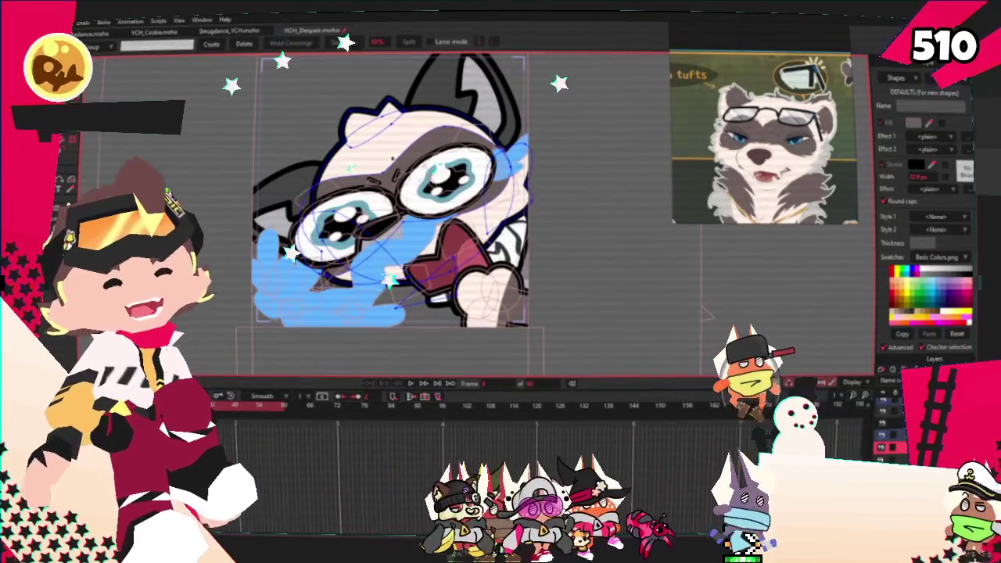
pyautogui.scroll(3, 429, 94)
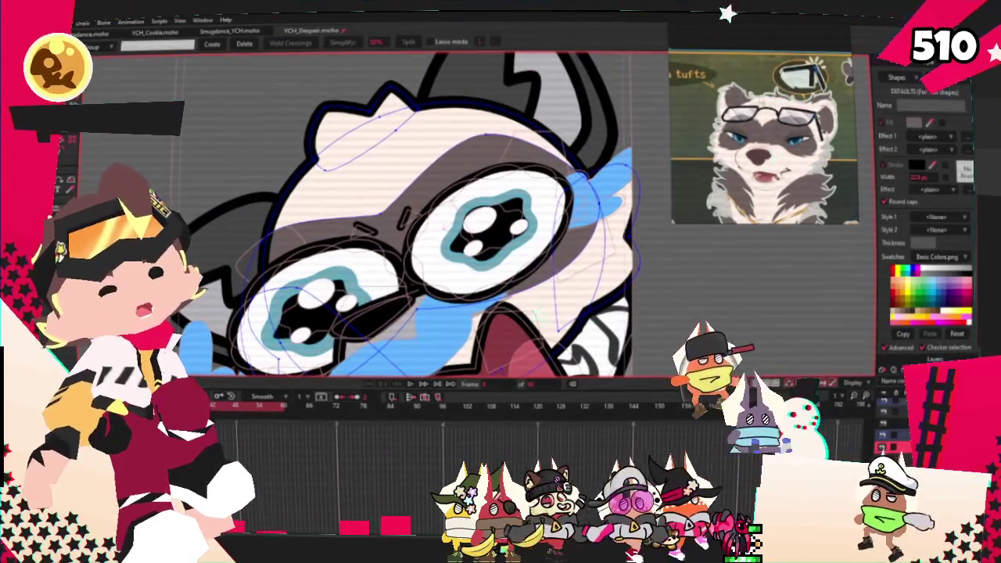
pyautogui.scroll(3, 429, 94)
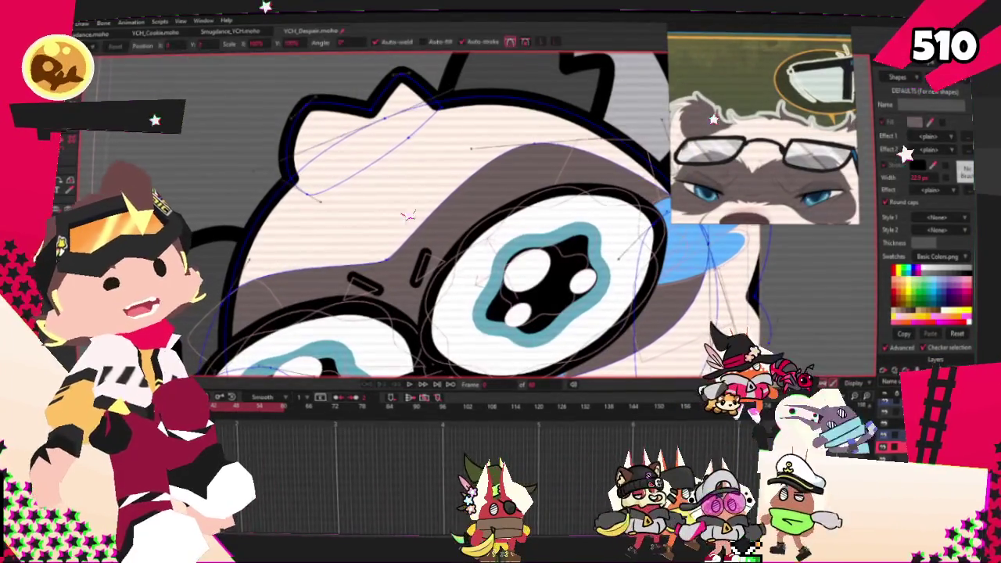
# Pull the head outline's upper-left point down and to the left
pyautogui.press('t')
pyautogui.scroll(3, 313, 115)
pyautogui.moveTo(313, 115); pyautogui.dragTo(241, 202)
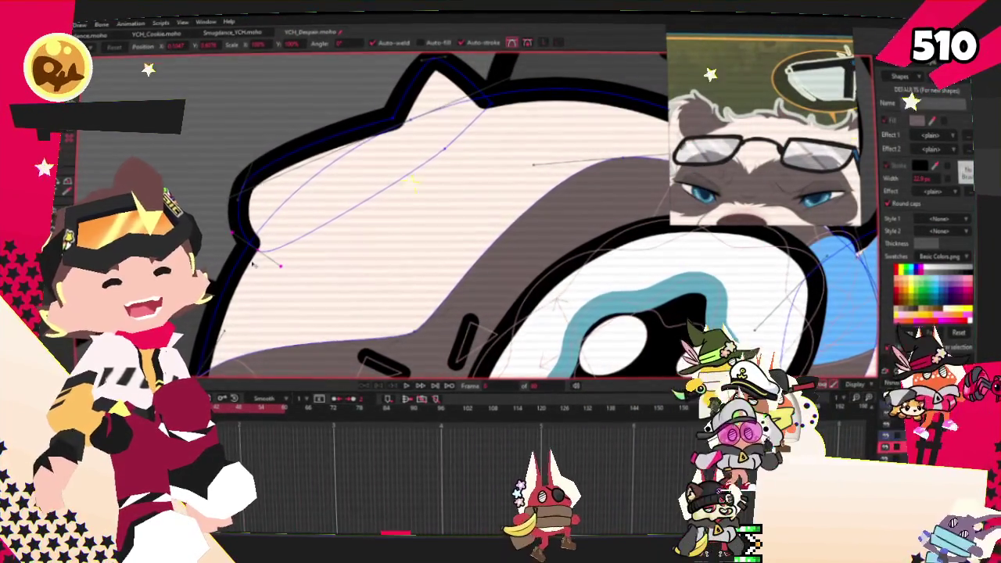
pyautogui.scroll(-2, 252, 264)
pyautogui.scroll(-2, 253, 265)
pyautogui.scroll(2, 307, 185)
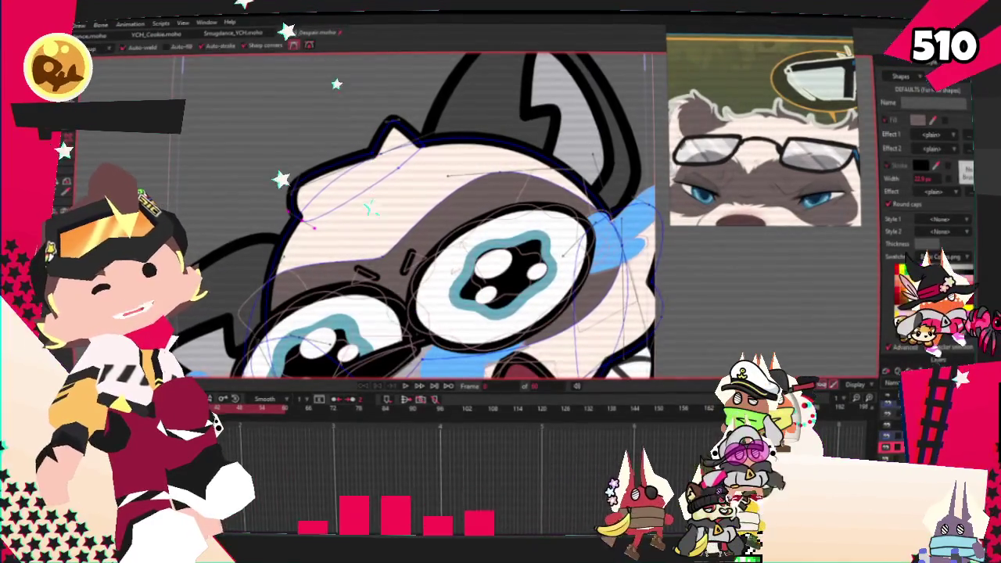
pyautogui.scroll(2, 307, 185)
pyautogui.scroll(2, 307, 185)
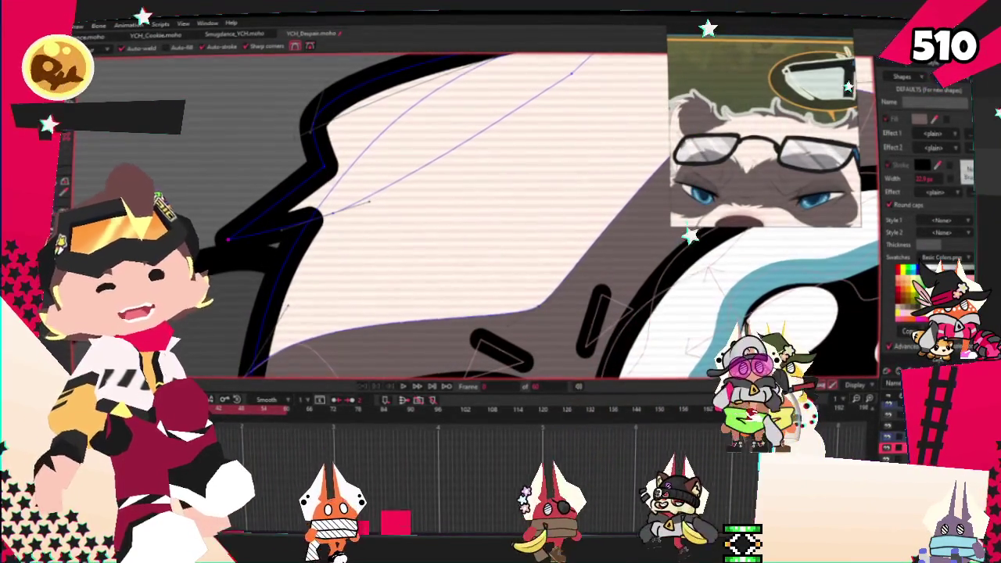
pyautogui.scroll(-2, 369, 202)
pyautogui.scroll(2, 268, 180)
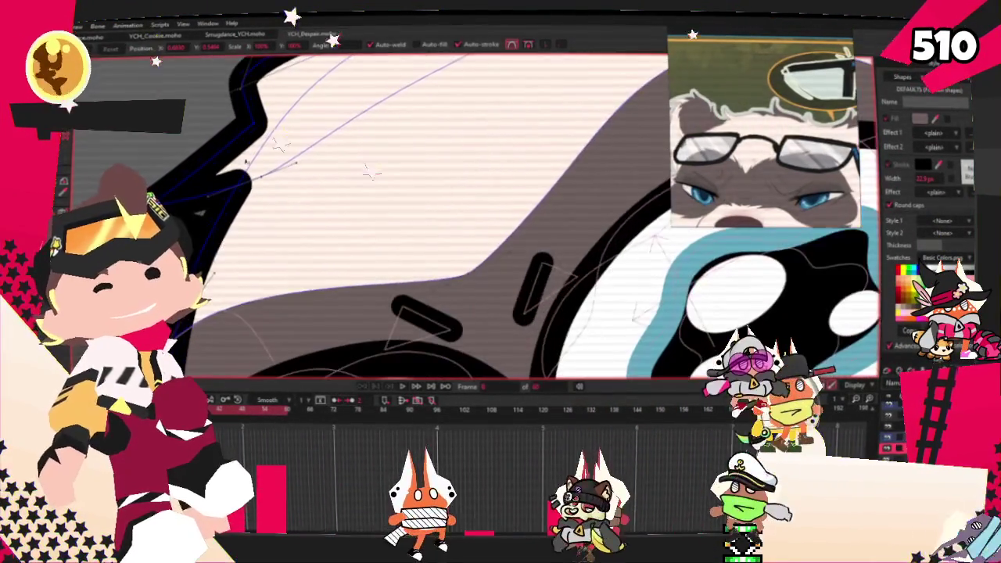
# Reshape the outline's left end and move a top point right into a tufted contour
pyautogui.moveTo(269, 181); pyautogui.dragTo(191, 192)
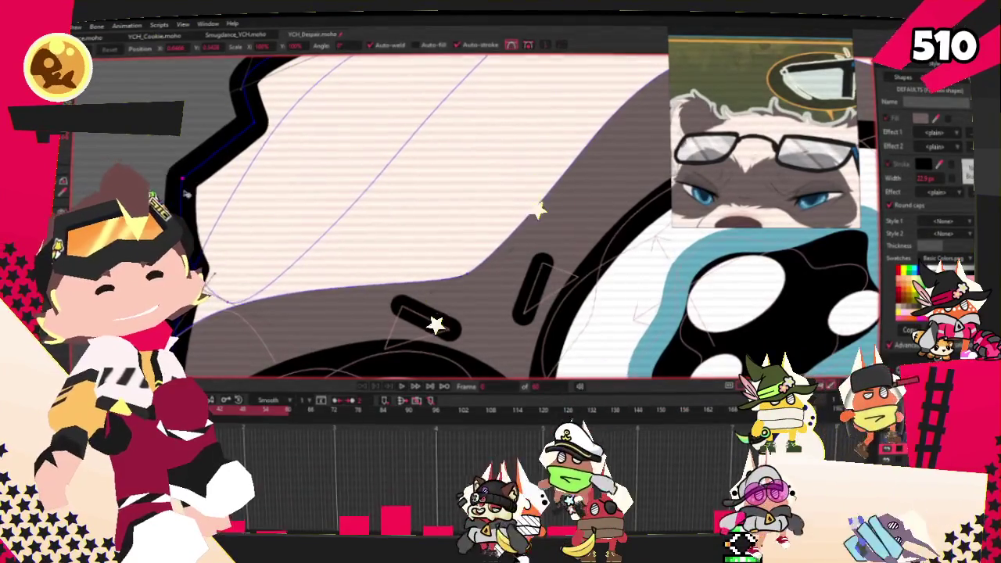
pyautogui.scroll(-2, 191, 192)
pyautogui.scroll(3, 444, 116)
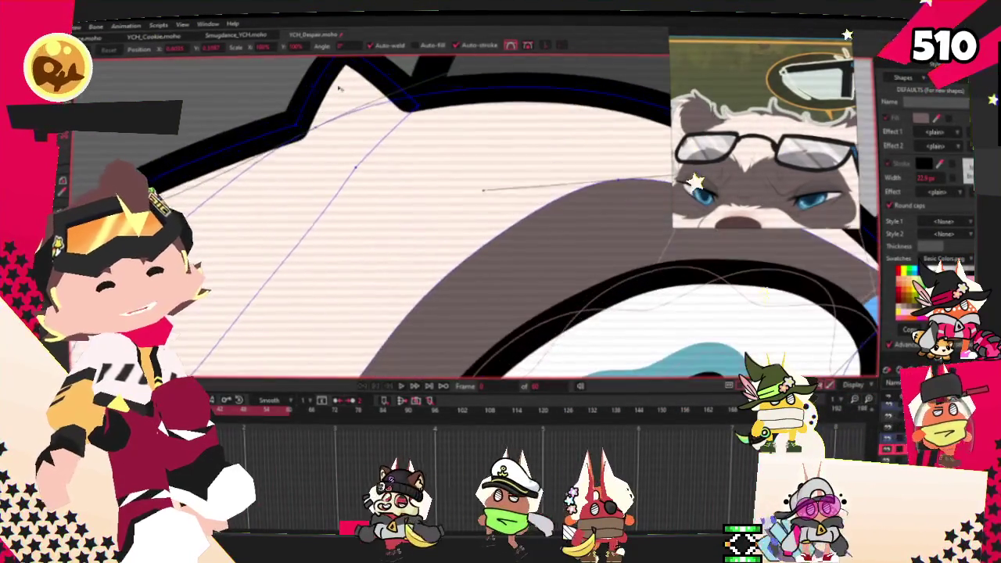
pyautogui.moveTo(453, 112); pyautogui.dragTo(498, 106)
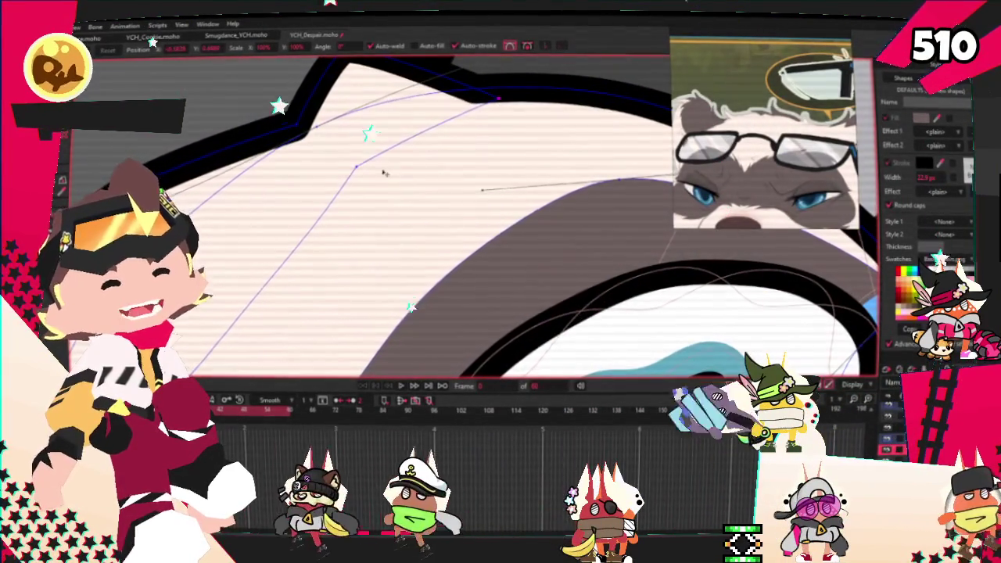
pyautogui.scroll(3, 379, 153)
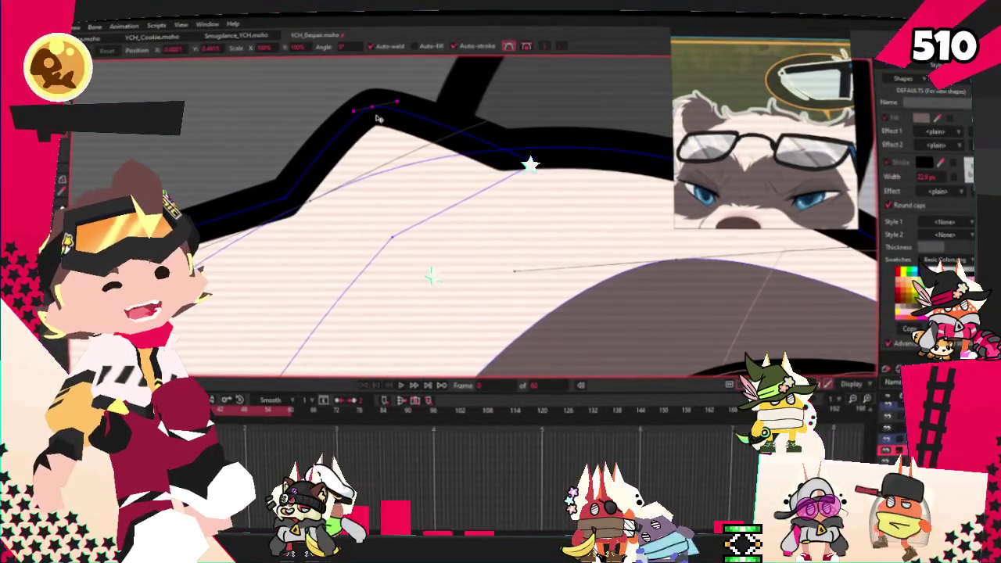
pyautogui.scroll(-3, 340, 136)
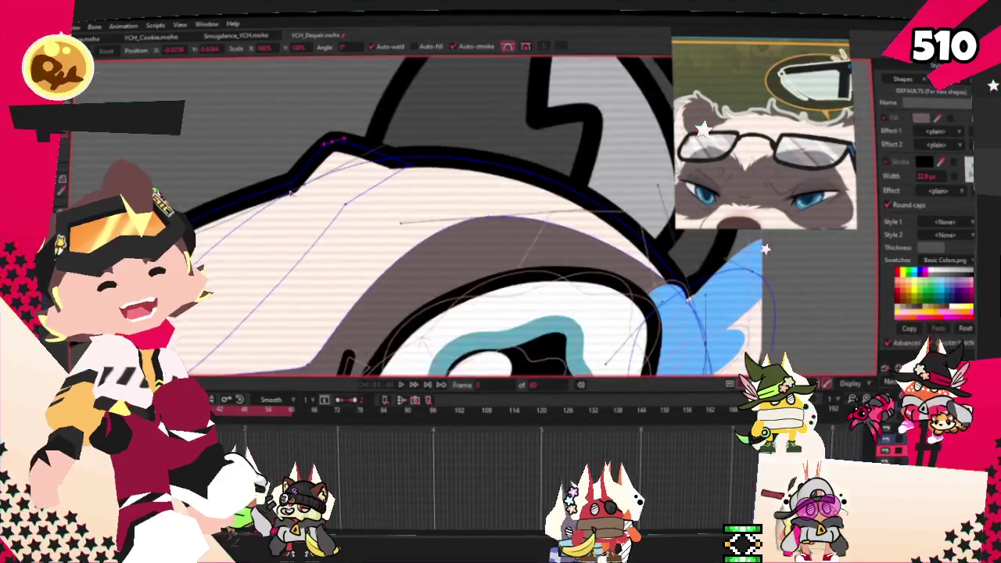
pyautogui.scroll(2, 413, 184)
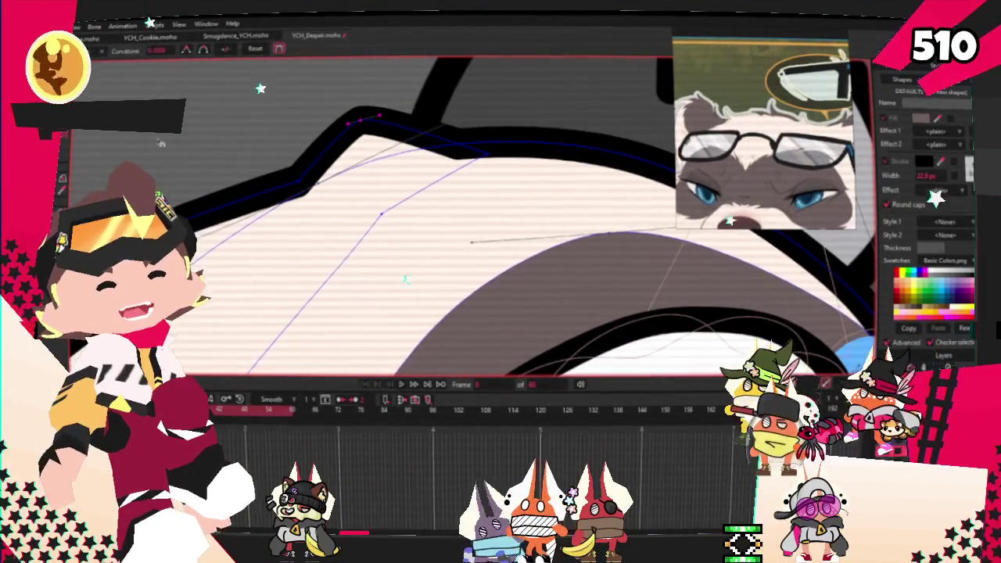
# Review the reshaped head and select the dark shape under the glasses
pyautogui.press('t')
pyautogui.scroll(2, 289, 197)
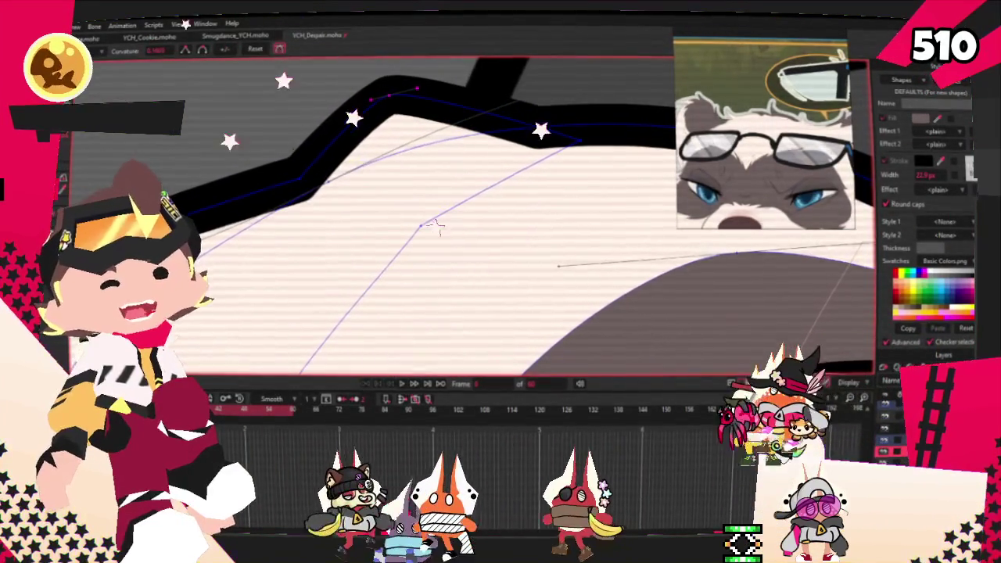
pyautogui.scroll(1, 321, 172)
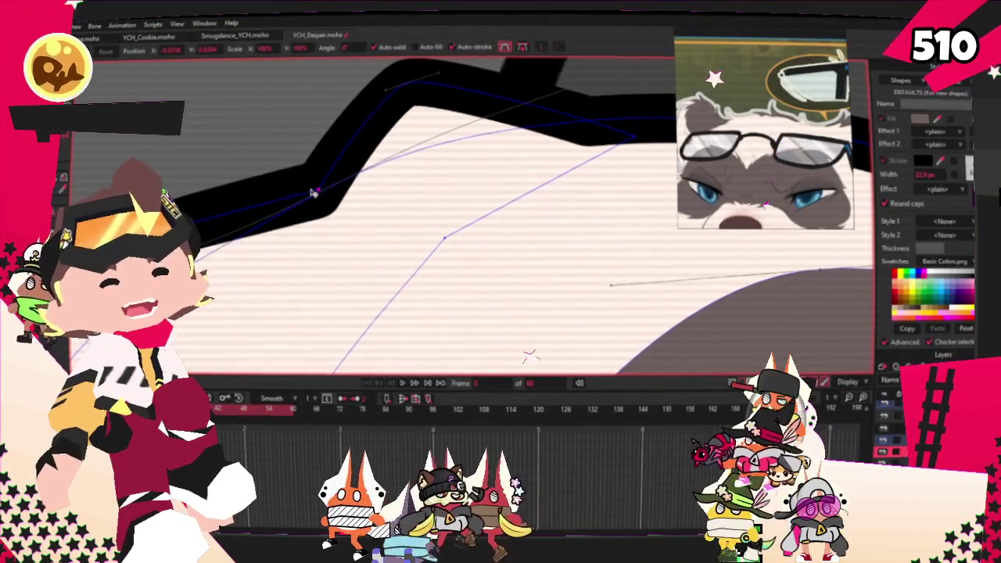
pyautogui.scroll(-3, 325, 167)
pyautogui.scroll(-2, 344, 172)
pyautogui.scroll(2, 369, 181)
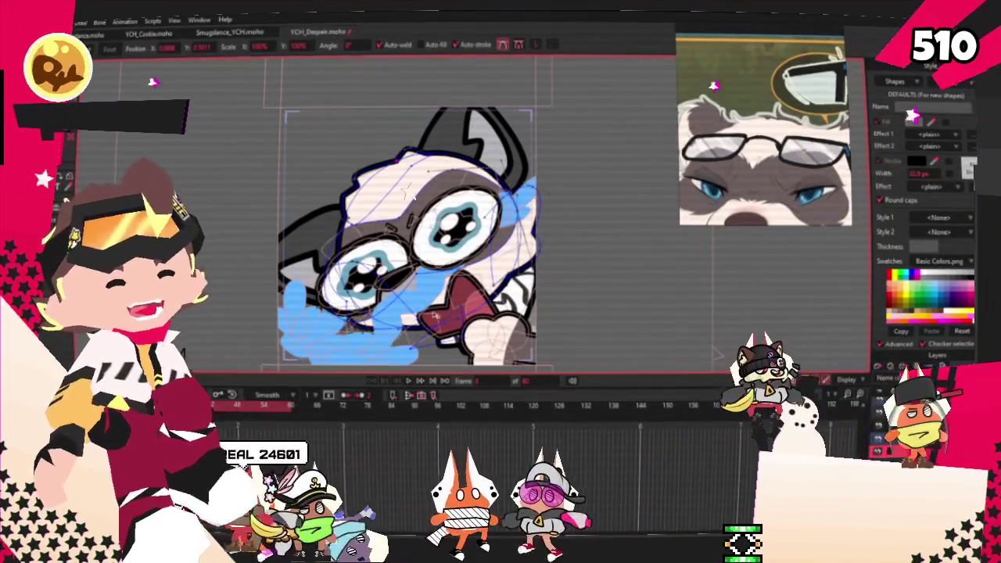
pyautogui.scroll(-3, 537, 276)
pyautogui.scroll(3, 537, 276)
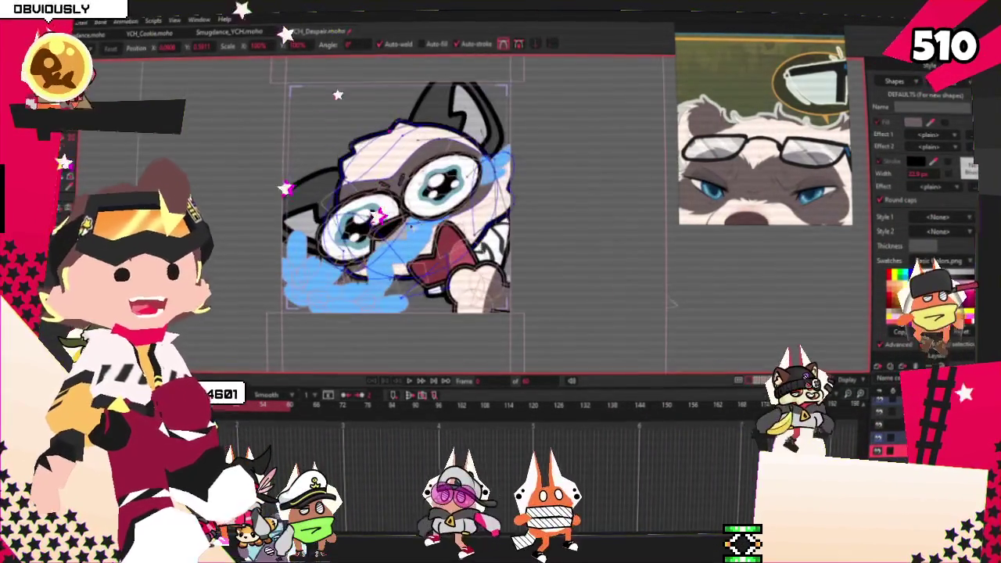
pyautogui.scroll(2, 536, 275)
pyautogui.scroll(2, 442, 254)
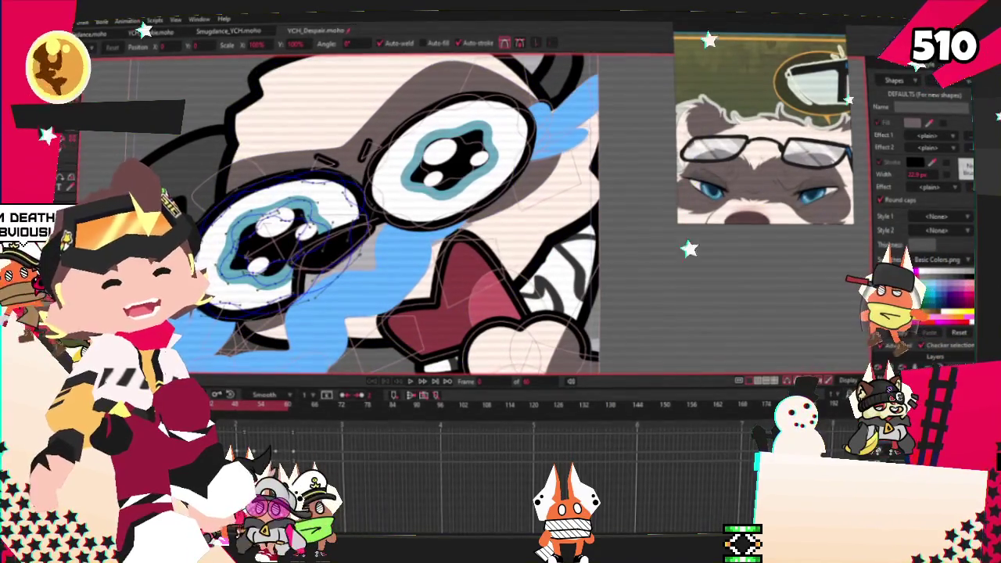
pyautogui.scroll(2, 317, 260)
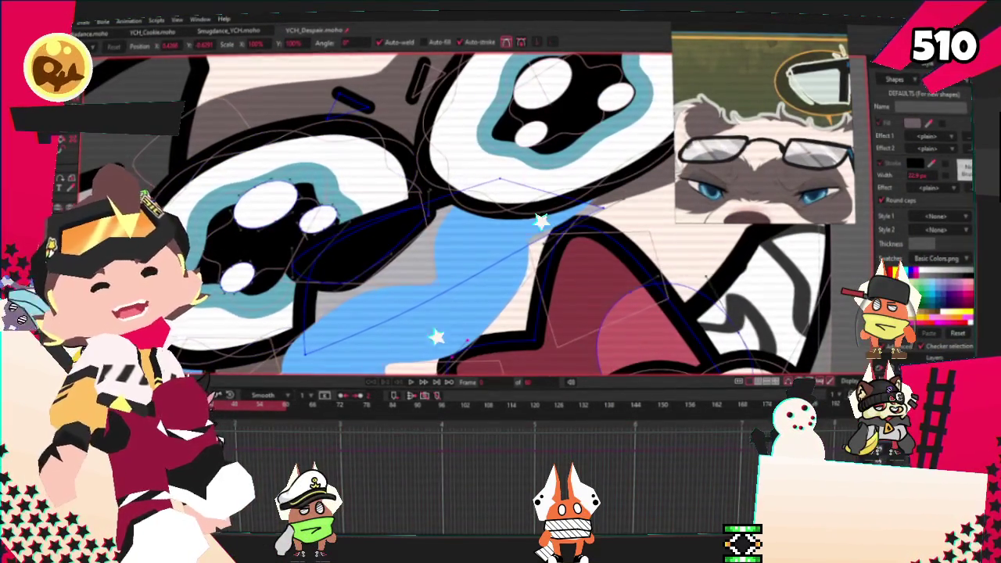
pyautogui.press('q')
pyautogui.click(410, 269)
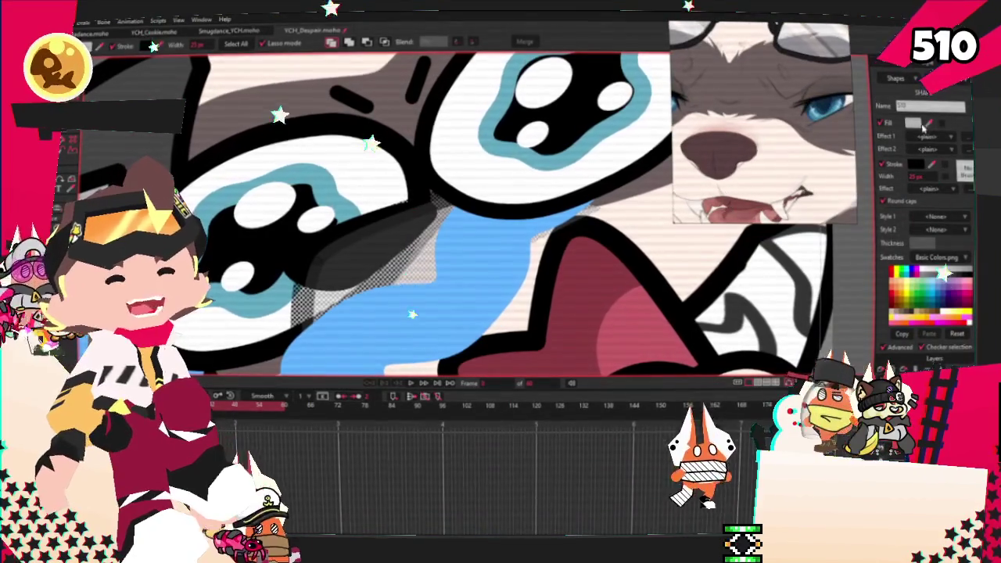
# Fill the dark shape under the glasses with the nose's brown and deselect it
pyautogui.scroll(-3, 278, 70)
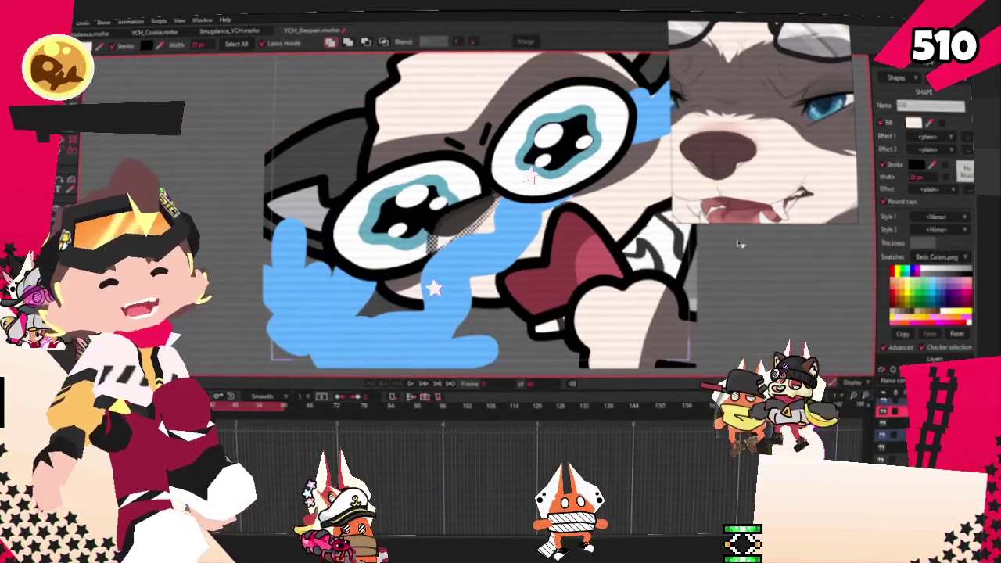
pyautogui.scroll(-2, 279, 71)
pyautogui.scroll(2, 279, 70)
pyautogui.scroll(3, 529, 211)
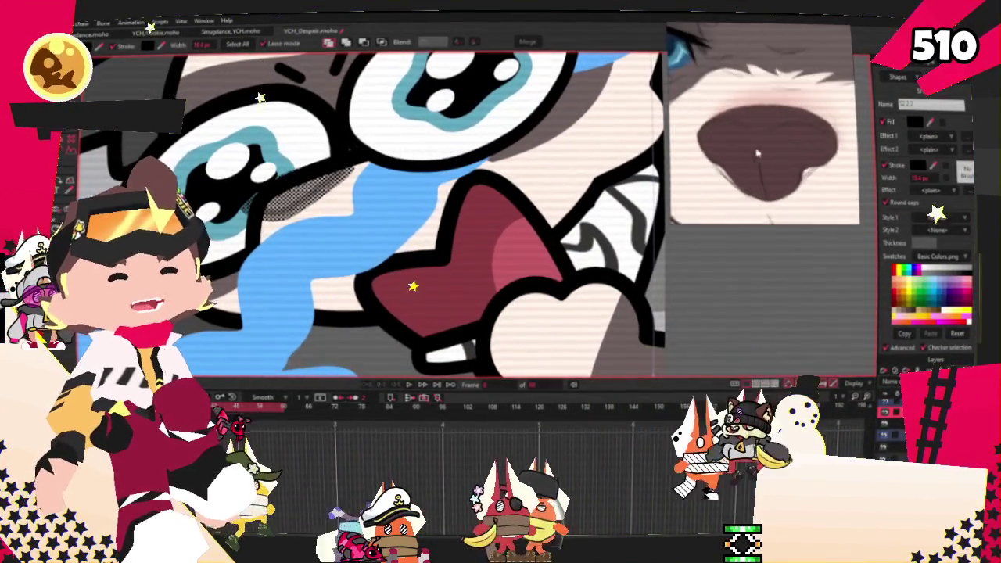
pyautogui.click(800, 143)
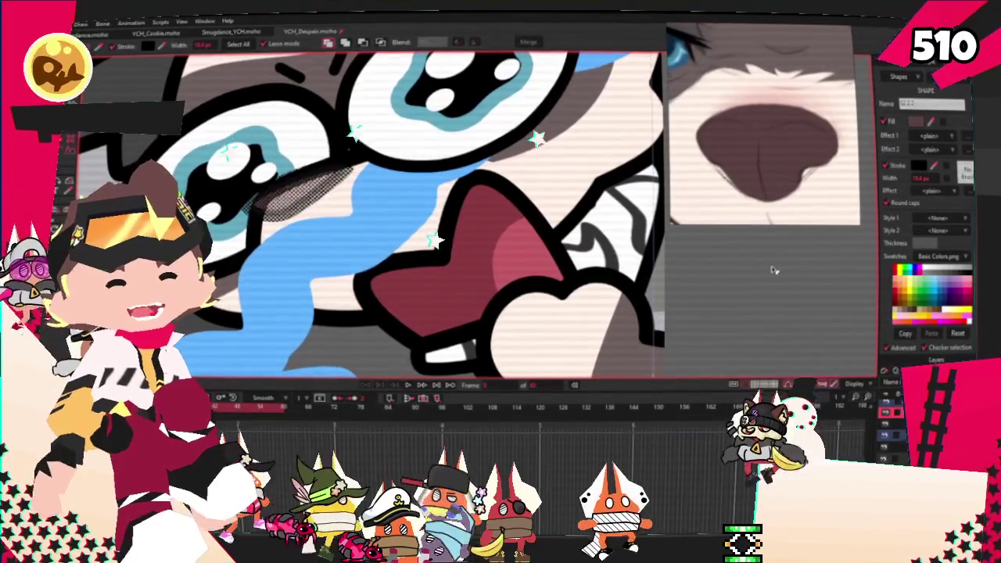
pyautogui.click(527, 192)
pyautogui.press('t')
pyautogui.scroll(3, 238, 243)
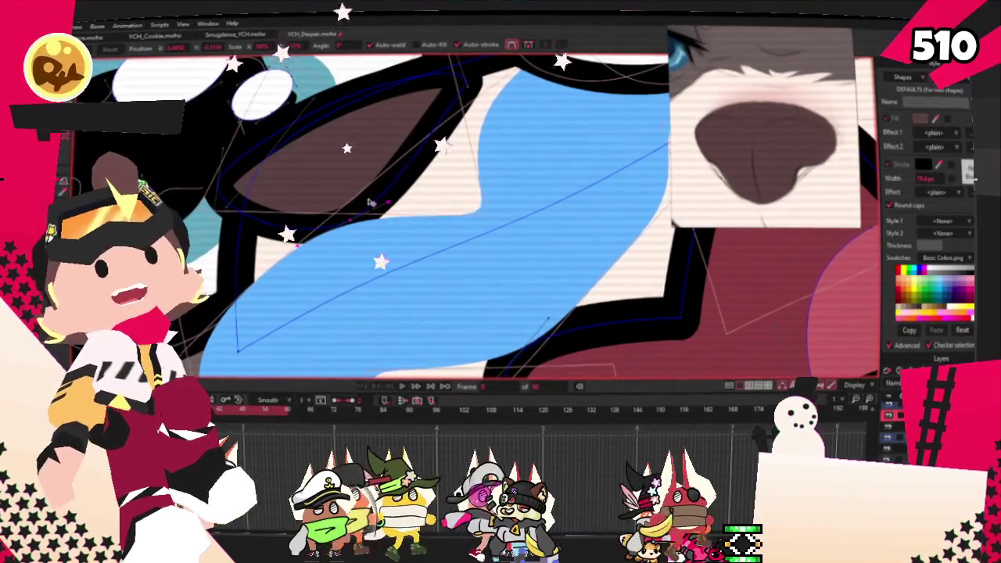
# Zoom to the brown nose shape and adjust its outline curvature
pyautogui.scroll(-3, 352, 188)
pyautogui.scroll(3, 468, 162)
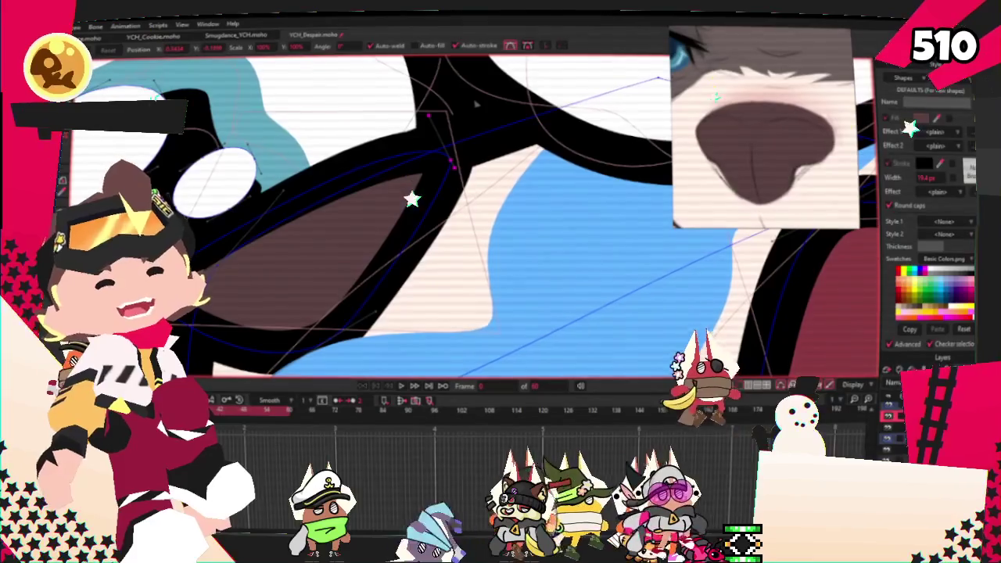
pyautogui.scroll(2, 342, 259)
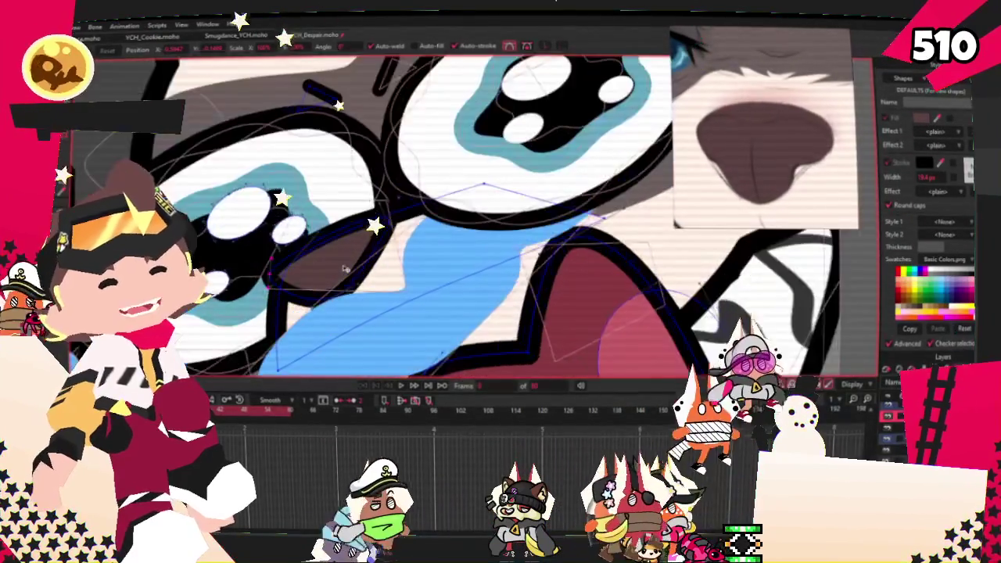
pyautogui.scroll(2, 339, 282)
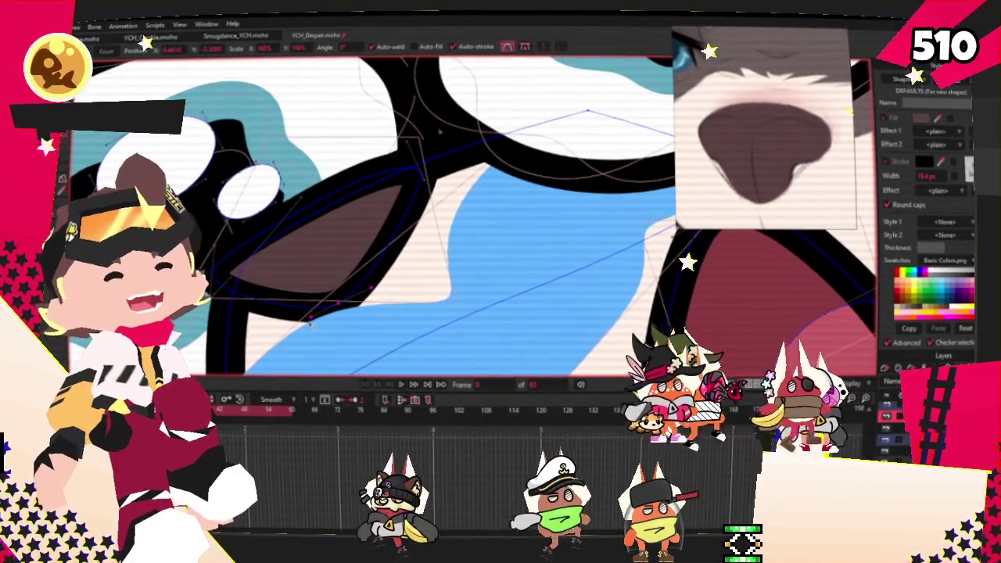
pyautogui.scroll(-2, 366, 256)
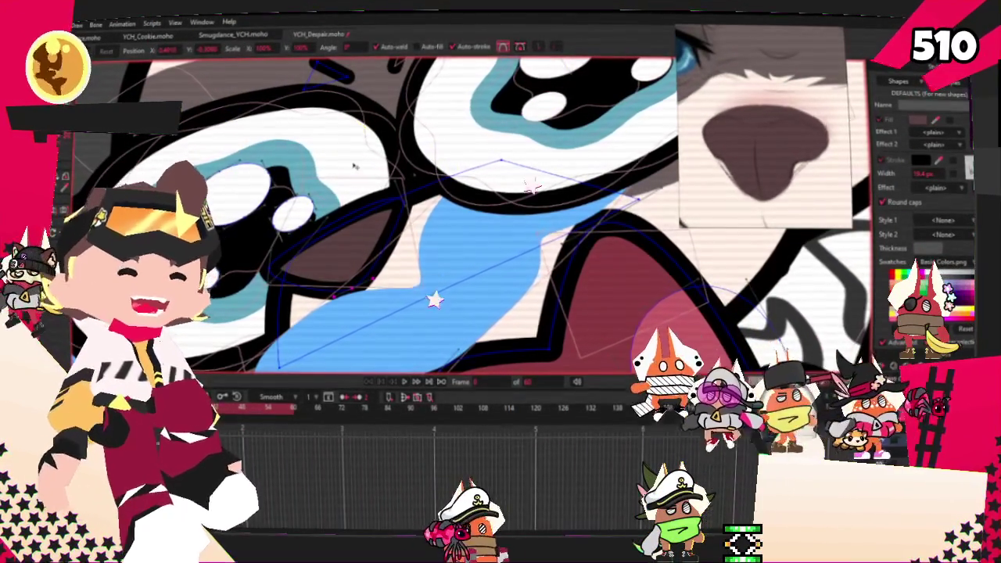
pyautogui.scroll(2, 355, 166)
pyautogui.scroll(2, 391, 140)
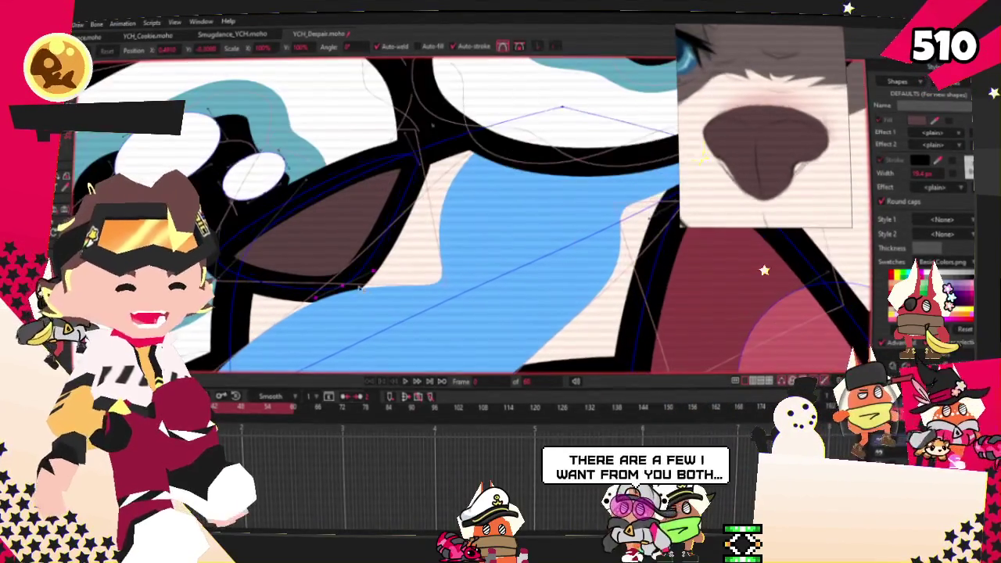
pyautogui.press('c')
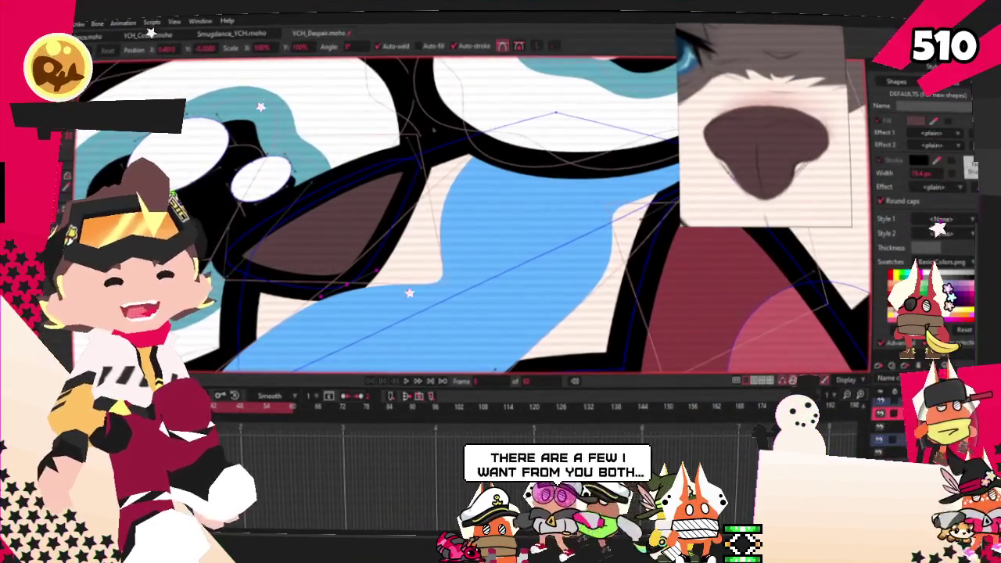
pyautogui.scroll(1, 401, 313)
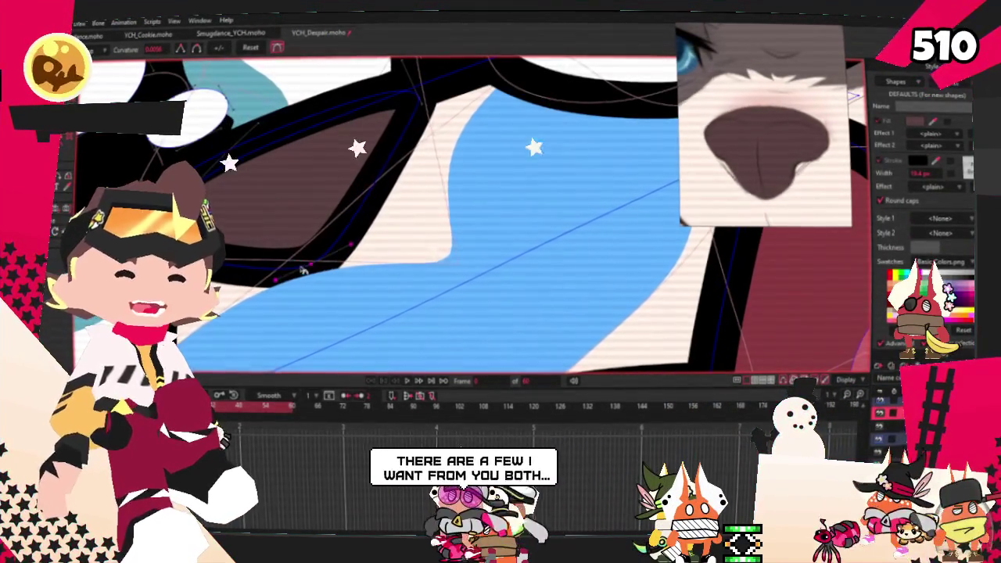
pyautogui.scroll(-1, 321, 258)
pyautogui.scroll(-1, 329, 235)
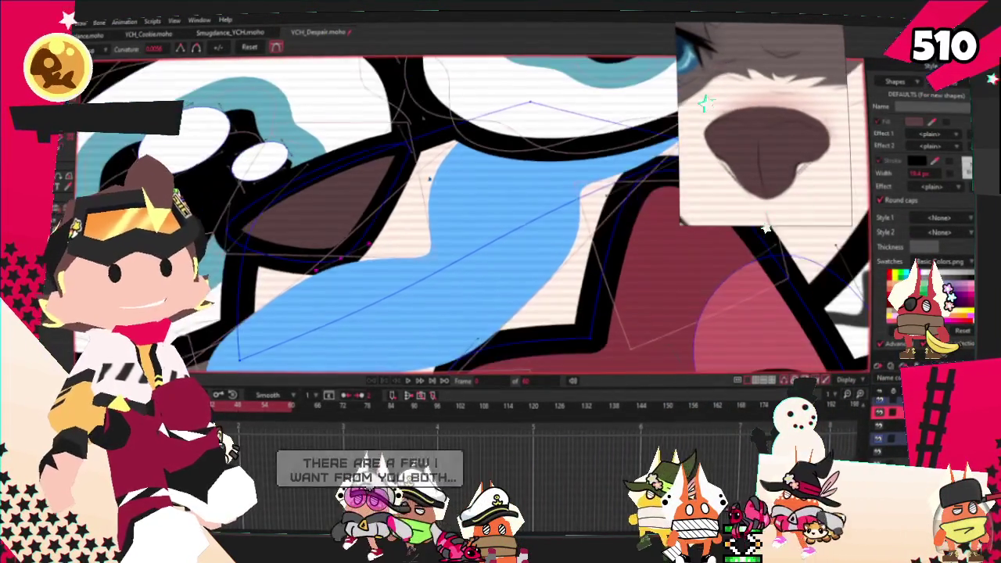
pyautogui.scroll(-2, 336, 196)
pyautogui.scroll(2, 344, 123)
pyautogui.scroll(1, 352, 180)
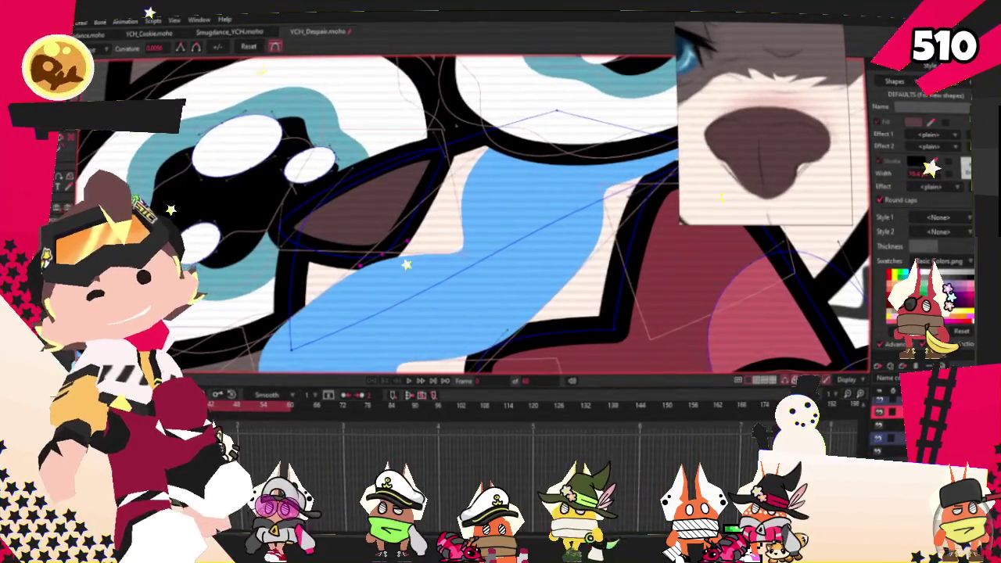
# Add points to the nose outline, soften its bends, and pick an outline point
pyautogui.press('a')
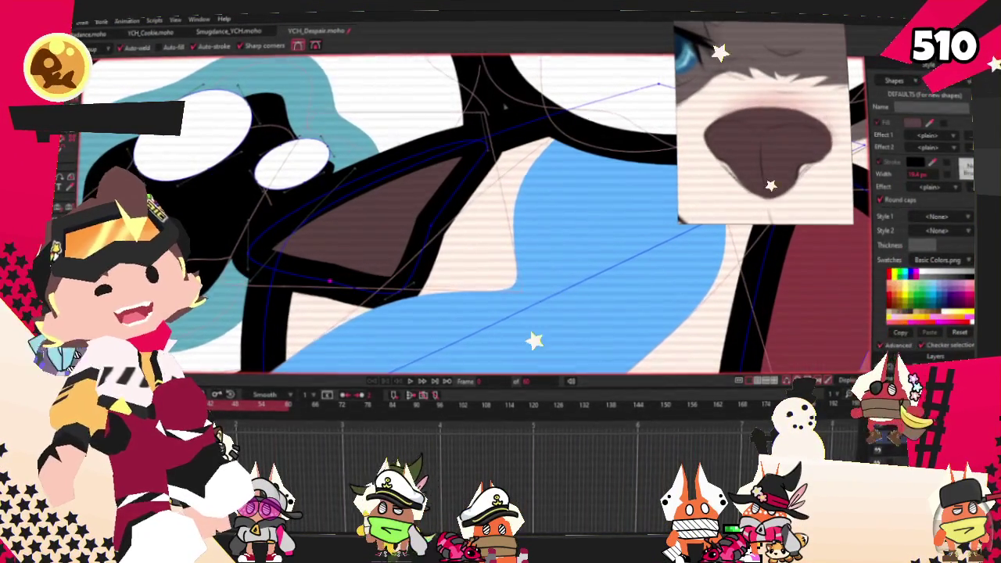
pyautogui.scroll(1, 345, 262)
pyautogui.scroll(1, 345, 262)
pyautogui.press('c')
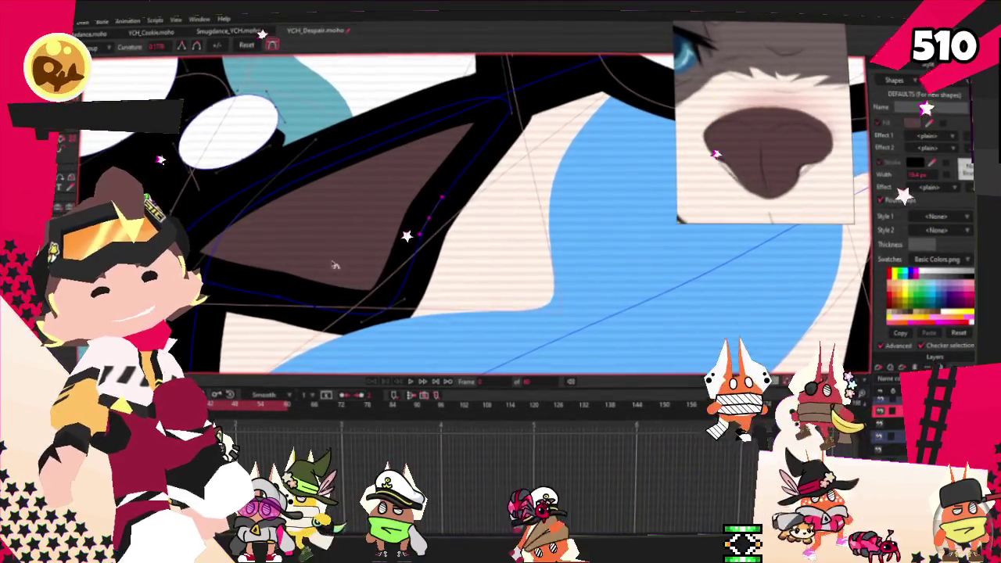
pyautogui.scroll(1, 344, 261)
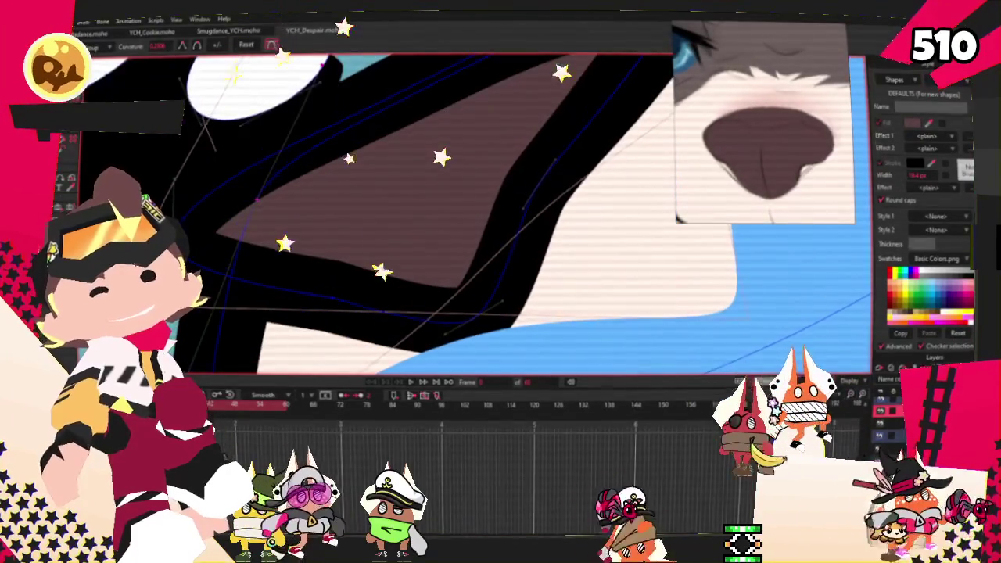
pyautogui.scroll(-1, 287, 323)
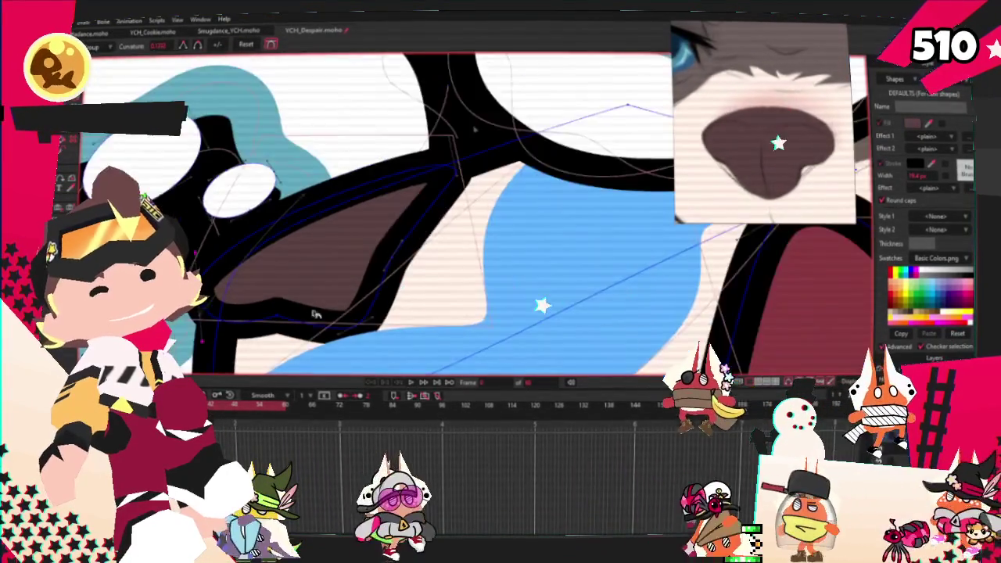
pyautogui.scroll(1, 496, 202)
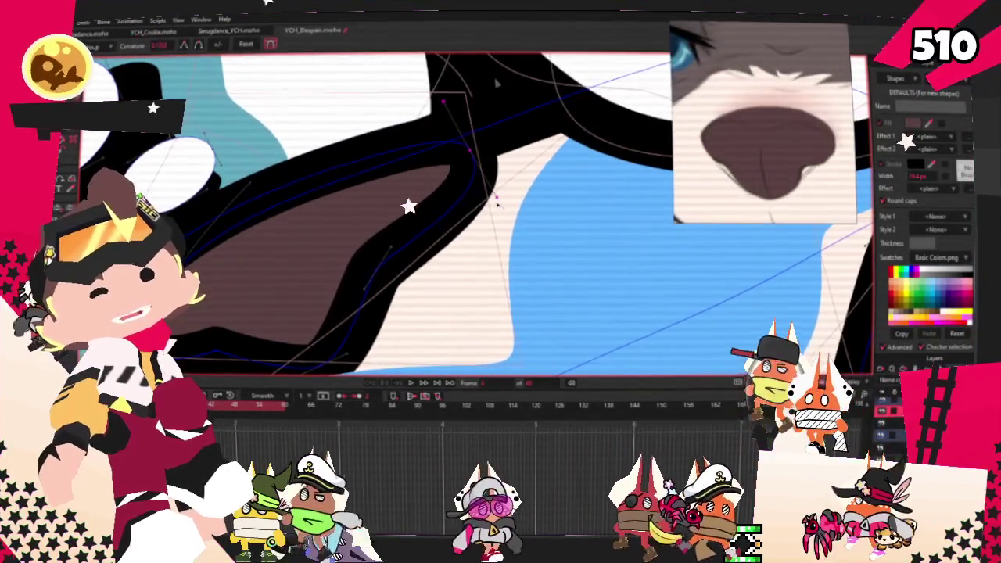
pyautogui.press('t')
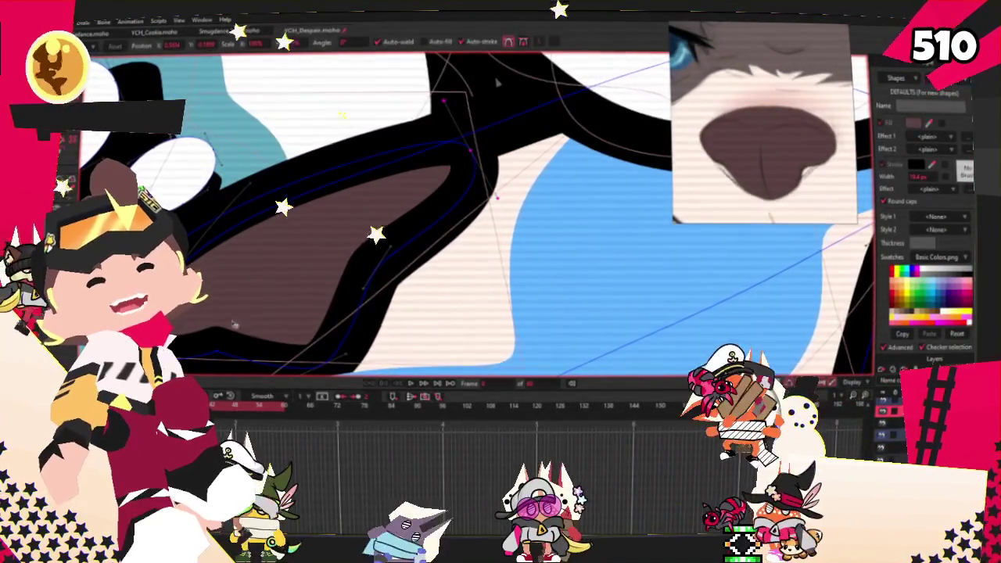
pyautogui.scroll(-2, 227, 295)
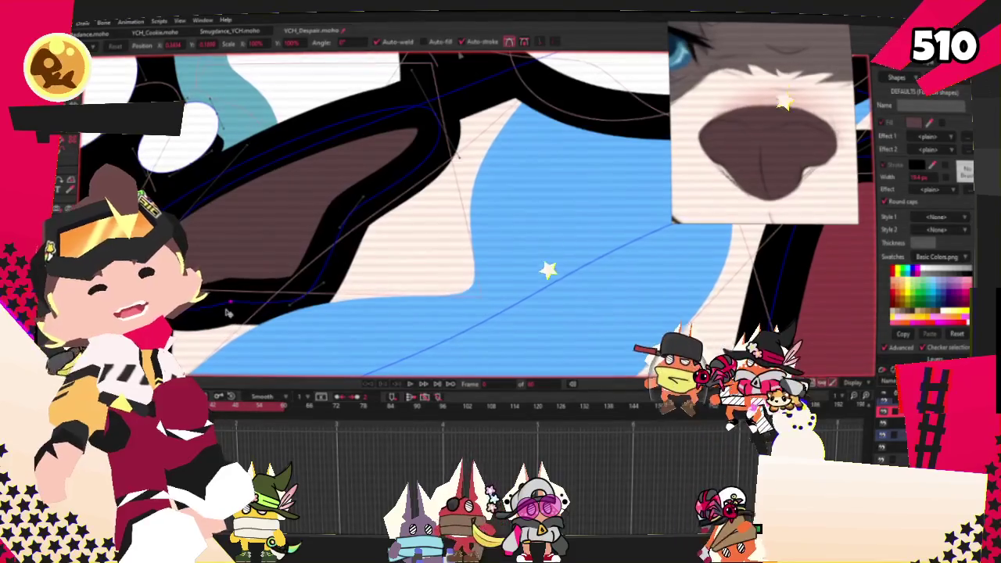
pyautogui.click(352, 235)
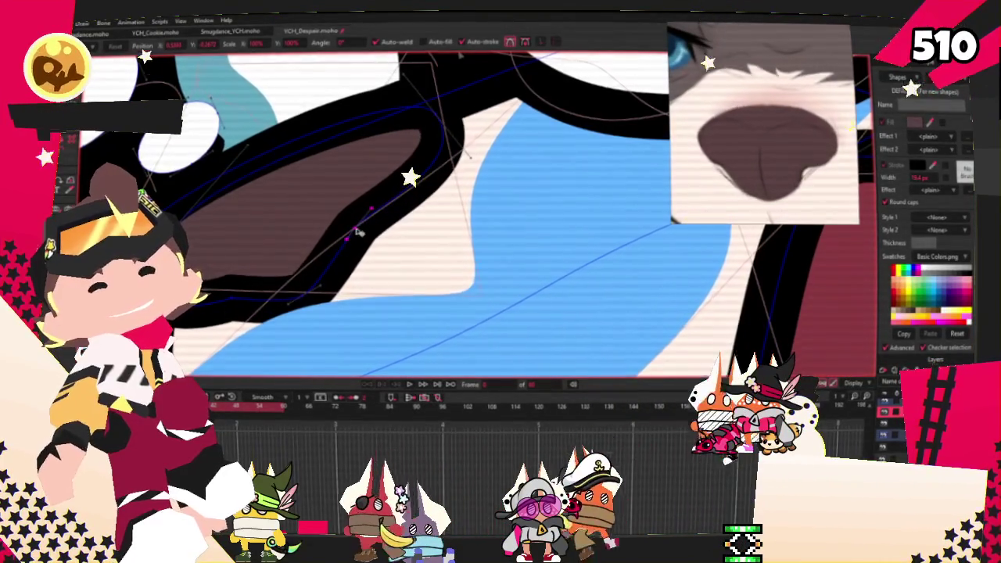
# Drag the nose's upper outline points up and right into a longer tapered leaf shape
pyautogui.moveTo(352, 224); pyautogui.dragTo(396, 162)
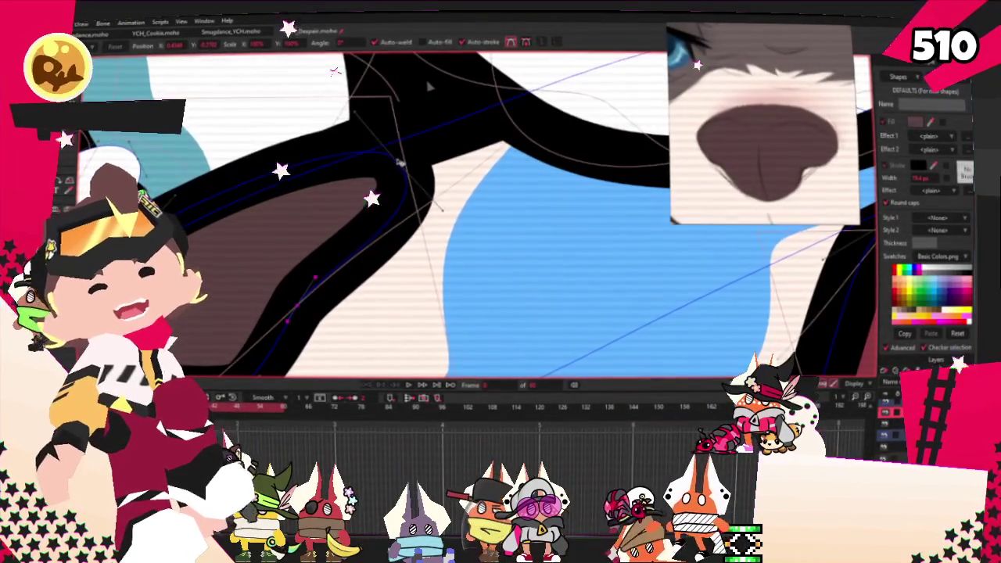
pyautogui.scroll(-2, 324, 186)
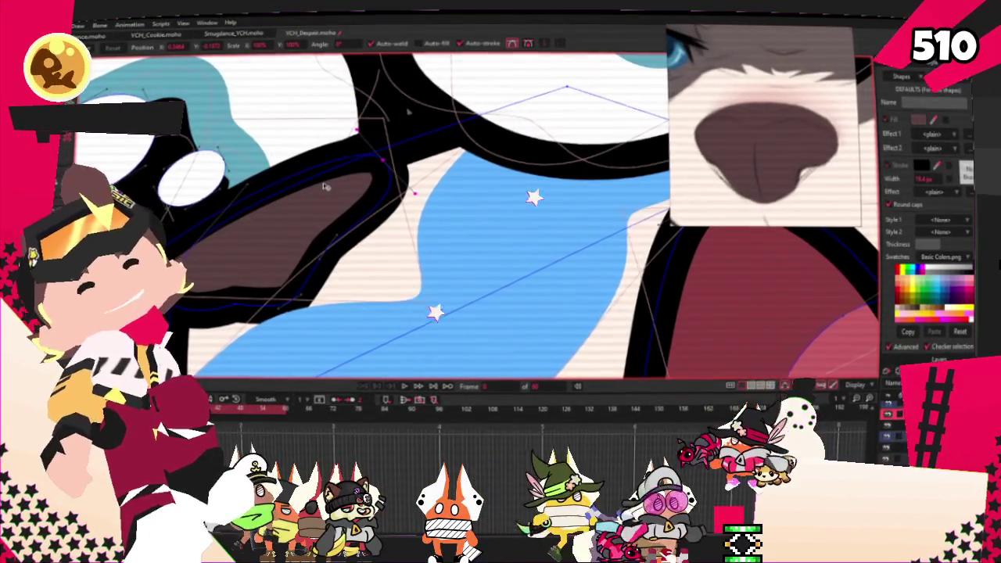
pyautogui.scroll(3, 298, 211)
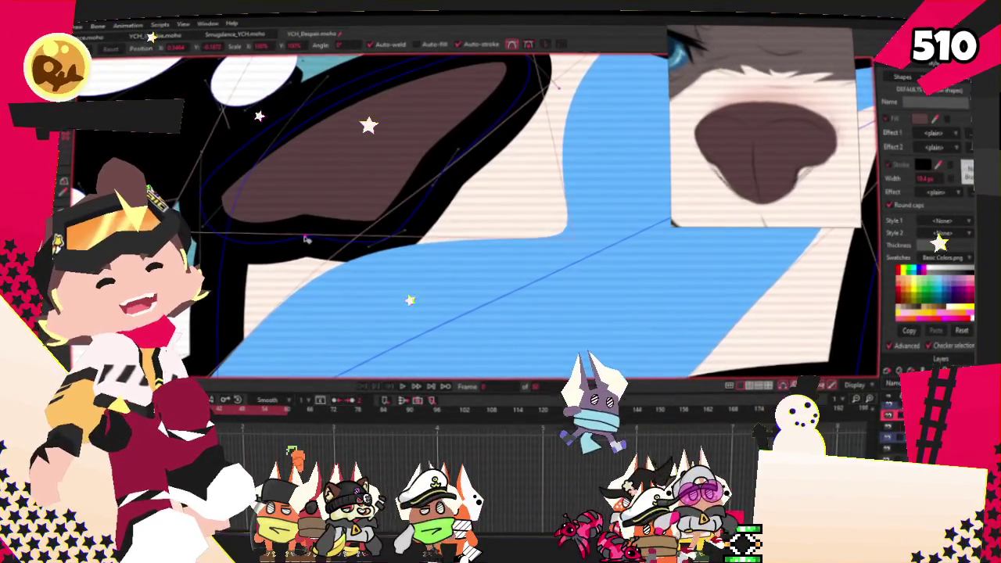
pyautogui.scroll(-2, 350, 256)
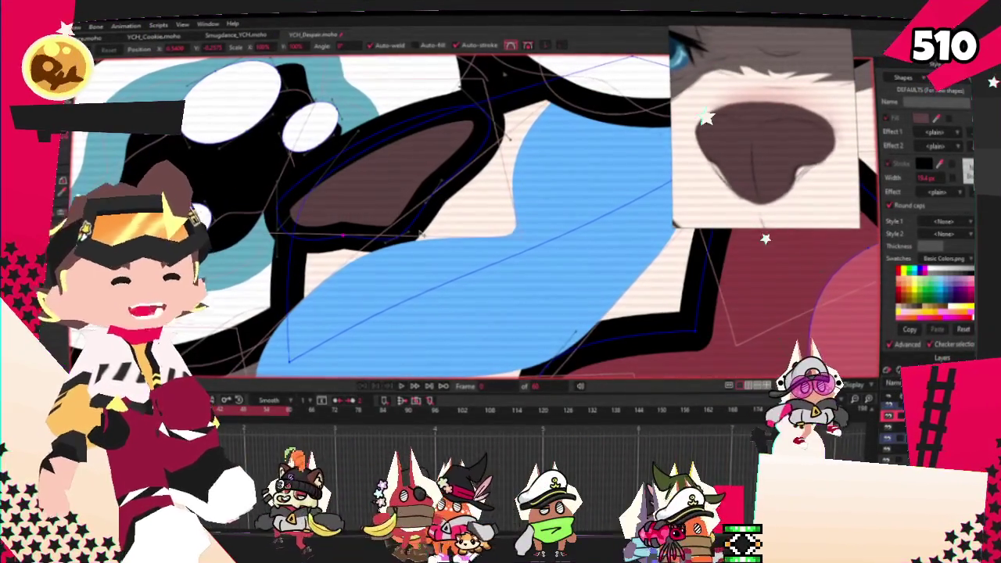
pyautogui.scroll(-2, 352, 227)
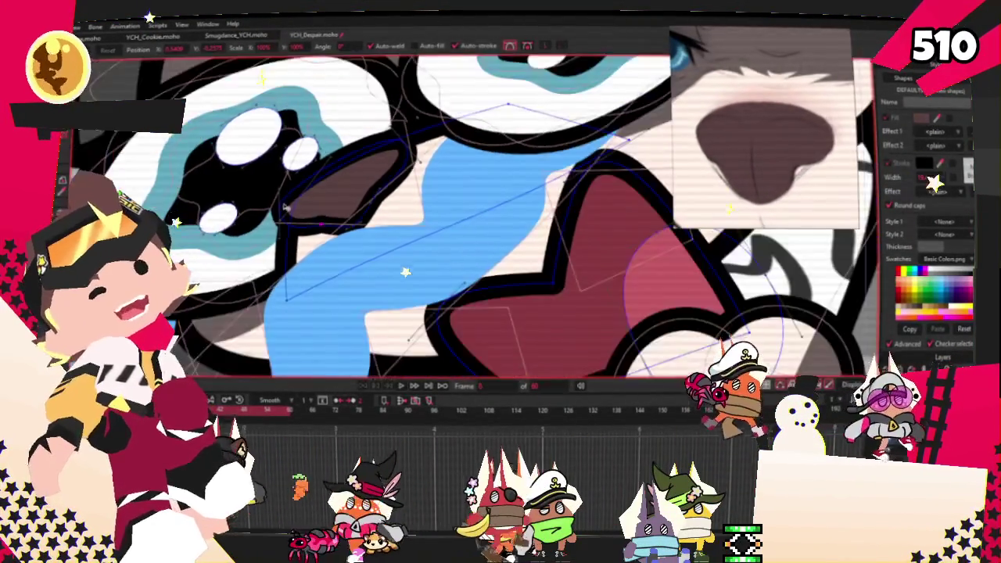
pyautogui.scroll(3, 285, 218)
pyautogui.scroll(2, 285, 217)
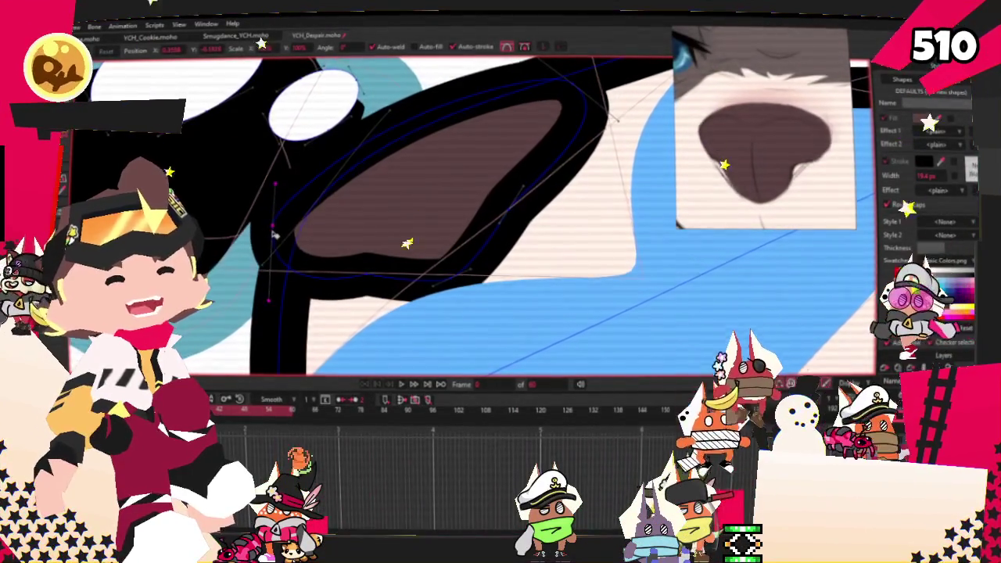
pyautogui.scroll(-2, 289, 226)
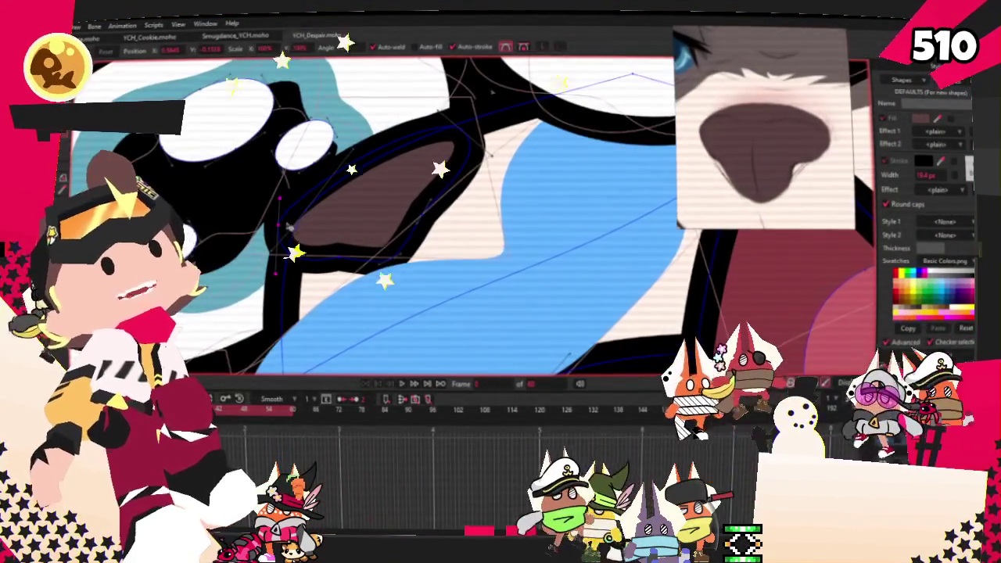
pyautogui.scroll(-3, 289, 228)
pyautogui.scroll(2, 313, 211)
pyautogui.scroll(2, 340, 195)
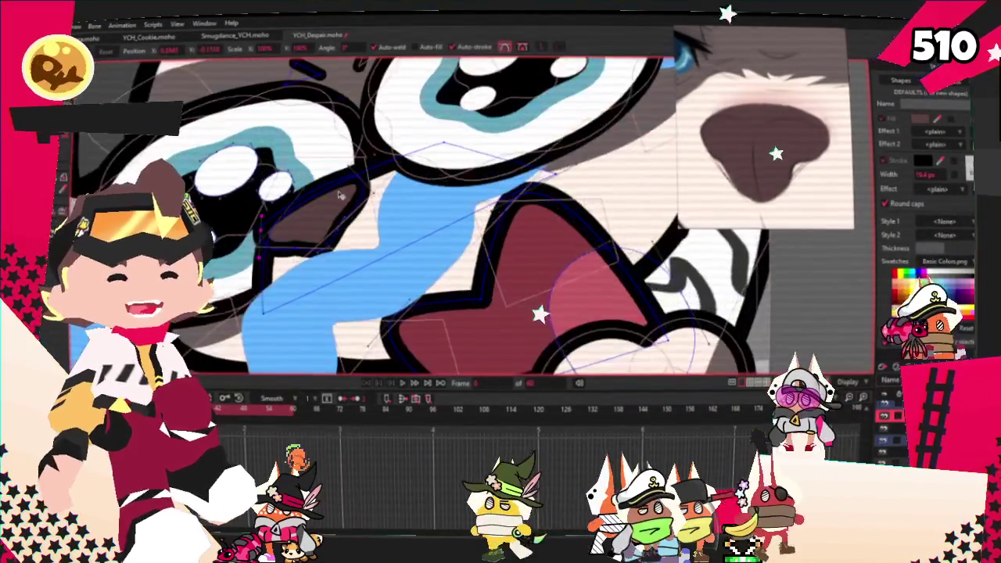
pyautogui.scroll(2, 339, 195)
pyautogui.click(395, 194)
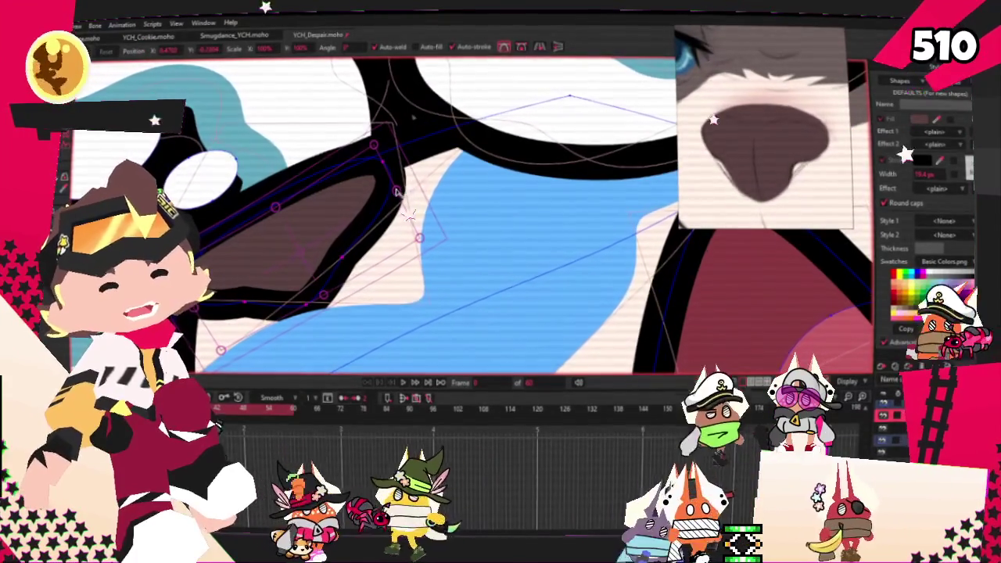
pyautogui.moveTo(378, 206); pyautogui.dragTo(395, 197)
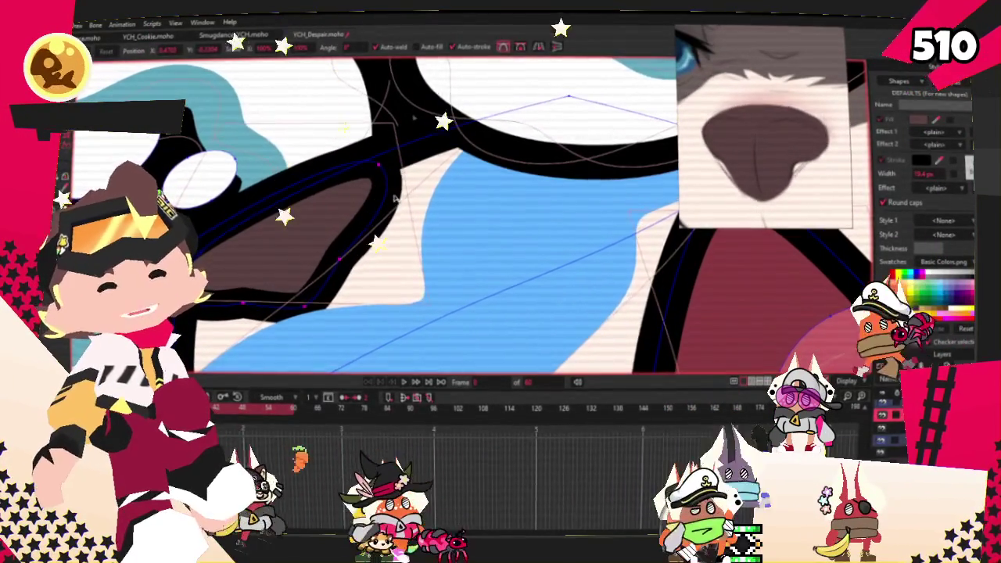
pyautogui.scroll(-1, 401, 197)
# Zoom out to view the whole head against the raccoon's full-face reference with glasses
pyautogui.scroll(-2, 401, 197)
pyautogui.scroll(-2, 401, 197)
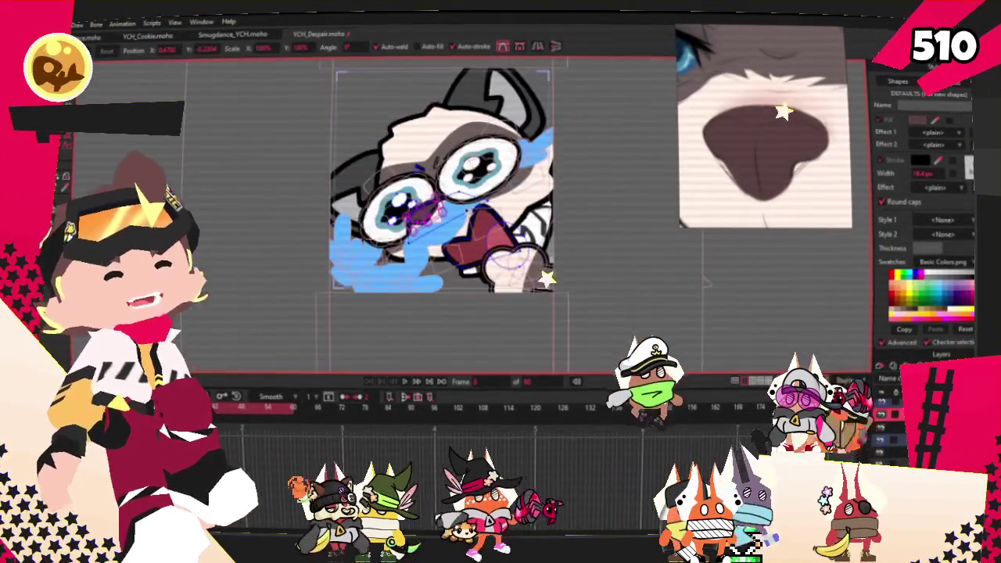
pyautogui.scroll(-1, 400, 197)
pyautogui.scroll(3, 470, 199)
pyautogui.scroll(-2, 469, 199)
pyautogui.scroll(2, 498, 202)
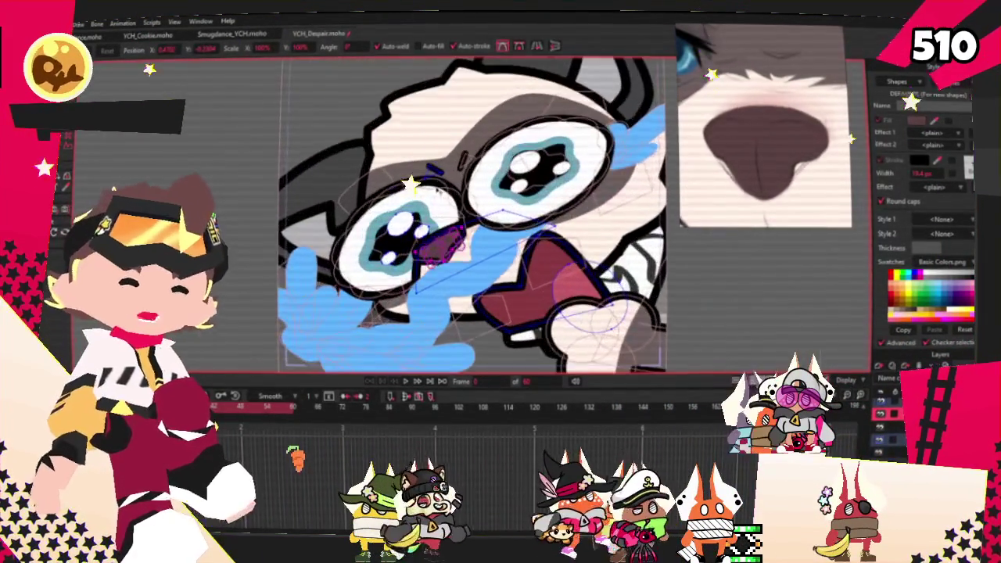
pyautogui.scroll(-2, 498, 202)
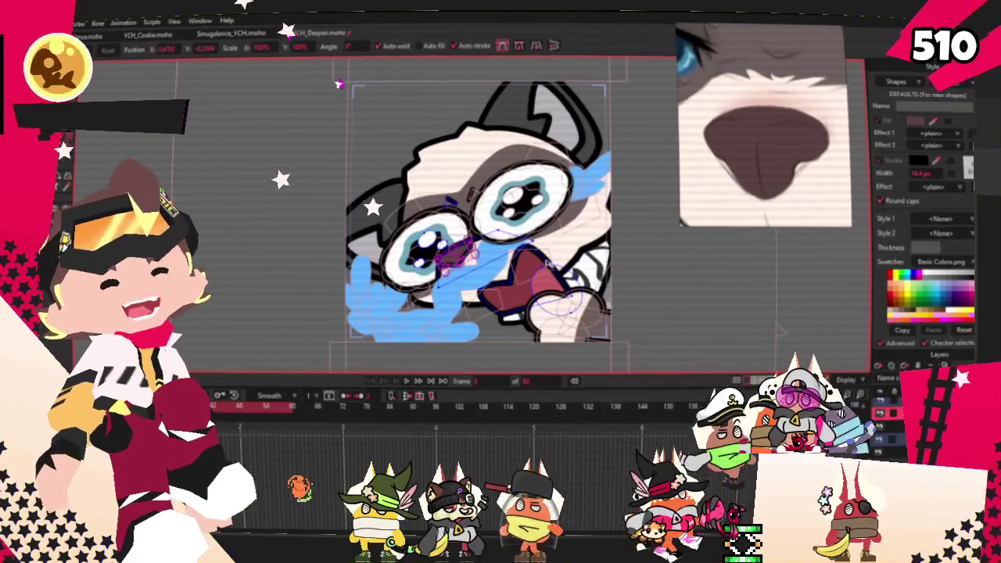
pyautogui.scroll(2, 547, 263)
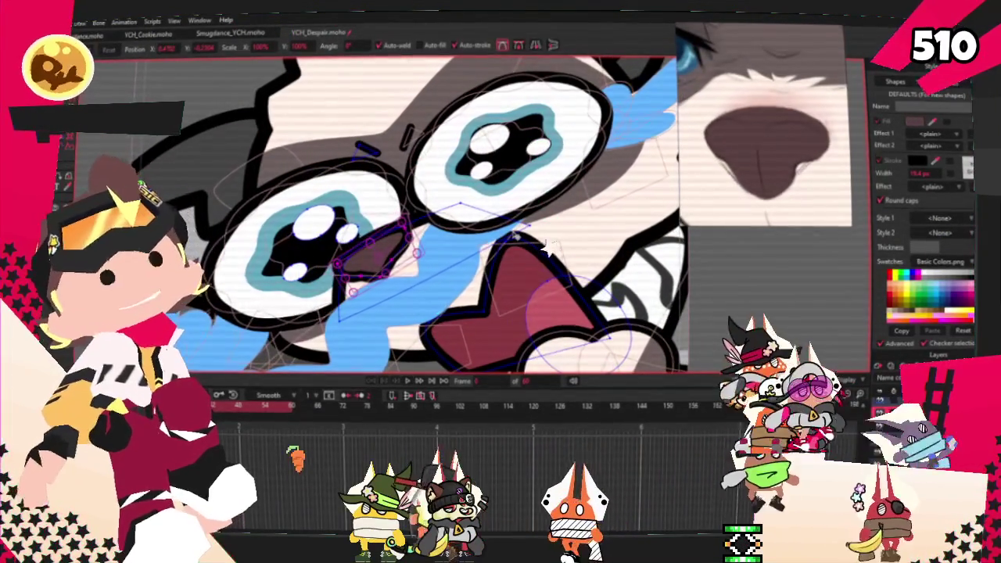
pyautogui.scroll(-2, 516, 235)
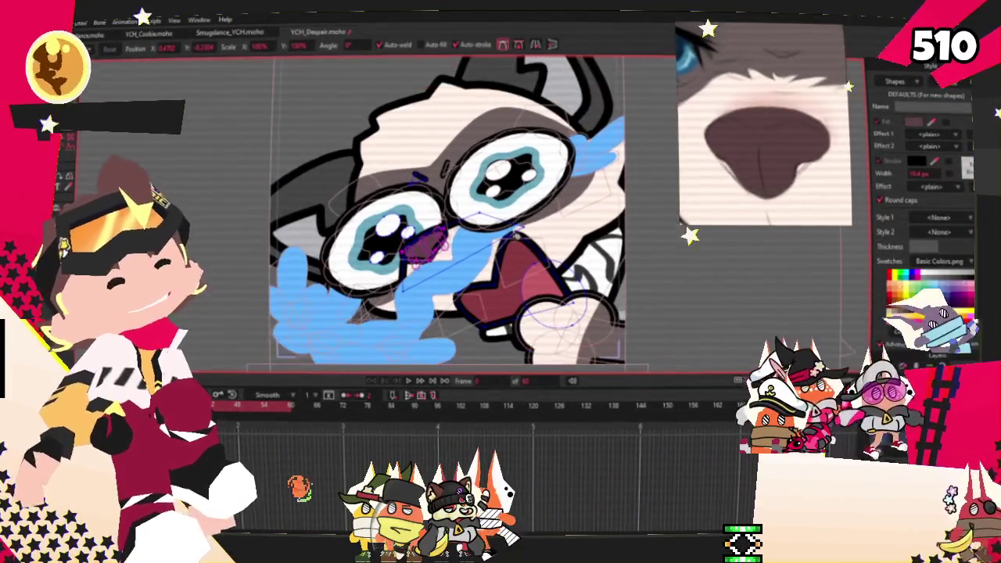
pyautogui.scroll(-3, 446, 211)
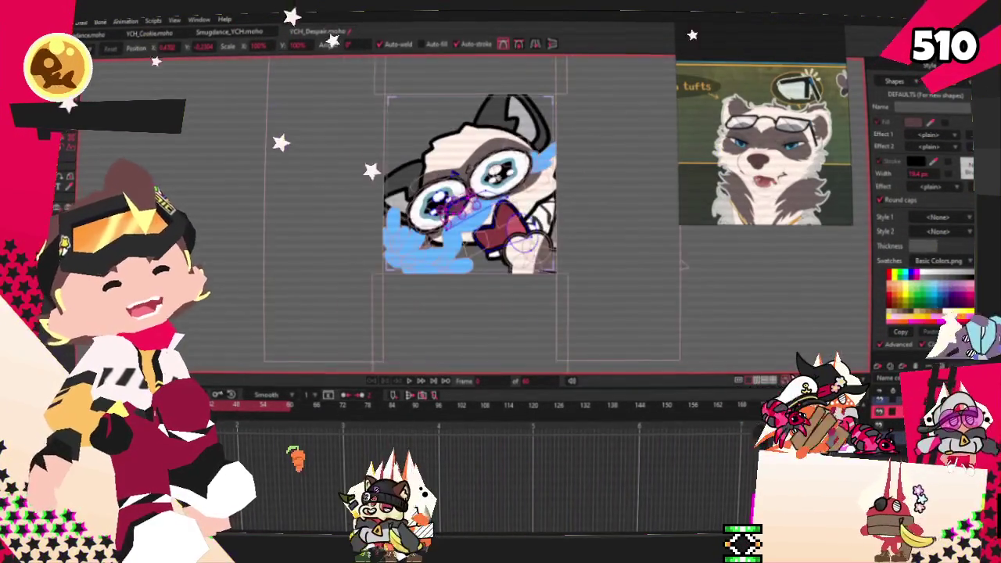
pyautogui.scroll(3, 391, 180)
pyautogui.scroll(2, 542, 312)
pyautogui.scroll(1, 542, 311)
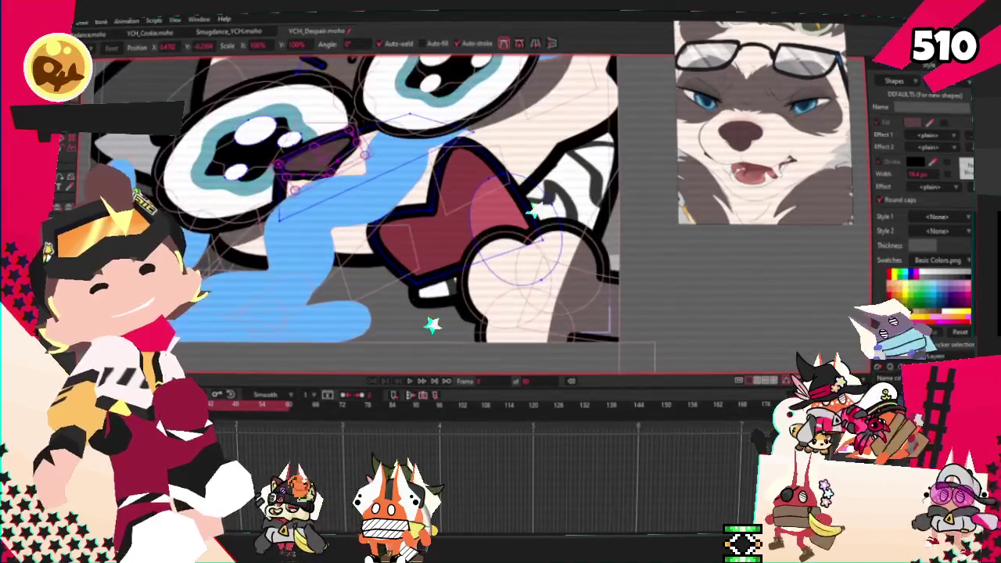
pyautogui.scroll(1, 541, 311)
pyautogui.scroll(1, 541, 311)
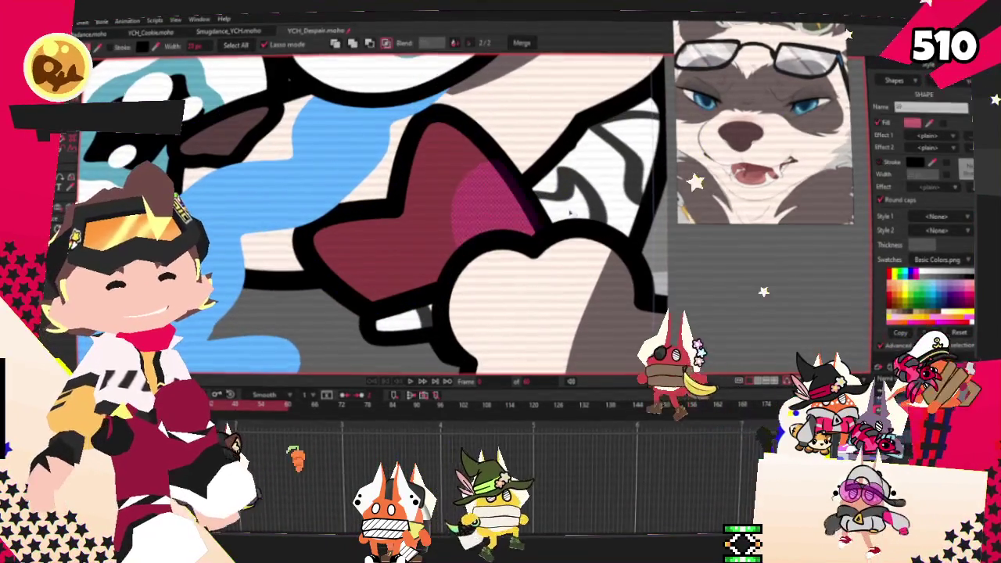
# Select the pink tongue shape inside the mouth to load its fill in the Style panel
pyautogui.press('g')
pyautogui.scroll(1, 798, 176)
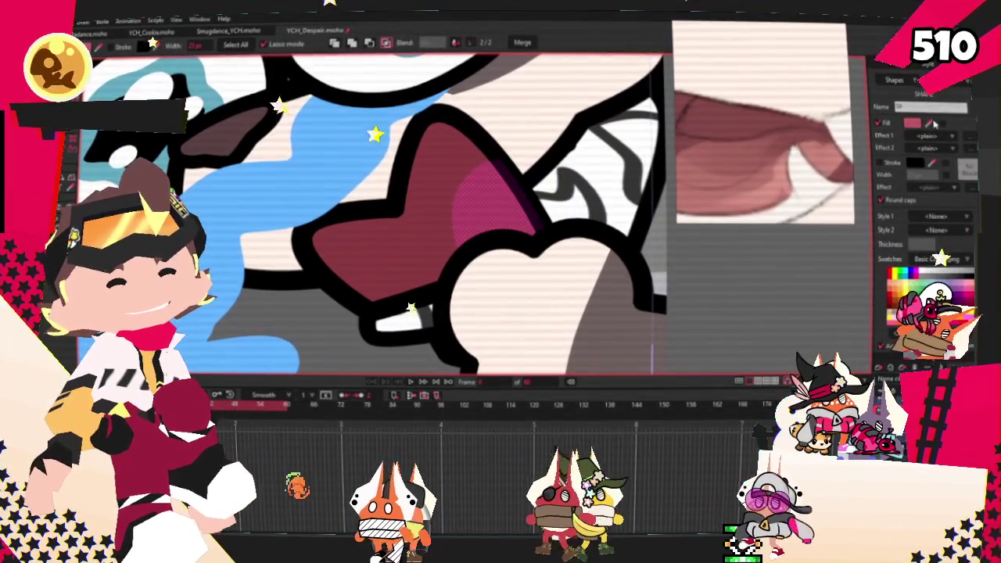
pyautogui.scroll(2, 775, 184)
pyautogui.click(422, 205)
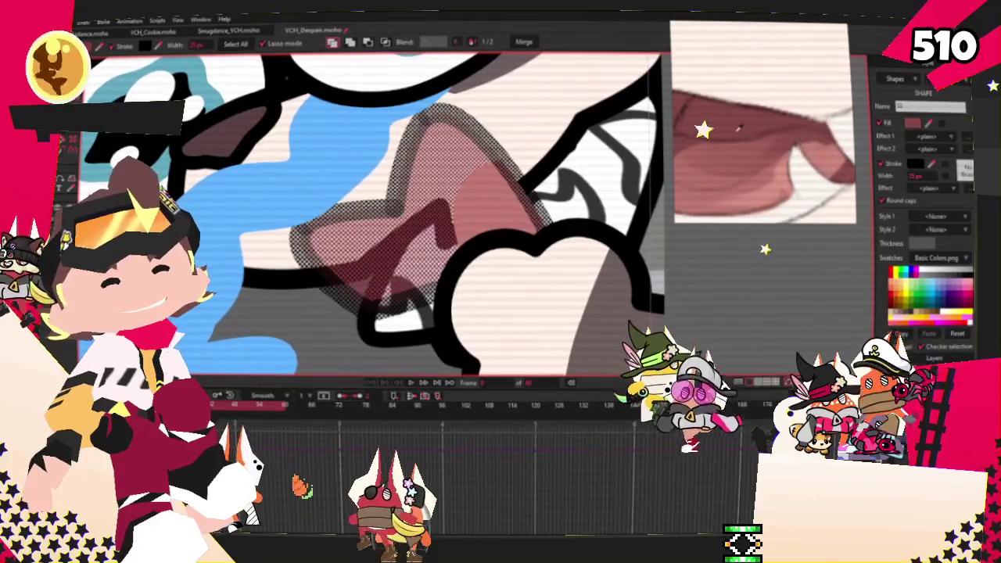
pyautogui.scroll(-2, 654, 275)
pyautogui.scroll(-3, 654, 275)
pyautogui.scroll(2, 653, 276)
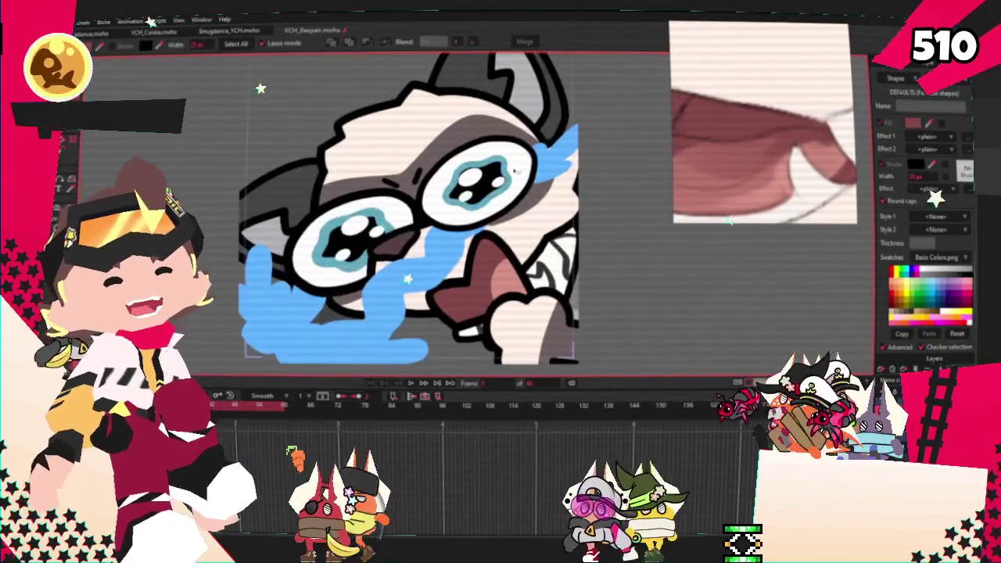
pyautogui.scroll(-3, 763, 150)
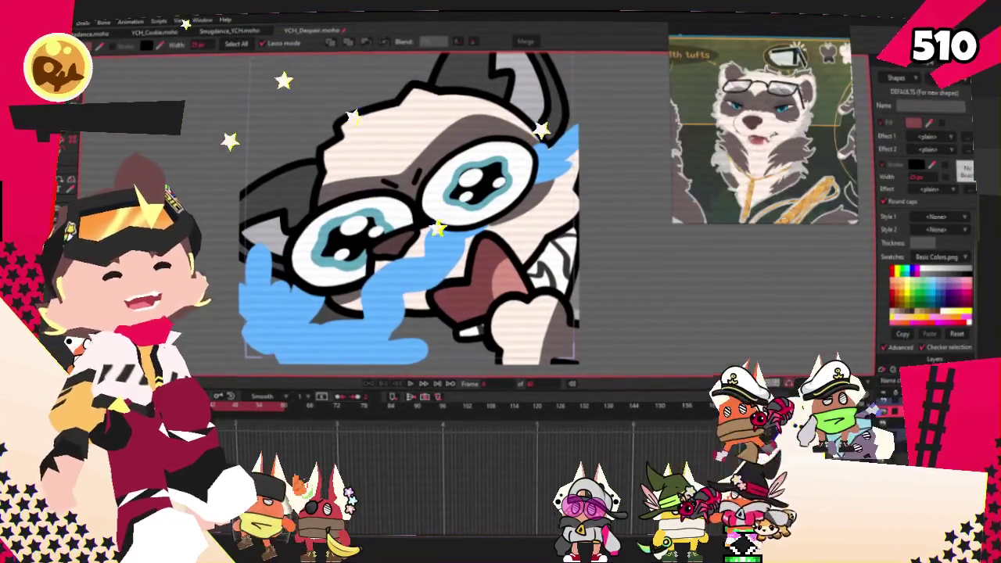
pyautogui.scroll(-2, 565, 260)
pyautogui.scroll(3, 565, 260)
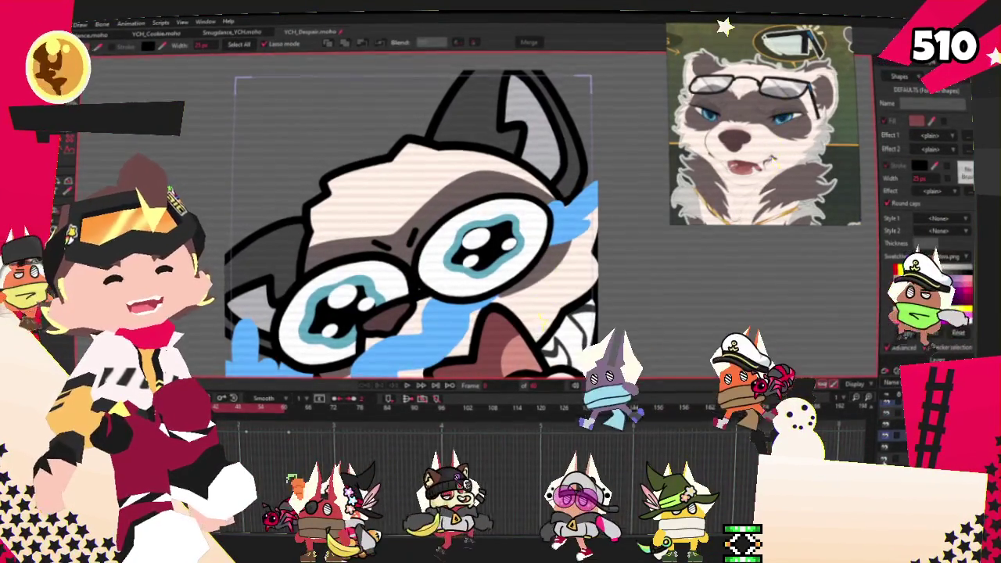
pyautogui.press('Delete')
pyautogui.hotkey('ctrl', 'z')
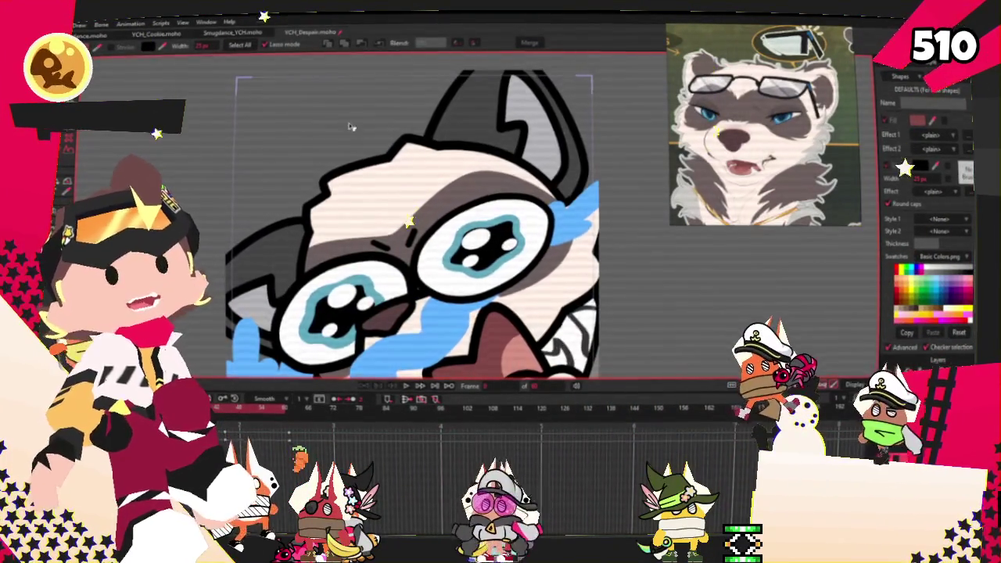
pyautogui.scroll(-1, 391, 227)
pyautogui.scroll(3, 371, 185)
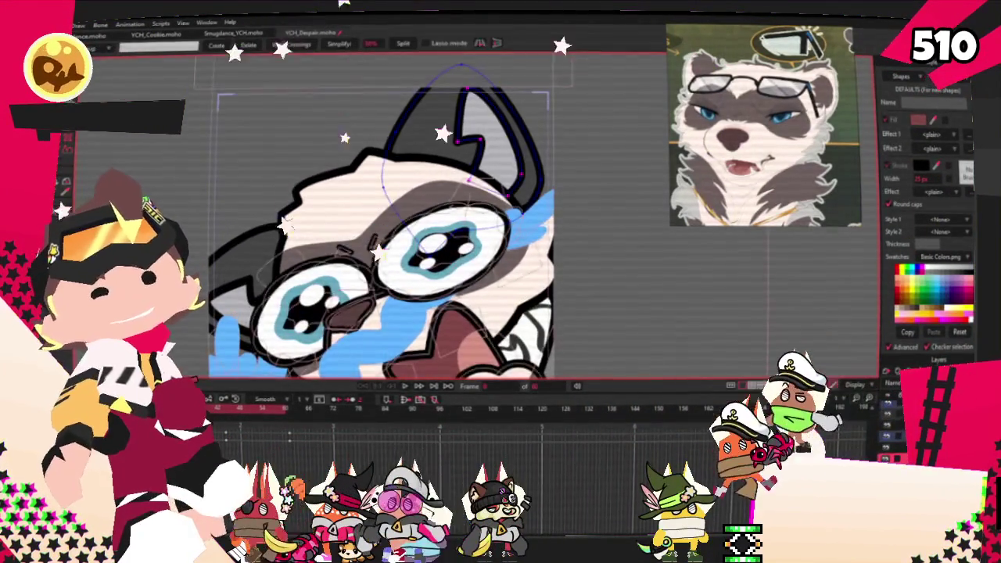
# Lasso-select the points around the ear and pick points along its outline
pyautogui.moveTo(337, 235); pyautogui.dragTo(462, 90)
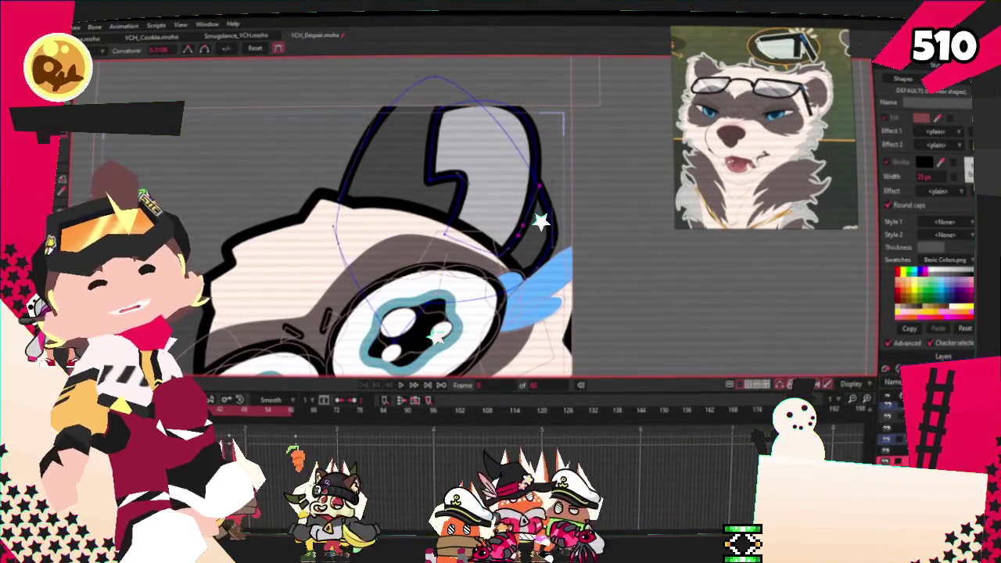
pyautogui.press('t')
pyautogui.scroll(3, 550, 266)
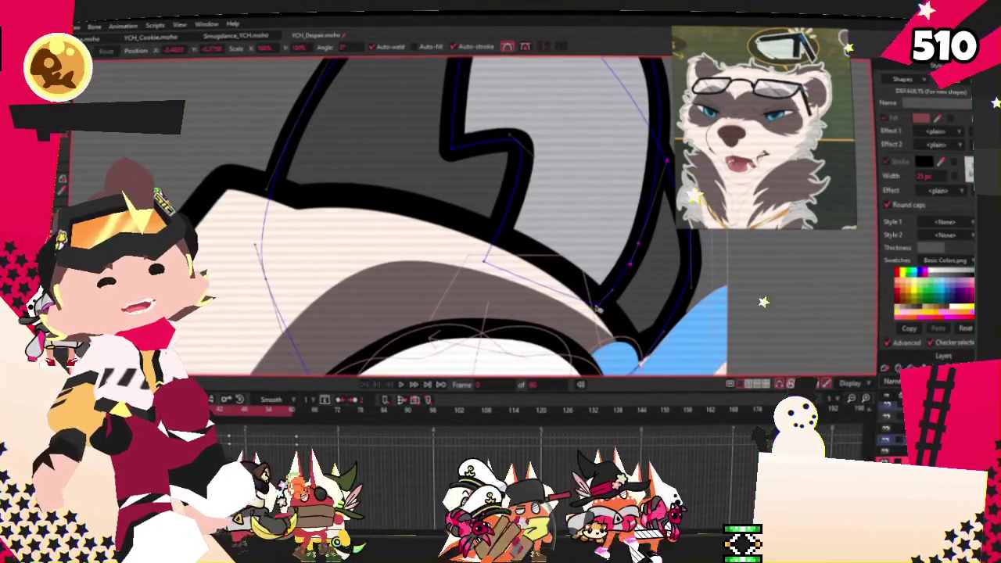
pyautogui.moveTo(597, 308); pyautogui.dragTo(647, 244)
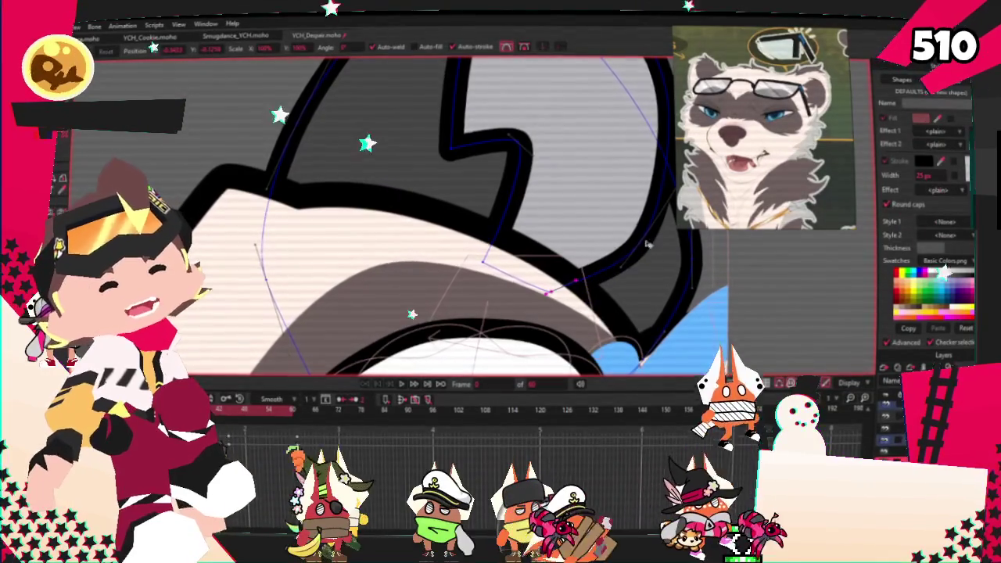
pyautogui.click(628, 250)
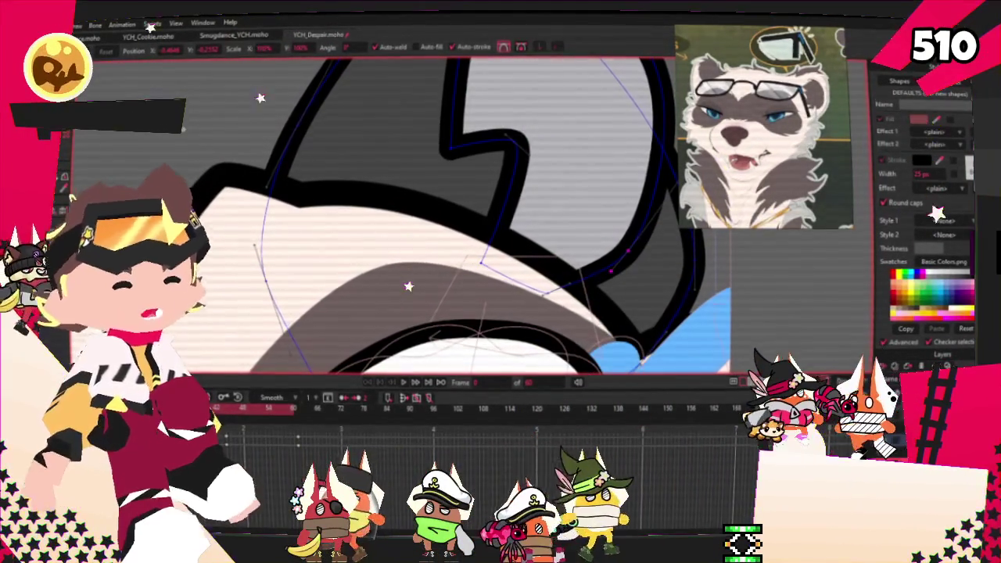
pyautogui.scroll(-2, 459, 249)
pyautogui.scroll(-2, 459, 248)
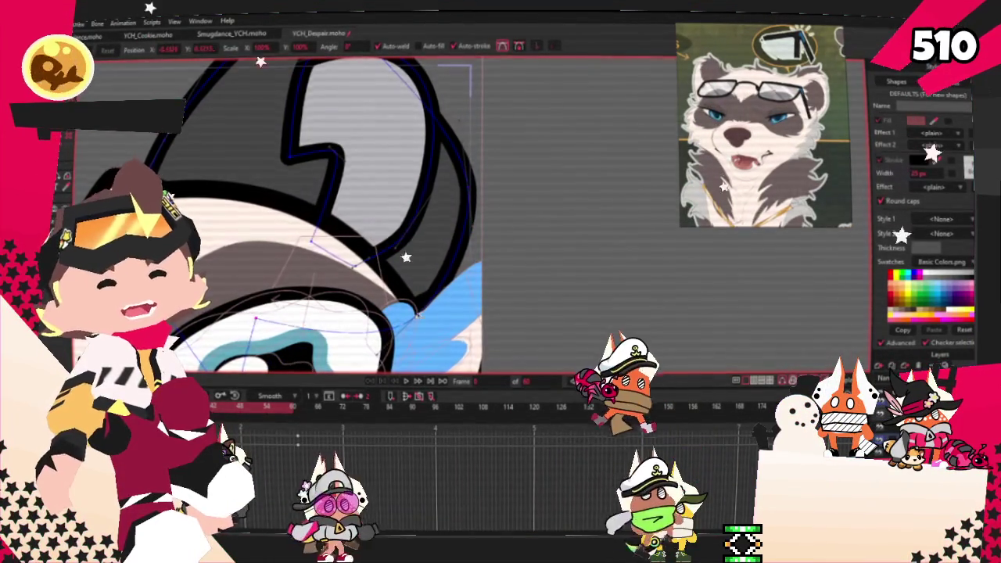
pyautogui.scroll(2, 273, 212)
pyautogui.scroll(-2, 415, 314)
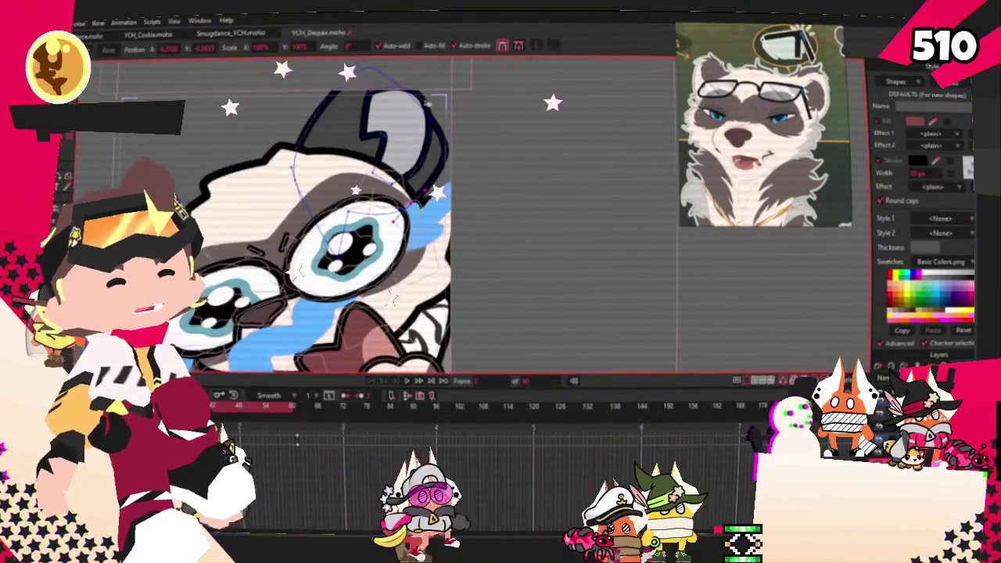
pyautogui.scroll(-2, 419, 101)
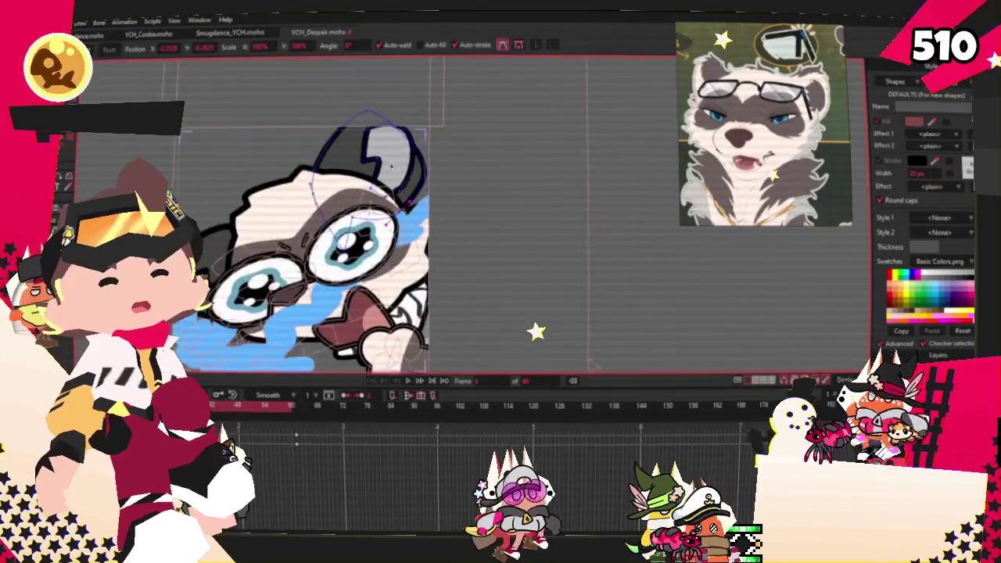
pyautogui.scroll(2, 372, 180)
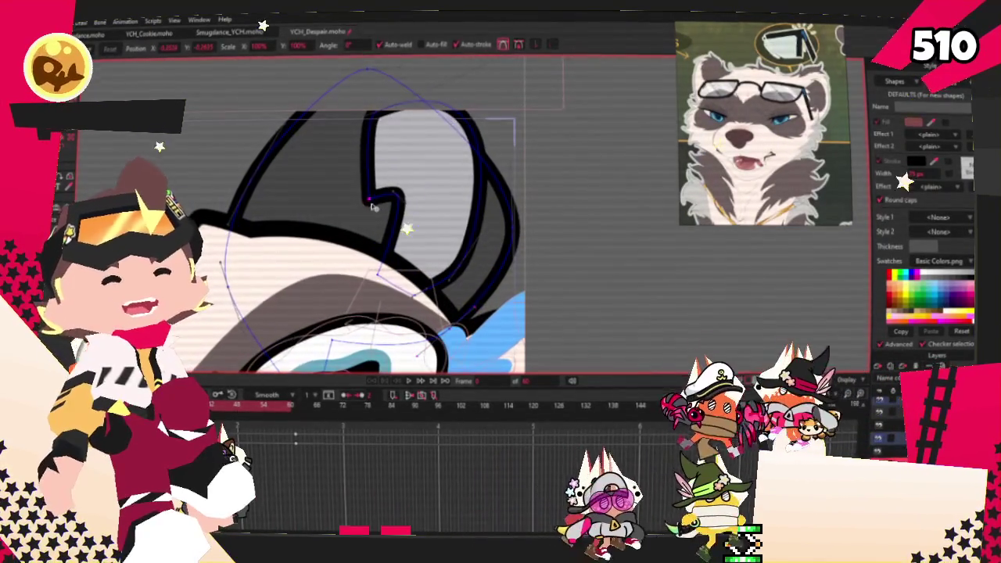
pyautogui.scroll(2, 493, 245)
pyautogui.scroll(-2, 492, 246)
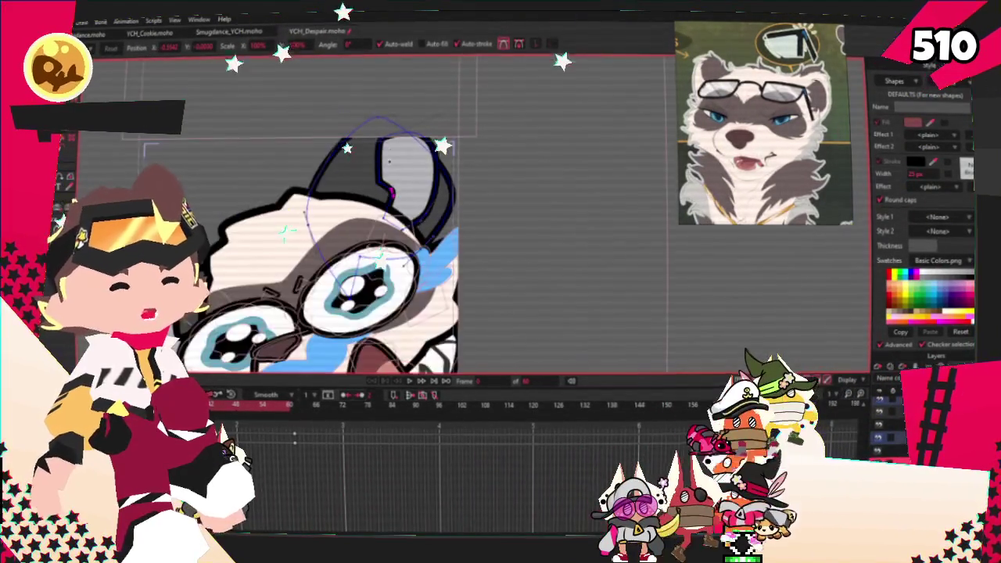
pyautogui.scroll(2, 493, 246)
pyautogui.scroll(-2, 493, 246)
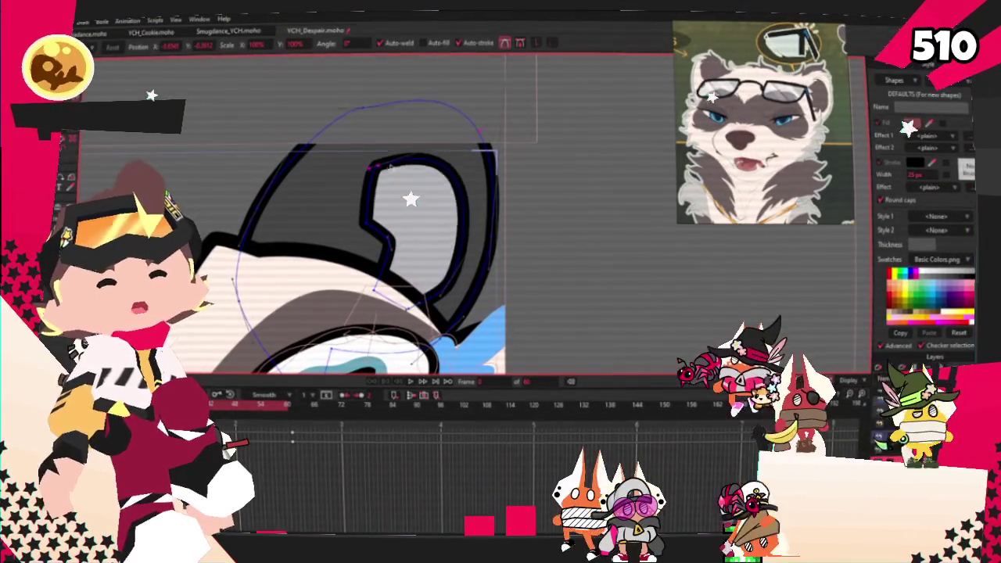
# Pull the ear's top arc down and left into a rounder shape
pyautogui.moveTo(374, 120)
pyautogui.mouseDown()
pyautogui.moveTo(280, 252)
pyautogui.moveTo(270, 225)
pyautogui.mouseUp()
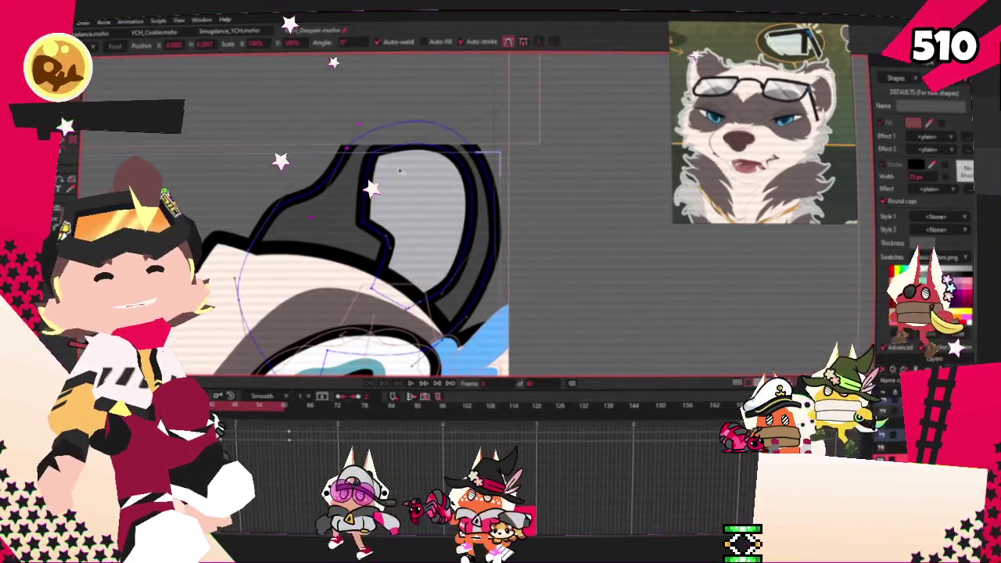
pyautogui.scroll(-1, 442, 161)
pyautogui.scroll(1, 423, 164)
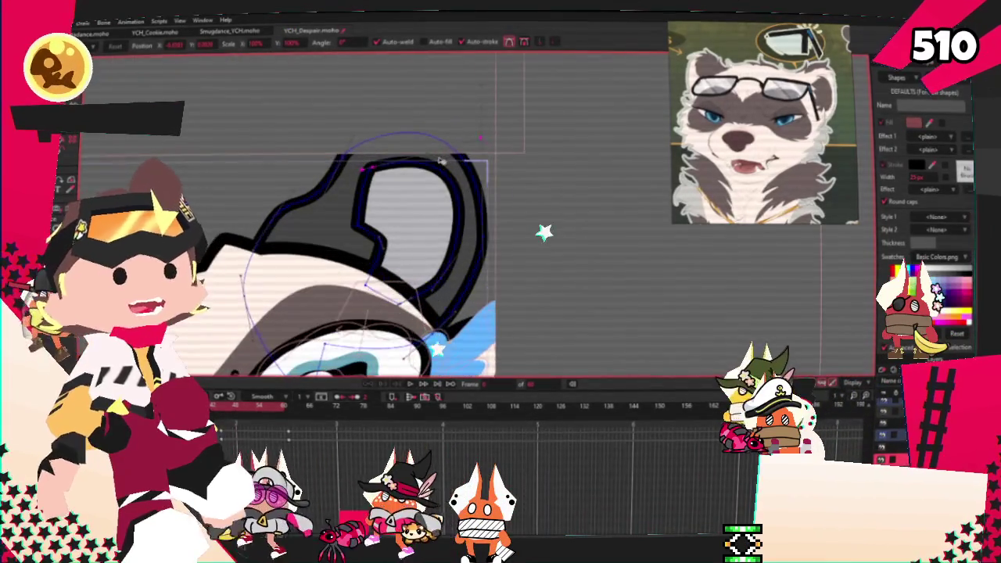
pyautogui.scroll(1, 364, 170)
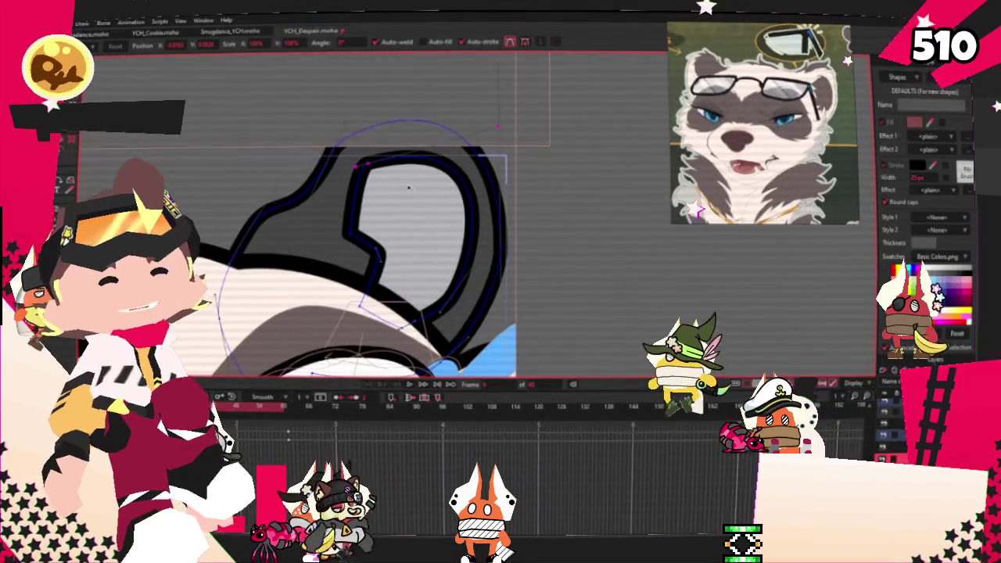
pyautogui.scroll(1, 505, 152)
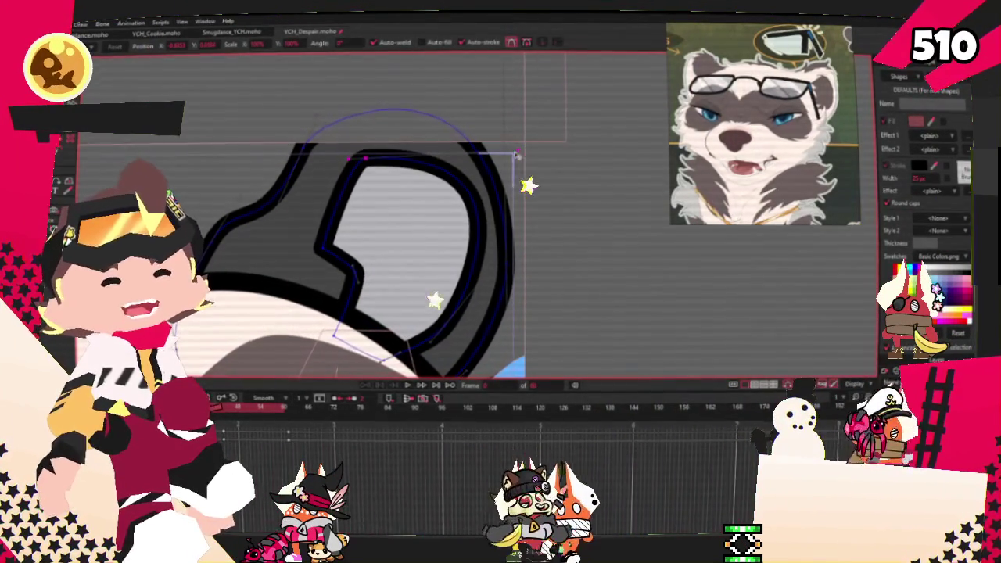
# Recolour the ear fill cream with a grey-brown inner ear
pyautogui.press('x')
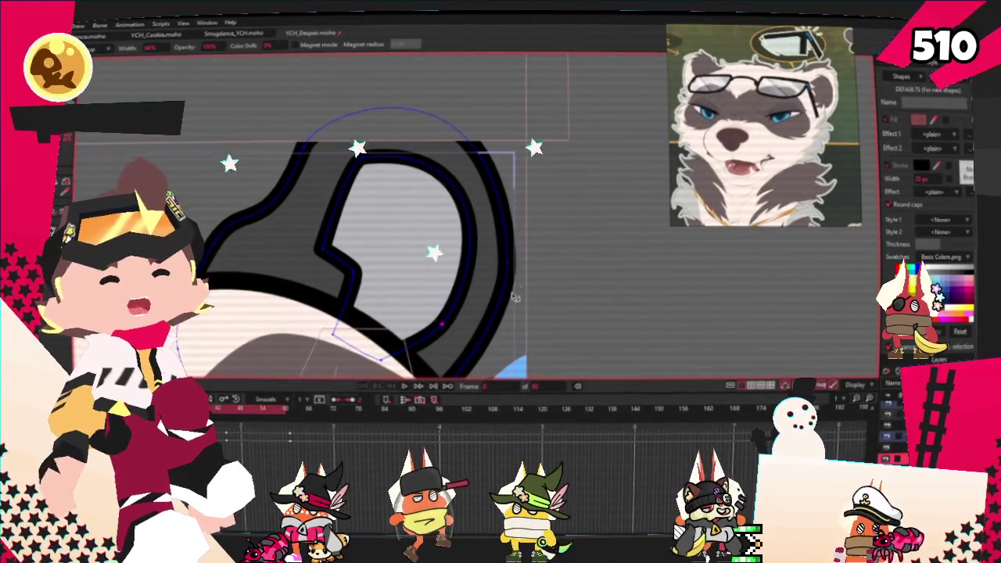
pyautogui.press('g')
pyautogui.scroll(-3, 514, 276)
pyautogui.scroll(2, 514, 276)
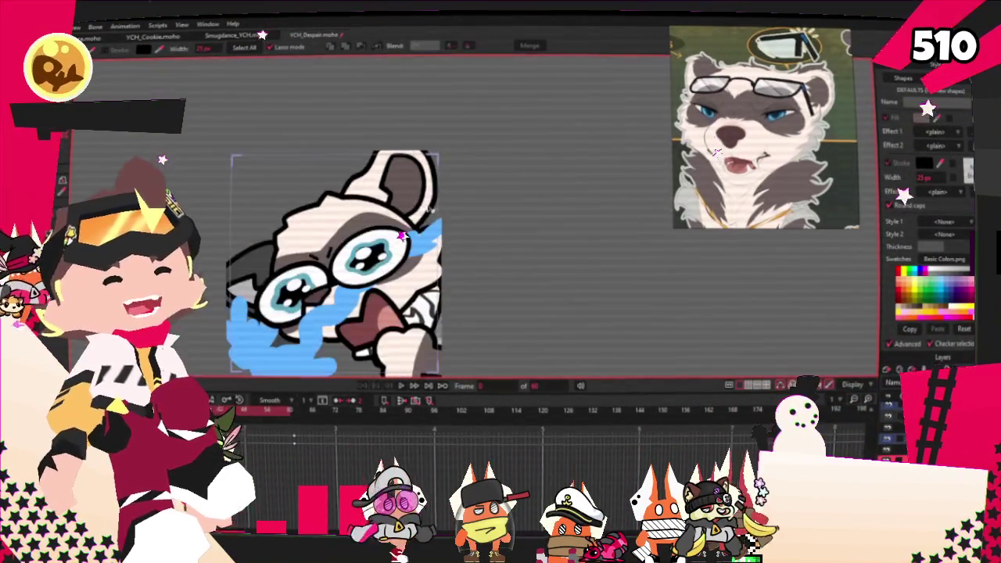
pyautogui.press('t')
pyautogui.scroll(3, 337, 83)
# Drag a point on the ear's lower-left curve down so the outline bulges outward
pyautogui.scroll(2, 338, 82)
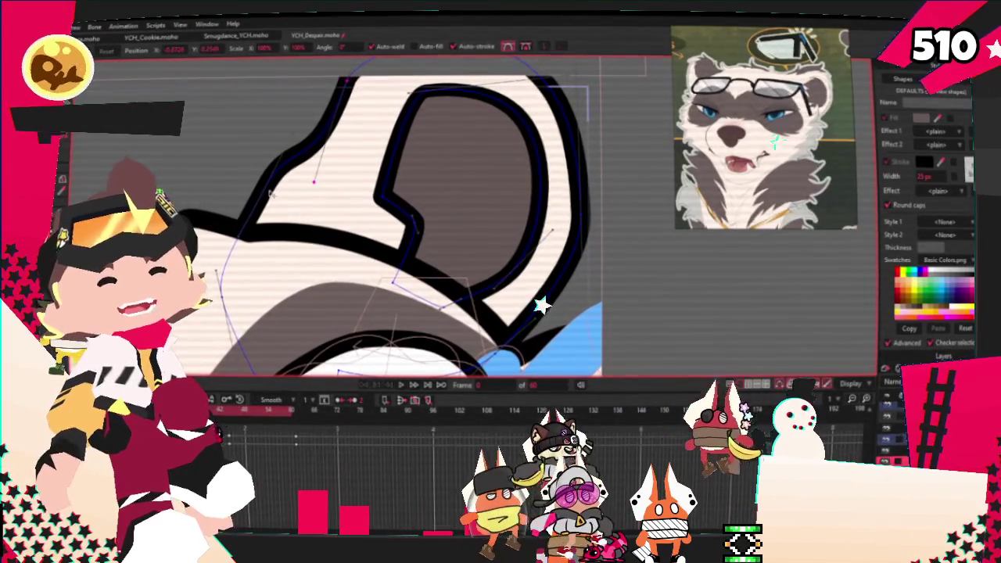
pyautogui.click(274, 182)
pyautogui.moveTo(274, 183); pyautogui.dragTo(265, 271)
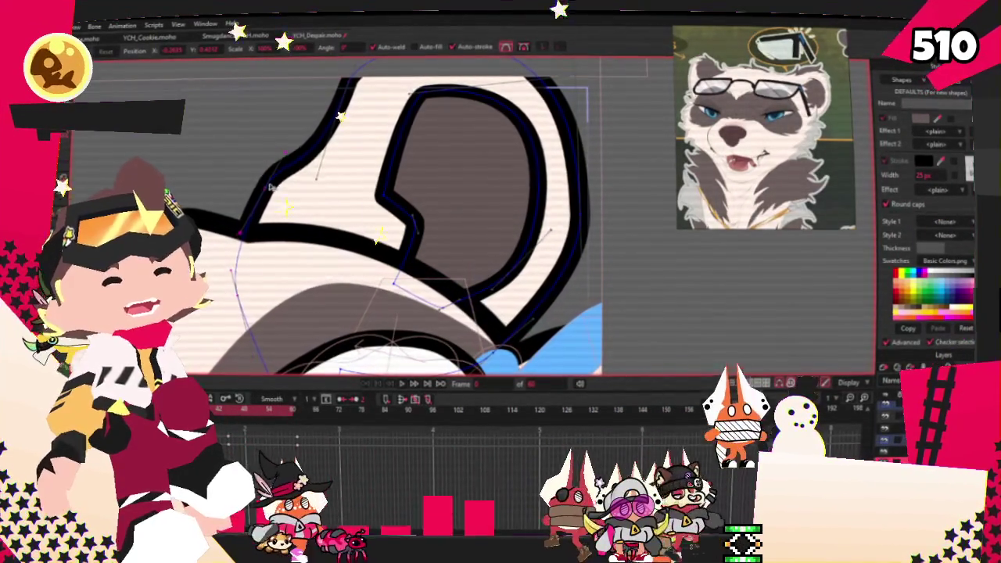
pyautogui.click(303, 156)
pyautogui.scroll(-2, 304, 156)
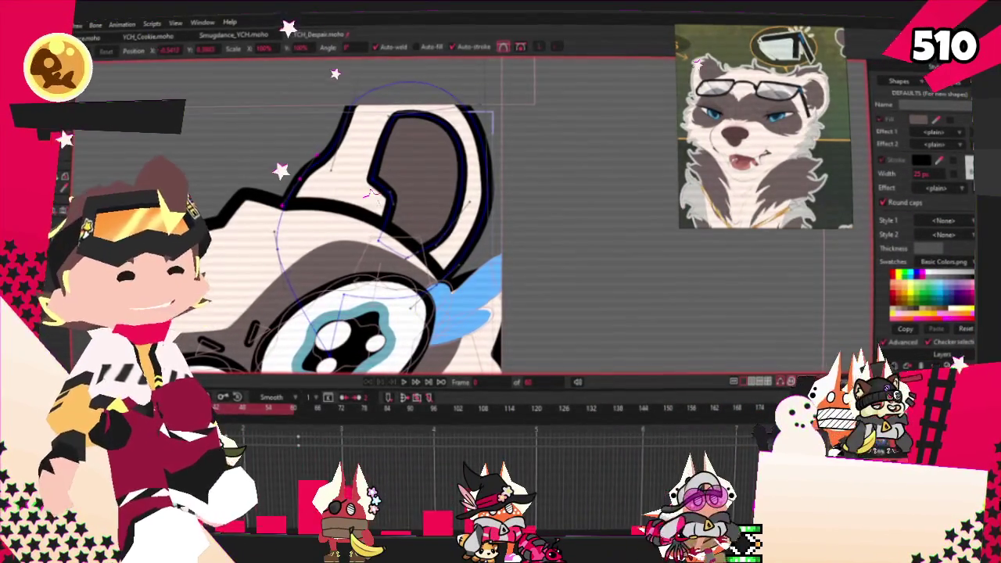
pyautogui.scroll(2, 520, 217)
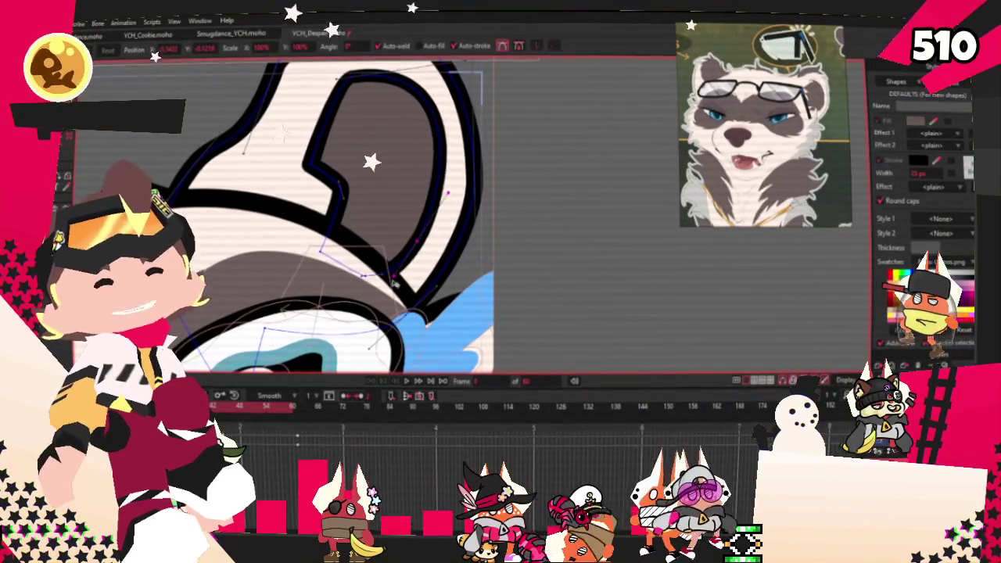
pyautogui.scroll(-2, 423, 243)
pyautogui.scroll(-2, 452, 217)
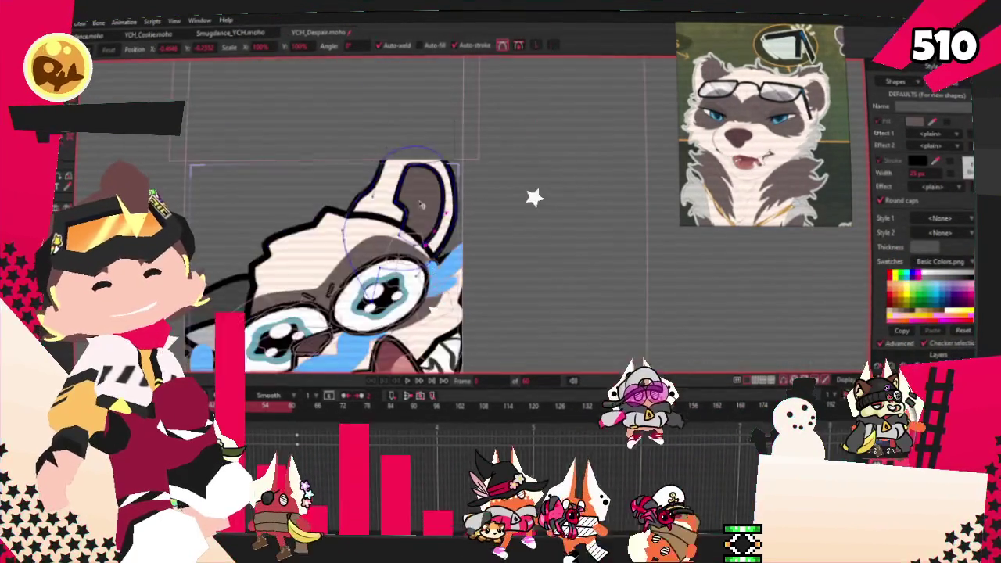
pyautogui.scroll(2, 473, 191)
# Move the glasses' left lens outline up and to the left
pyautogui.press('g')
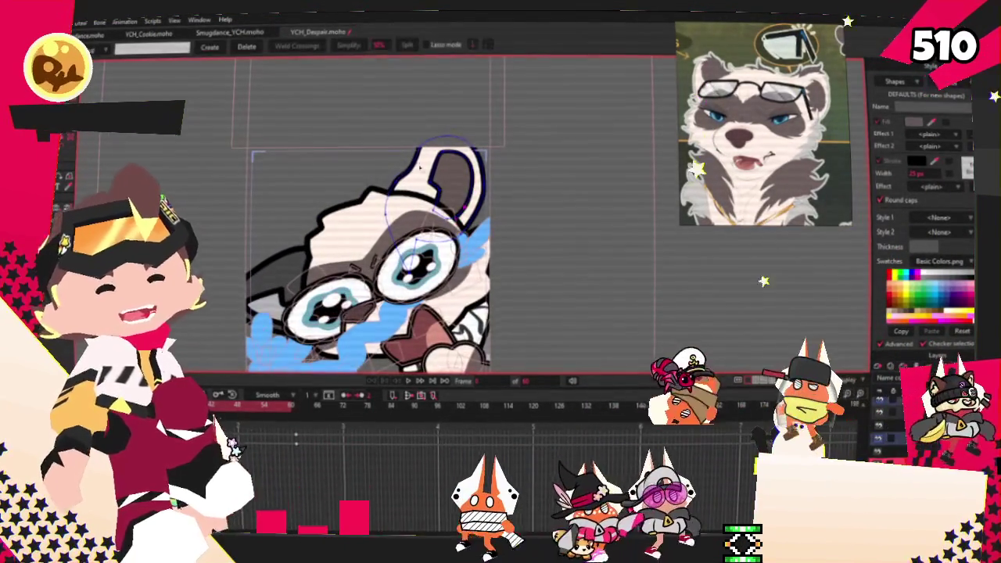
pyautogui.scroll(2, 438, 191)
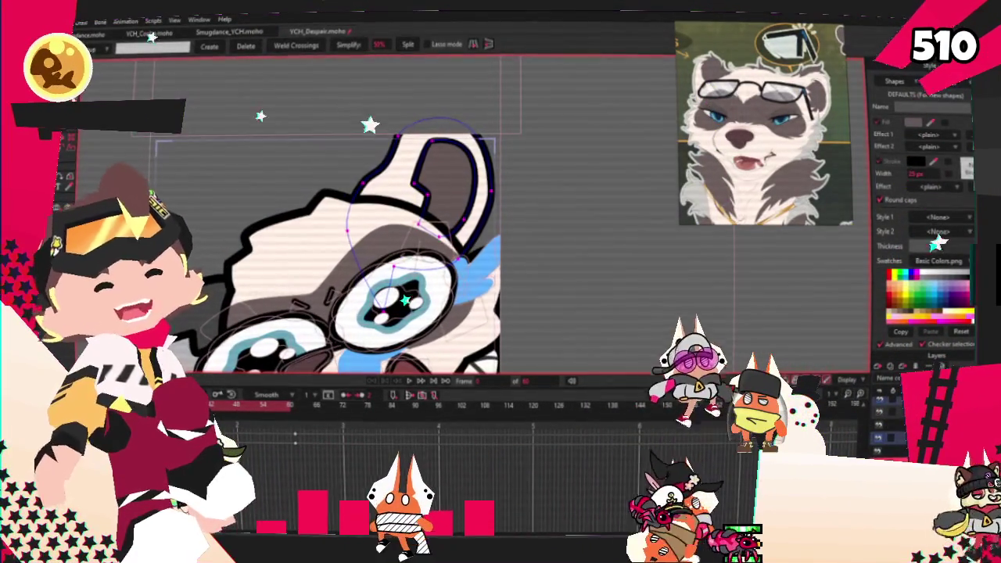
pyautogui.press('t')
pyautogui.scroll(2, 456, 208)
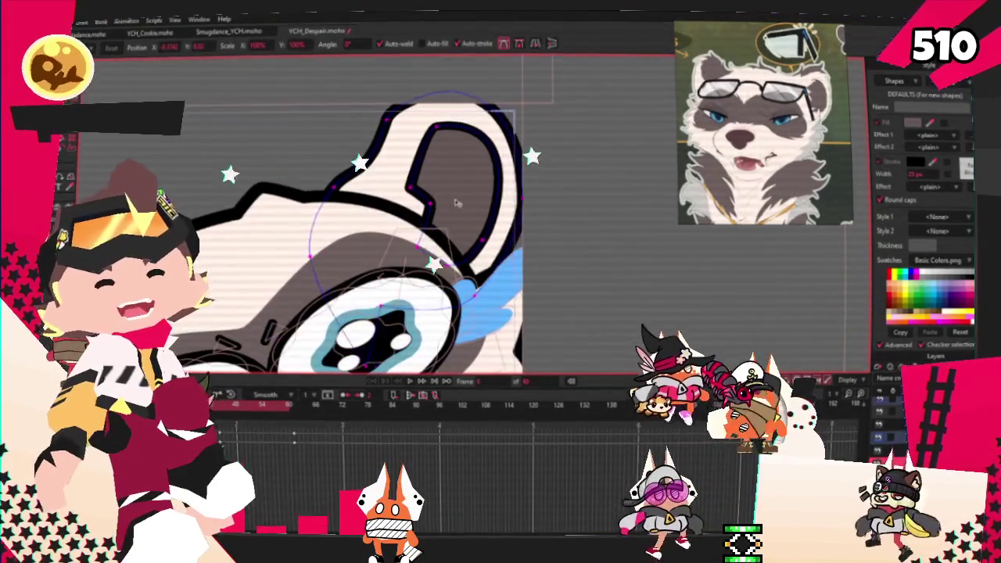
pyautogui.scroll(-1, 462, 208)
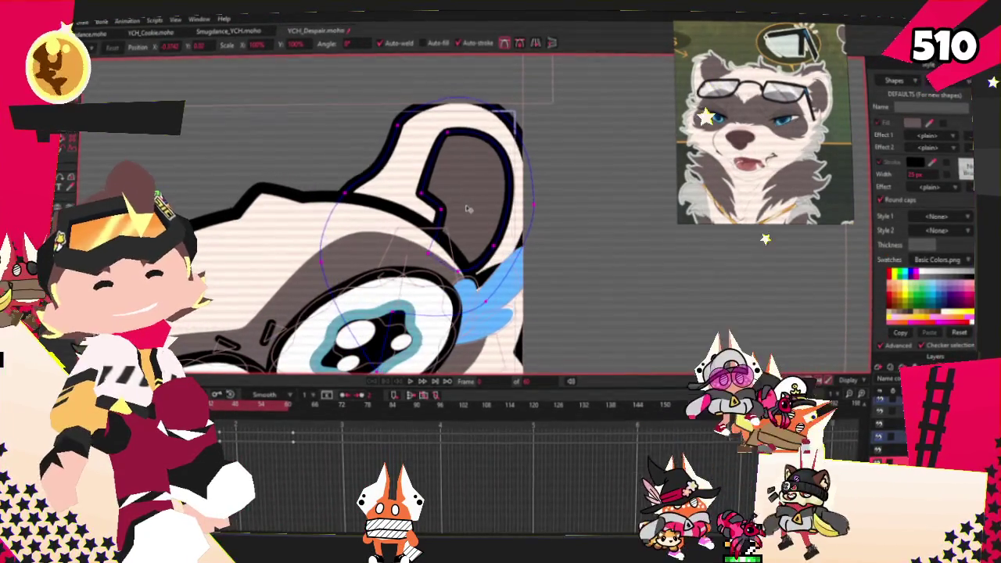
pyautogui.scroll(-2, 470, 209)
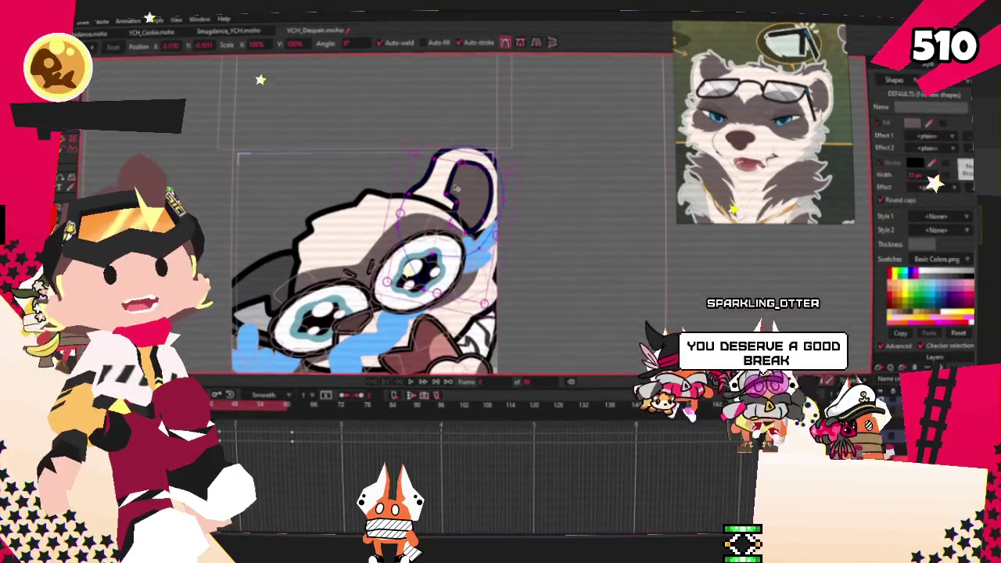
pyautogui.scroll(-1, 458, 189)
pyautogui.scroll(1, 356, 239)
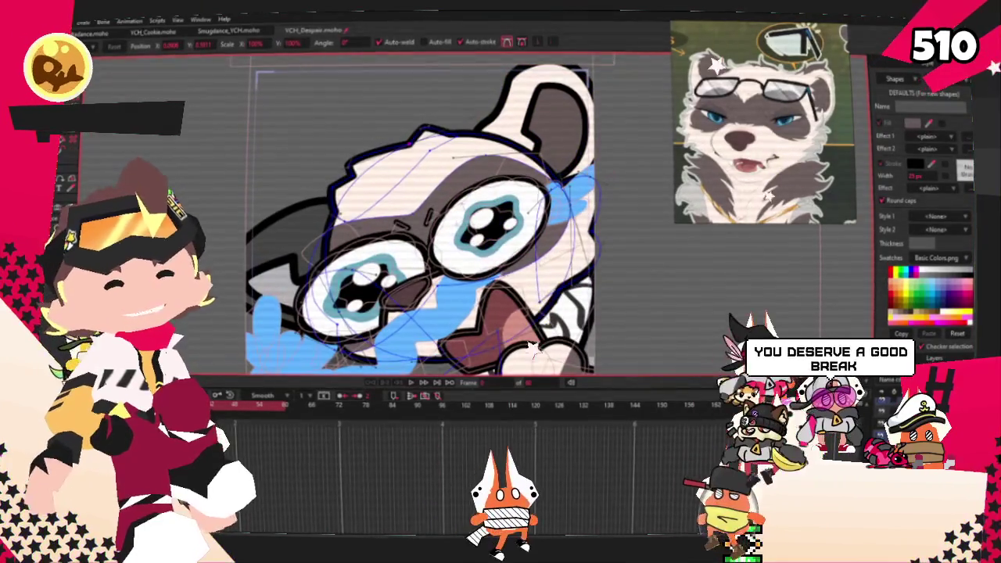
pyautogui.press('g')
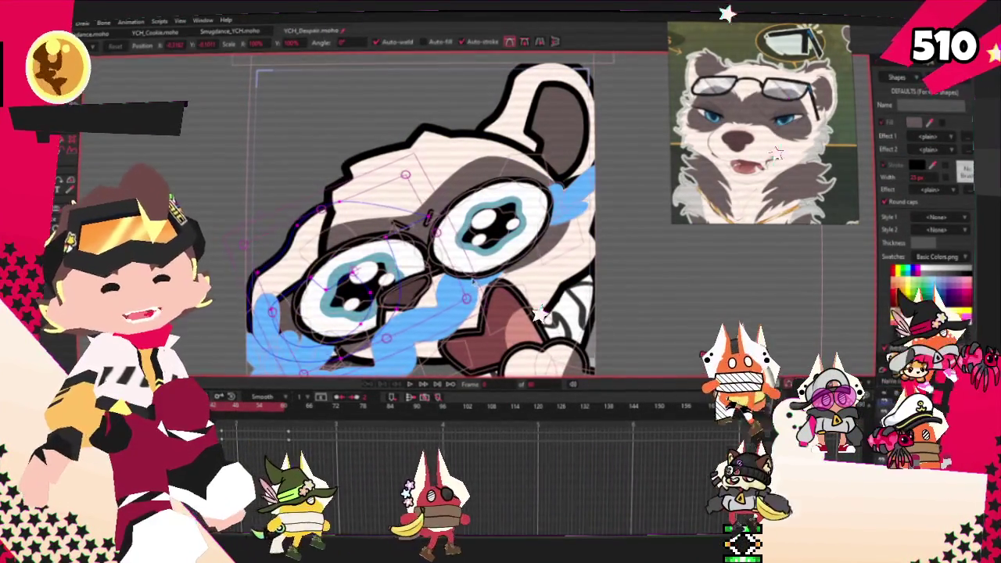
pyautogui.press('t')
pyautogui.moveTo(432, 331); pyautogui.dragTo(386, 278)
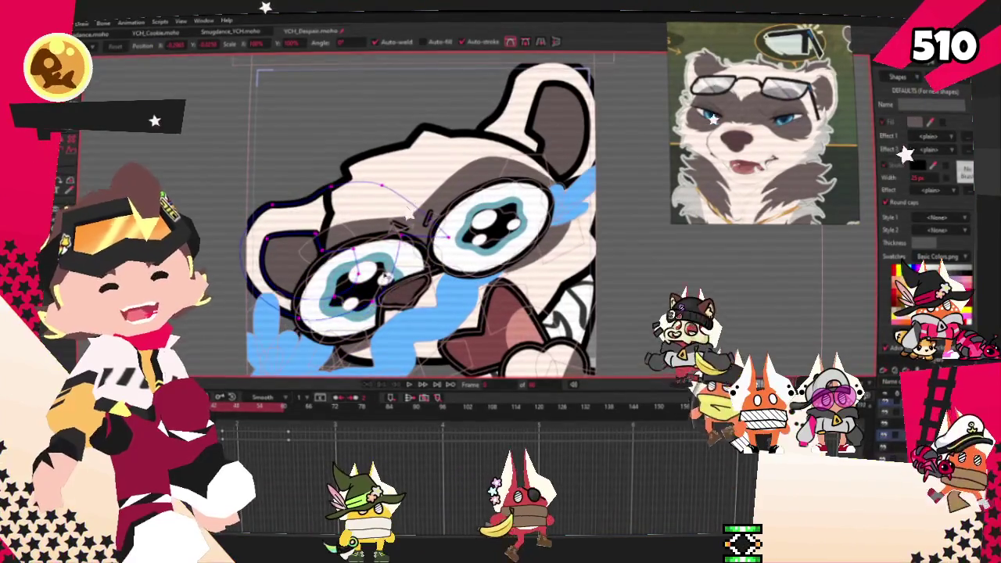
# Drag individual lens curve points so the rim wraps around the raccoon's left eye
pyautogui.scroll(2, 385, 277)
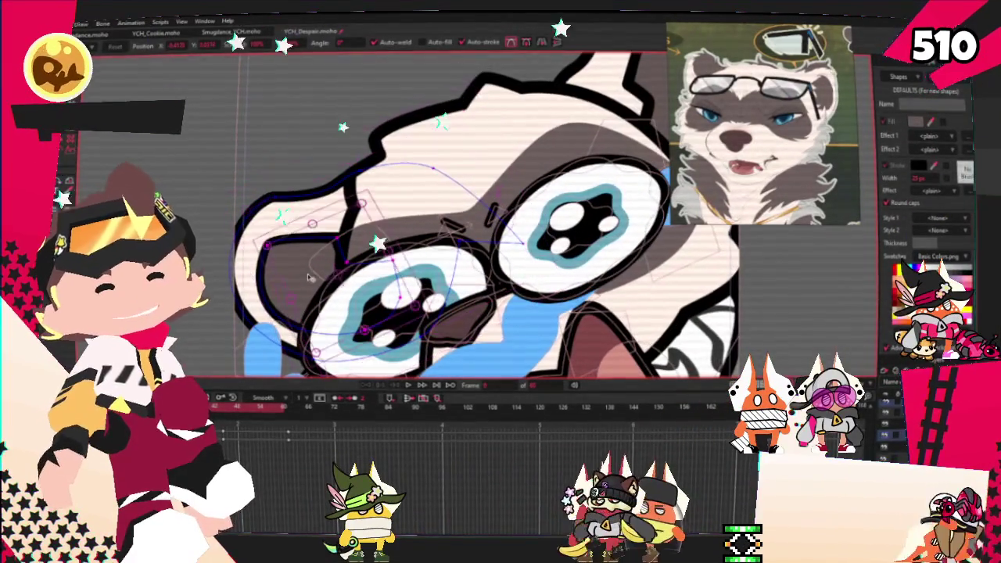
pyautogui.scroll(2, 423, 293)
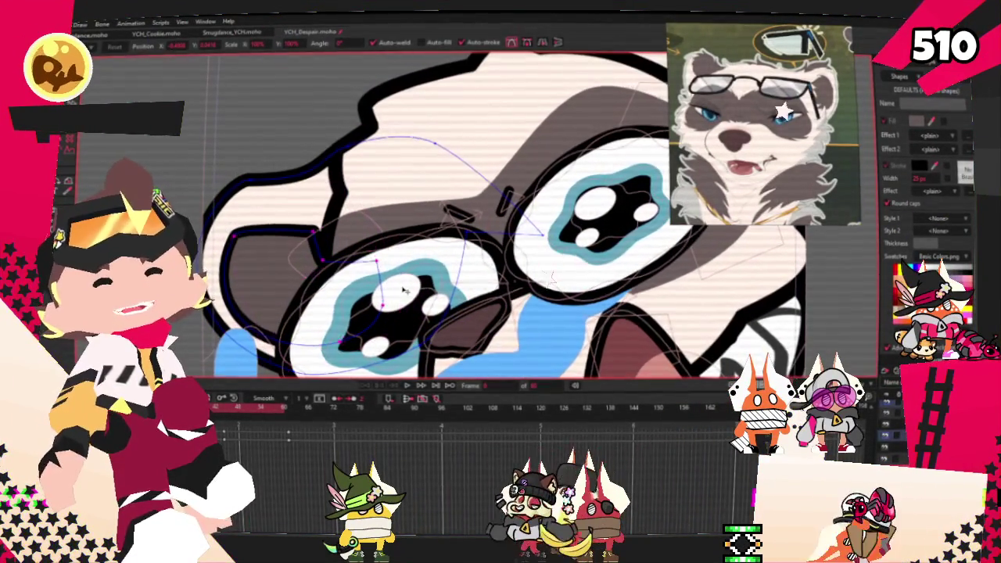
pyautogui.click(300, 205)
pyautogui.moveTo(334, 208); pyautogui.dragTo(425, 165)
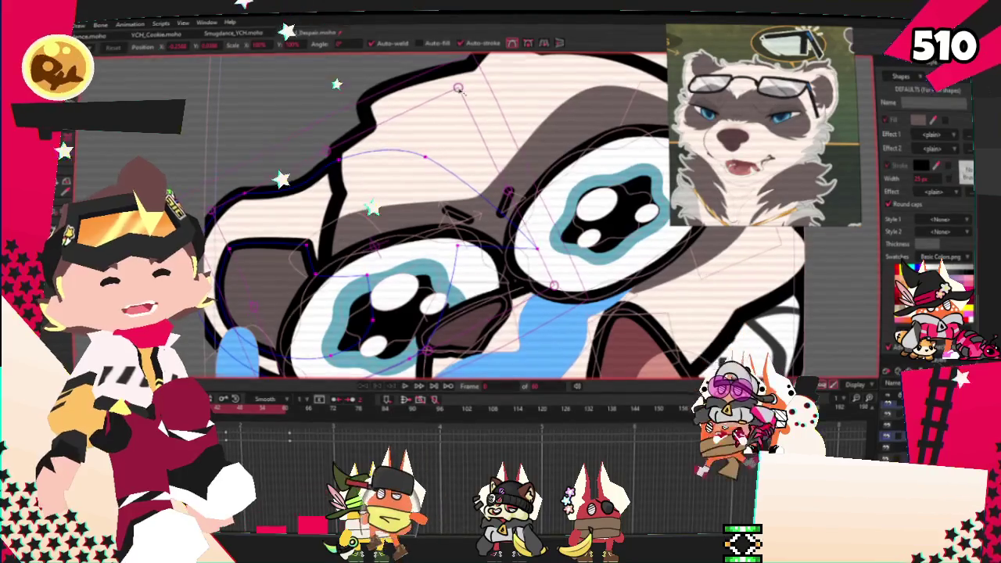
pyautogui.click(395, 294)
pyautogui.click(461, 287)
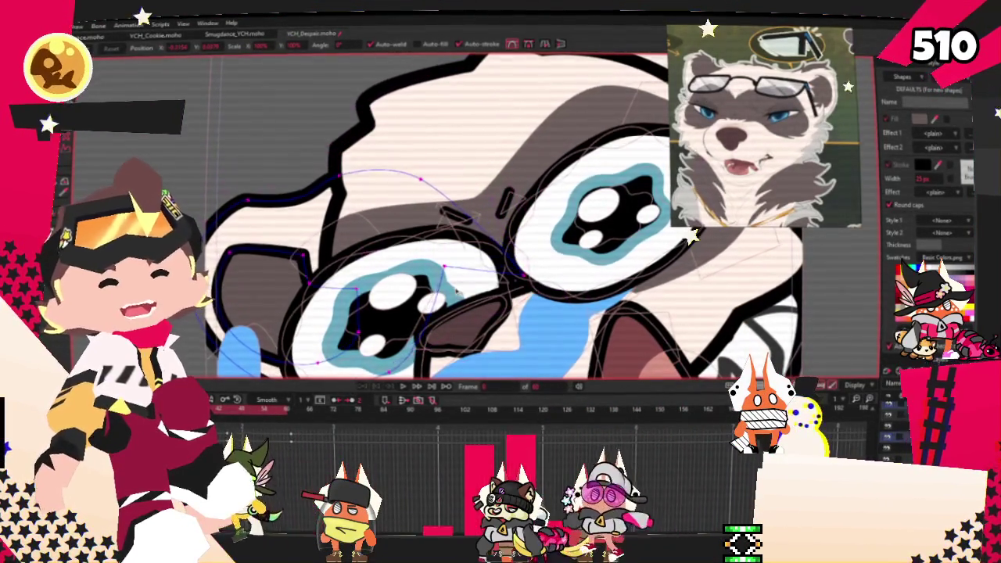
pyautogui.scroll(-3, 457, 291)
pyautogui.scroll(3, 458, 291)
pyautogui.scroll(-3, 363, 322)
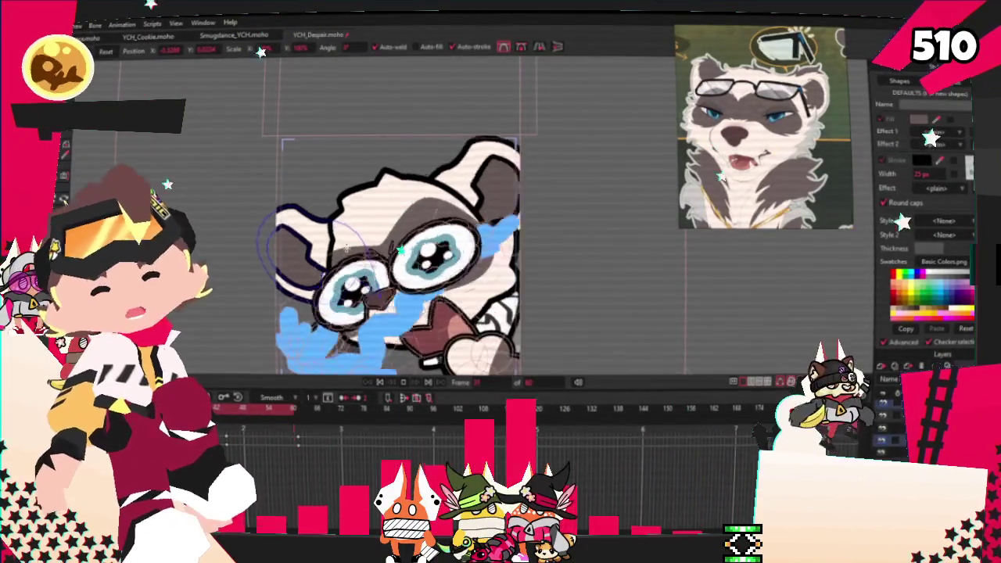
# Stop playback at the first frame and reshape the upper-left part of the head
pyautogui.click(381, 383)
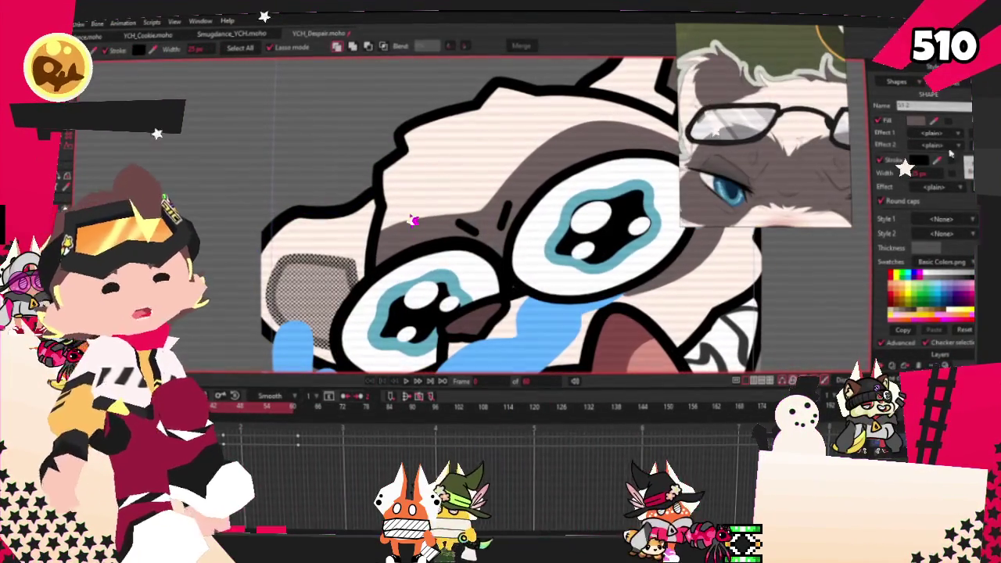
pyautogui.press('t')
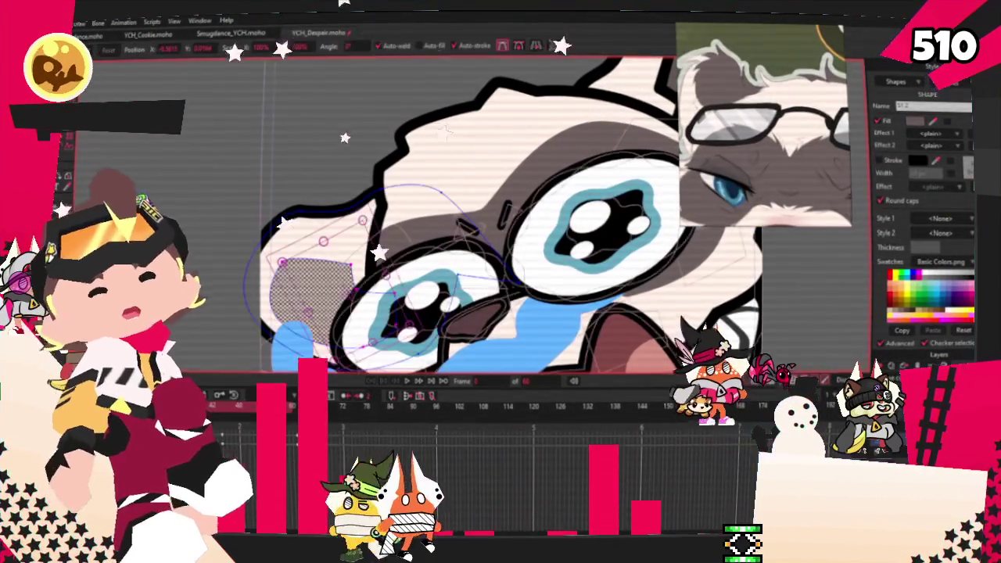
pyautogui.moveTo(362, 287); pyautogui.dragTo(389, 224)
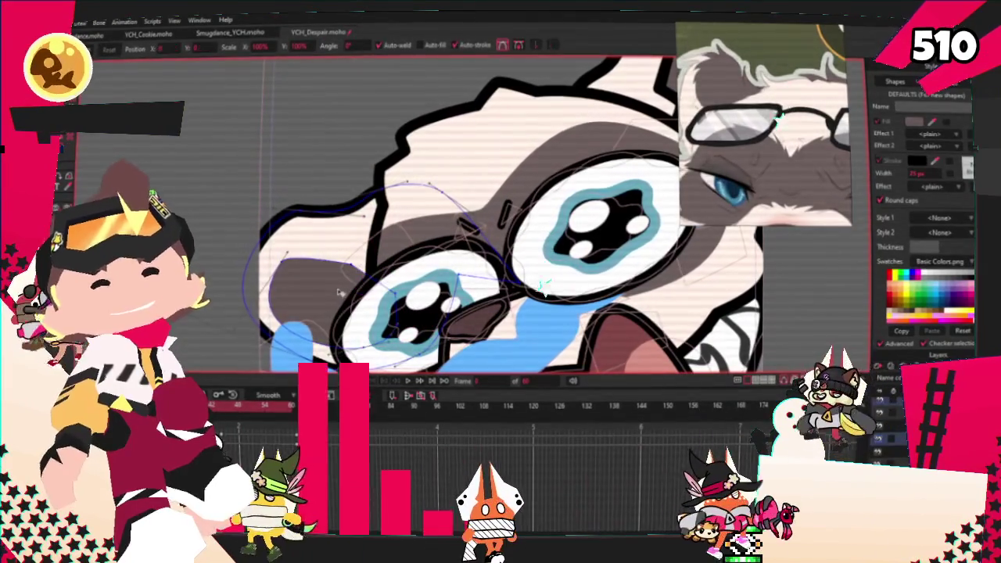
pyautogui.click(58, 157)
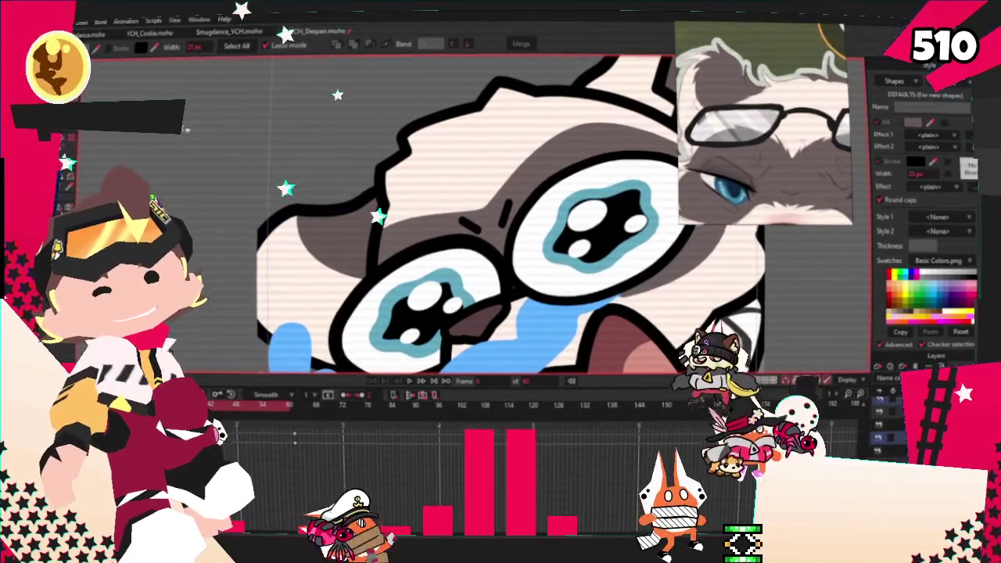
pyautogui.press('t')
pyautogui.scroll(3, 349, 290)
pyautogui.scroll(-2, 349, 290)
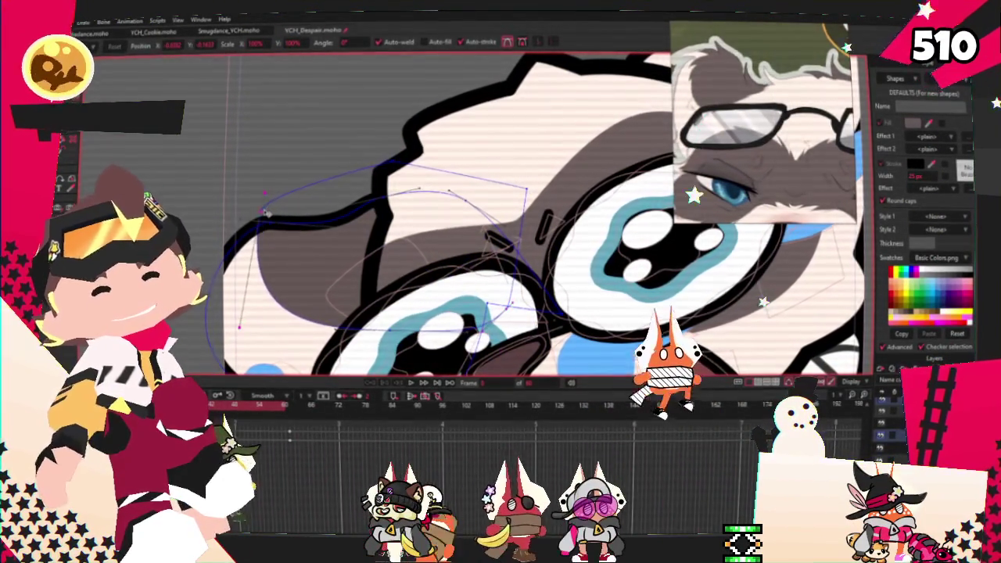
pyautogui.scroll(-1, 266, 213)
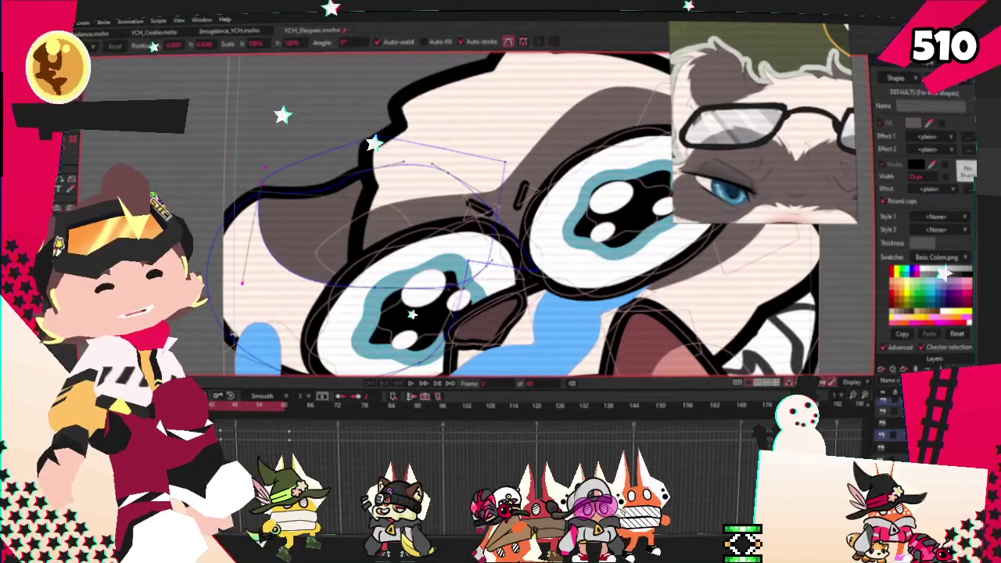
pyautogui.scroll(-1, 323, 312)
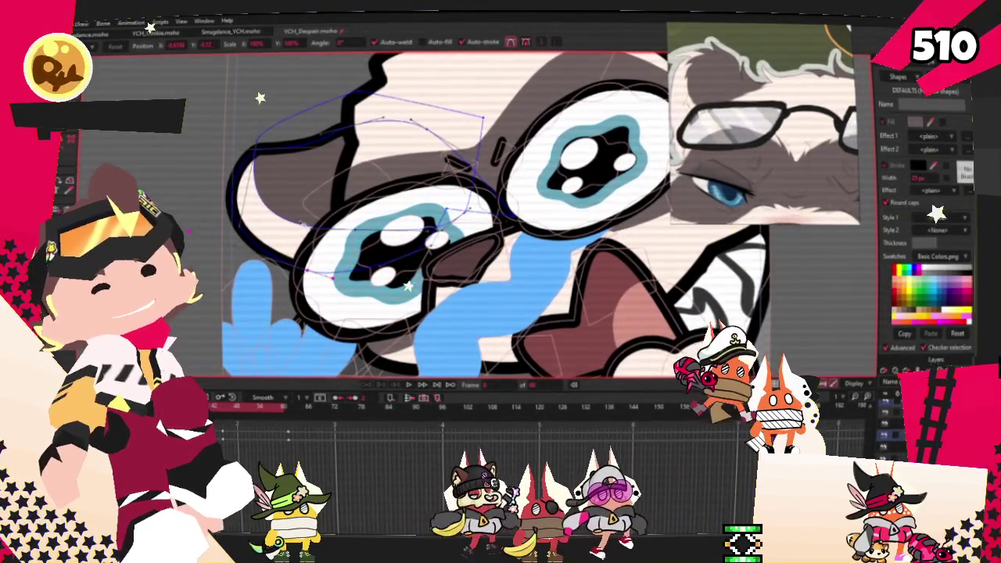
# Nudge the selected glasses points slightly down, then upward
pyautogui.moveTo(303, 194); pyautogui.dragTo(317, 209)
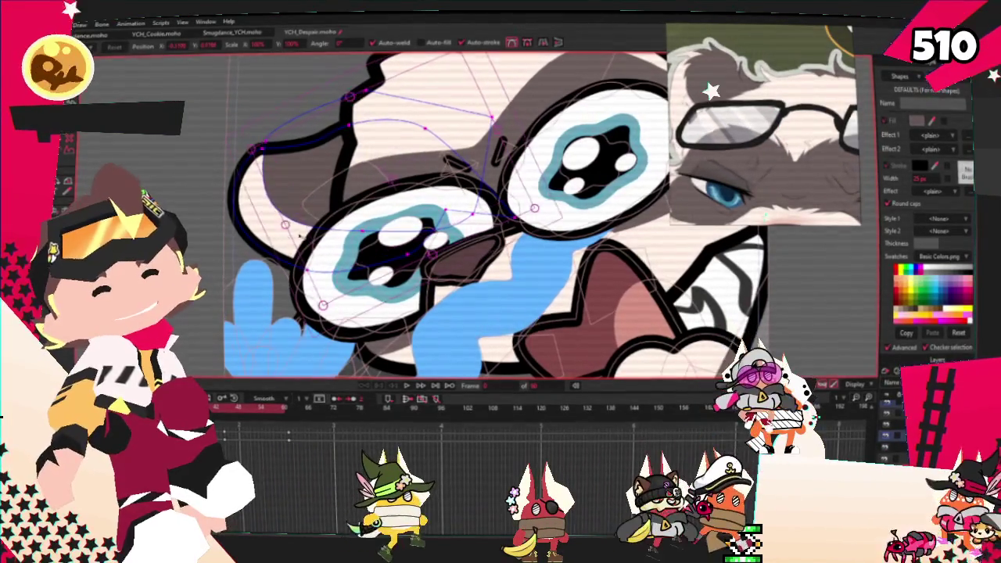
pyautogui.moveTo(365, 233); pyautogui.dragTo(377, 202)
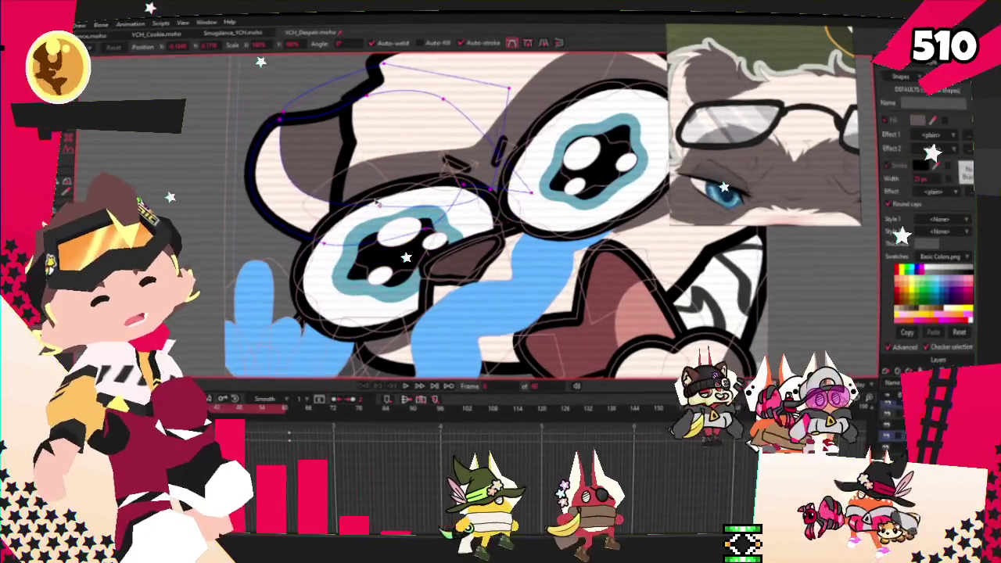
pyautogui.scroll(-3, 377, 202)
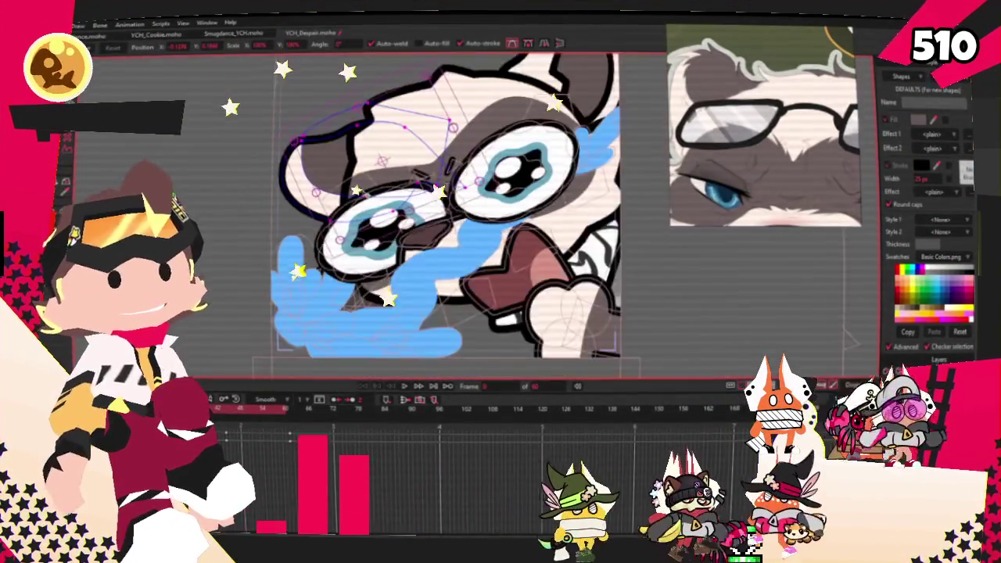
pyautogui.scroll(-3, 374, 156)
pyautogui.scroll(3, 375, 163)
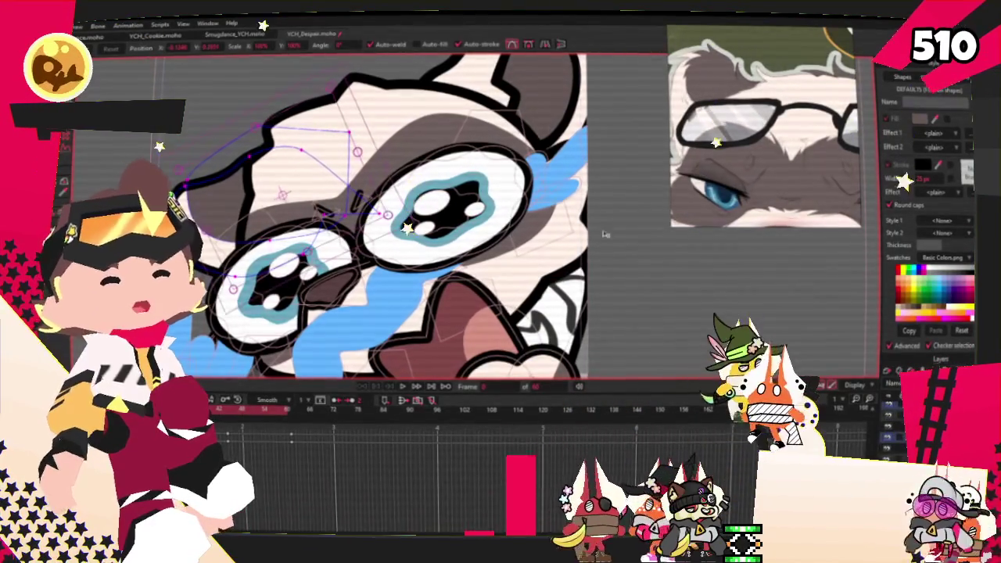
pyautogui.scroll(3, 406, 268)
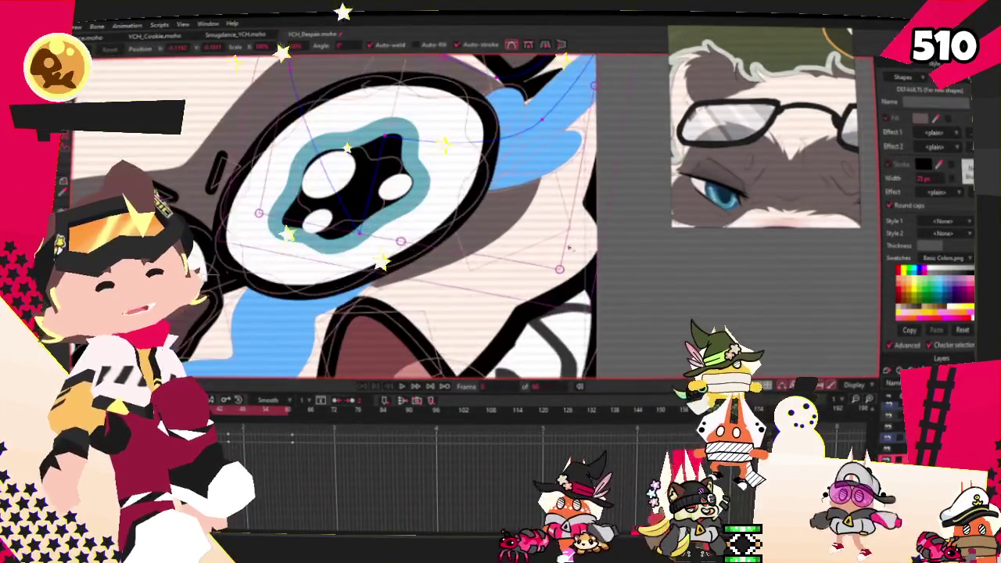
pyautogui.scroll(-2, 436, 210)
pyautogui.scroll(3, 435, 207)
pyautogui.scroll(-2, 479, 306)
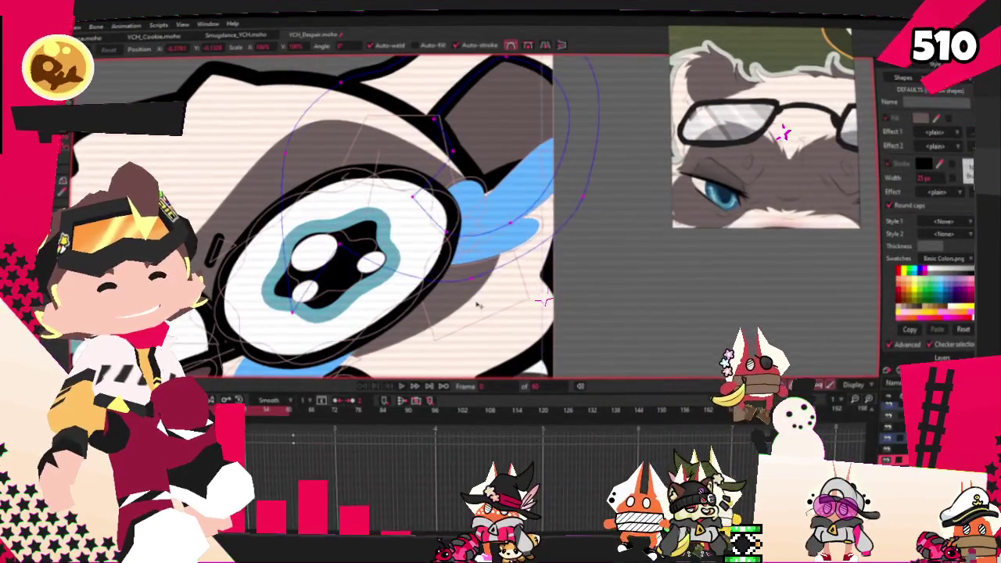
pyautogui.scroll(-2, 469, 251)
pyautogui.scroll(-2, 470, 251)
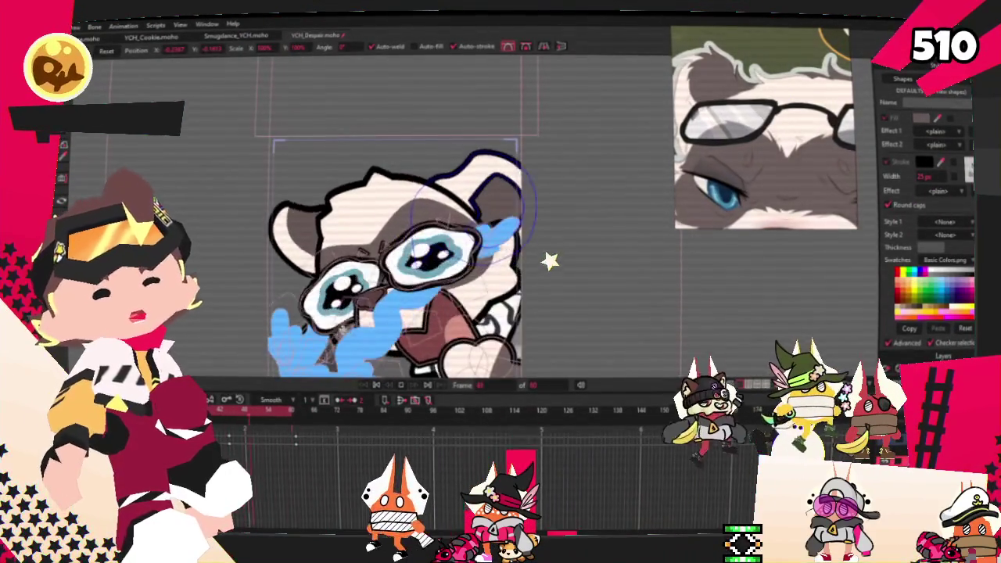
pyautogui.scroll(2, 309, 247)
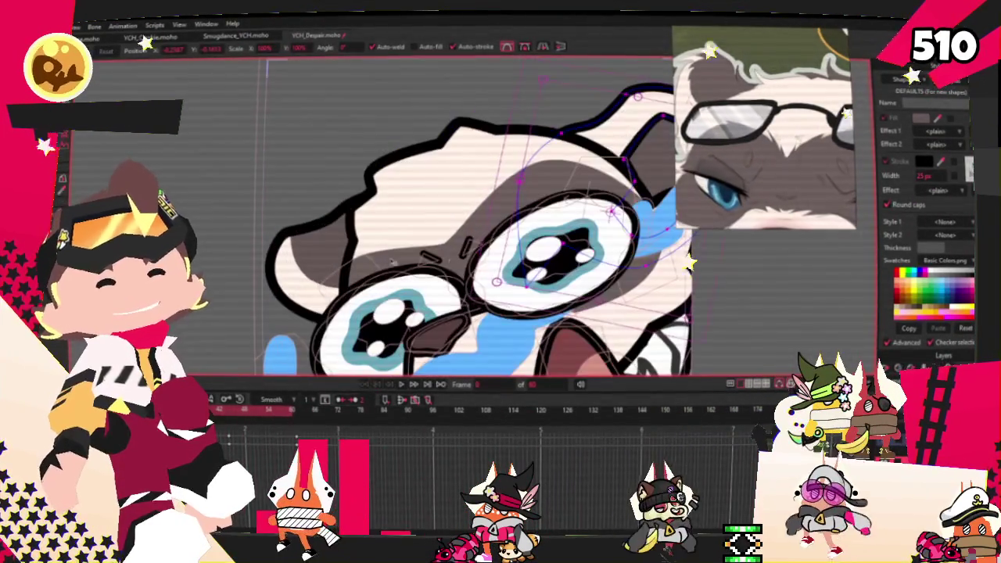
# Select the upper-left head outline, then marquee-deselect all the head outline points
pyautogui.click(370, 182)
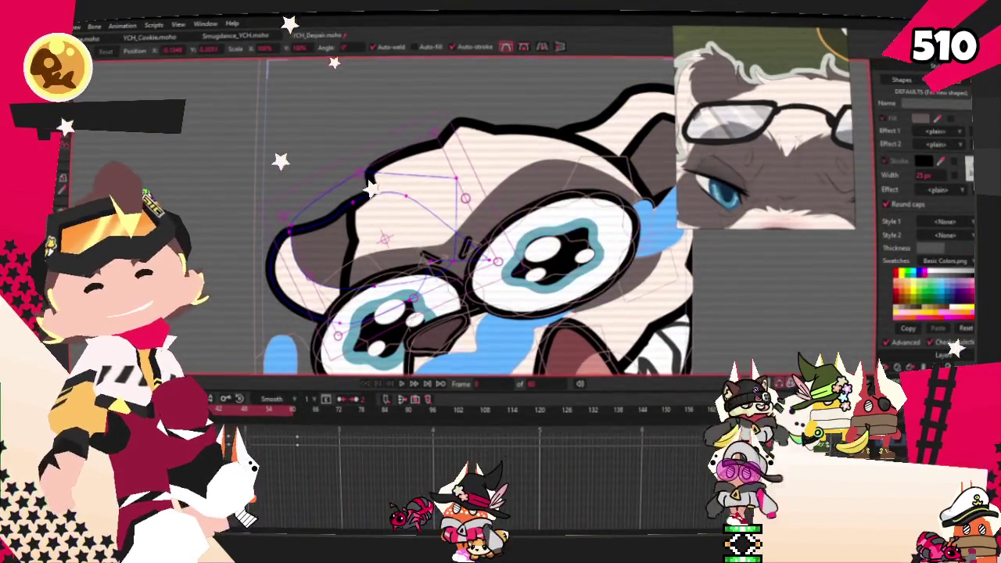
pyautogui.scroll(-2, 370, 181)
pyautogui.press('g')
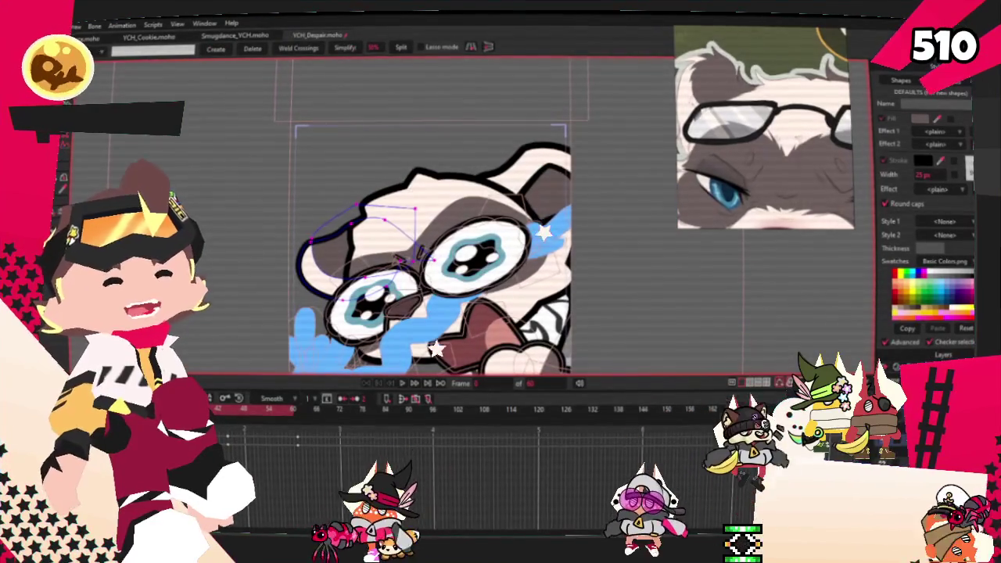
pyautogui.moveTo(696, 358); pyautogui.dragTo(493, 368)
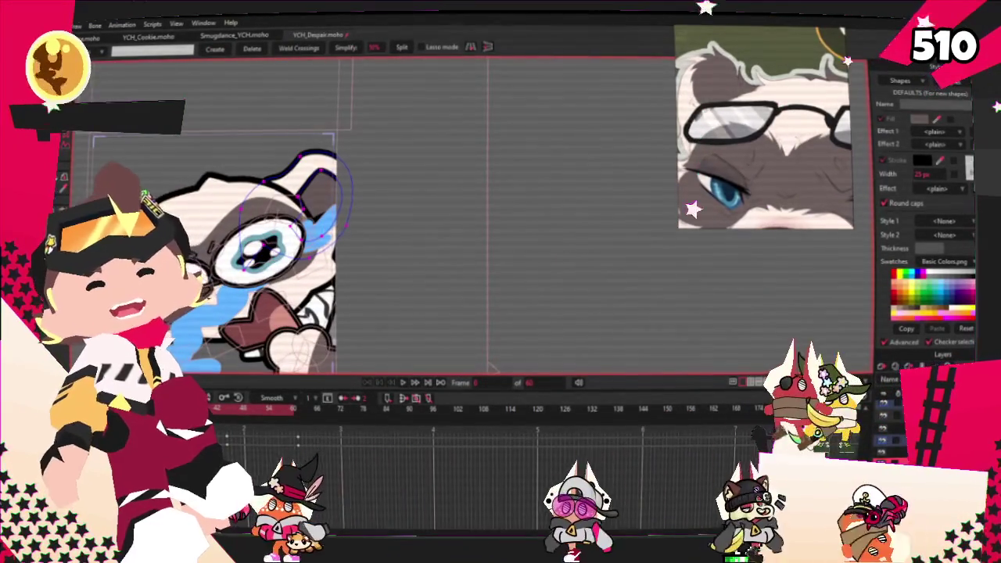
pyautogui.moveTo(177, 101); pyautogui.dragTo(493, 175)
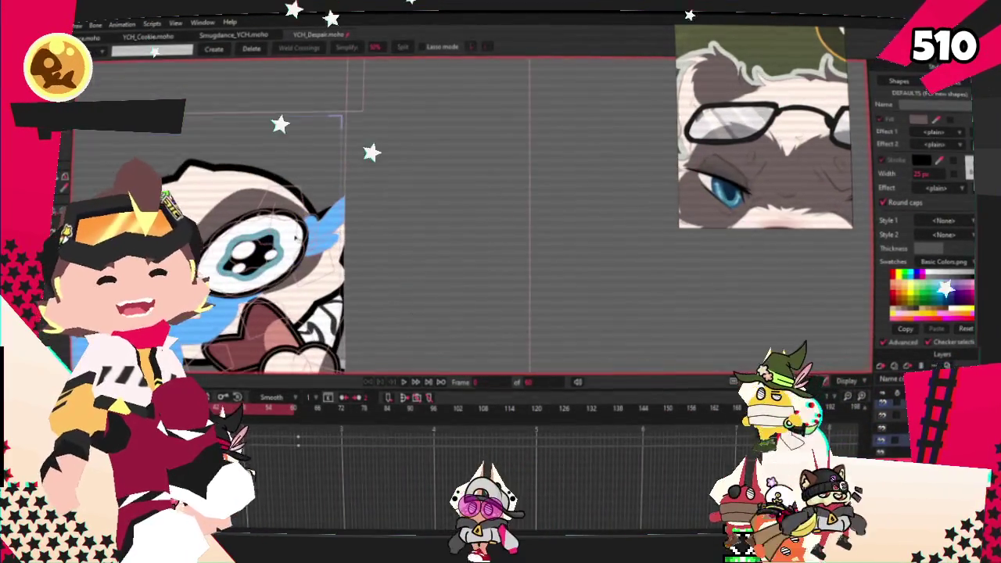
pyautogui.scroll(2, 298, 237)
pyautogui.press('t')
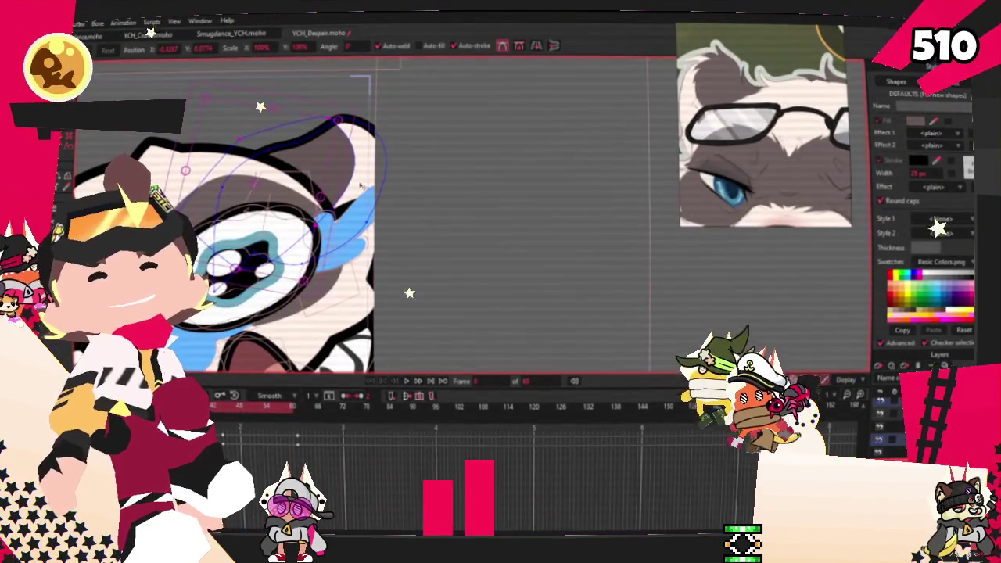
# Reshape the glasses rim down and left around the eye, then step to the next frame
pyautogui.moveTo(362, 184); pyautogui.dragTo(307, 210)
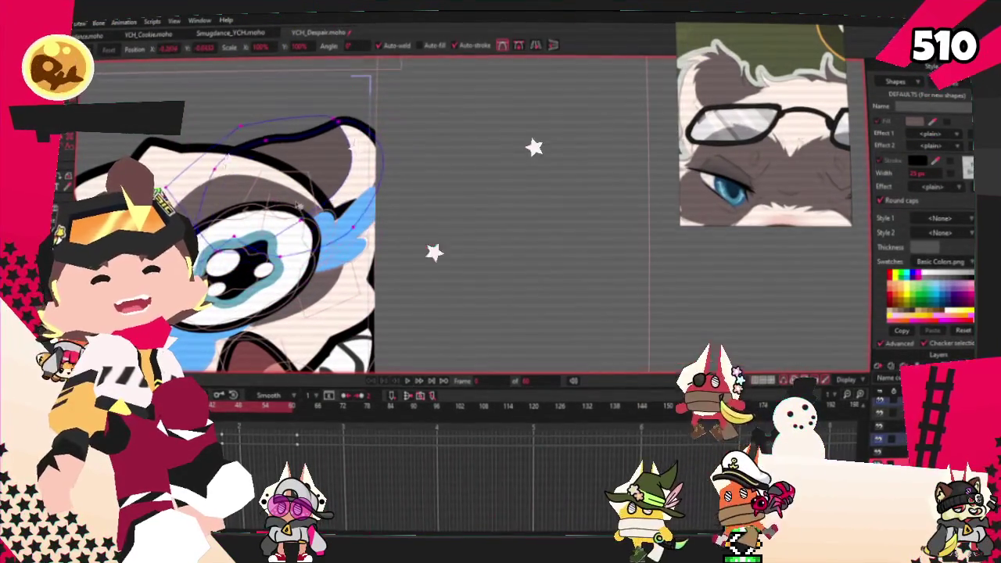
pyautogui.scroll(-3, 508, 235)
pyautogui.scroll(1, 509, 234)
pyautogui.scroll(2, 395, 187)
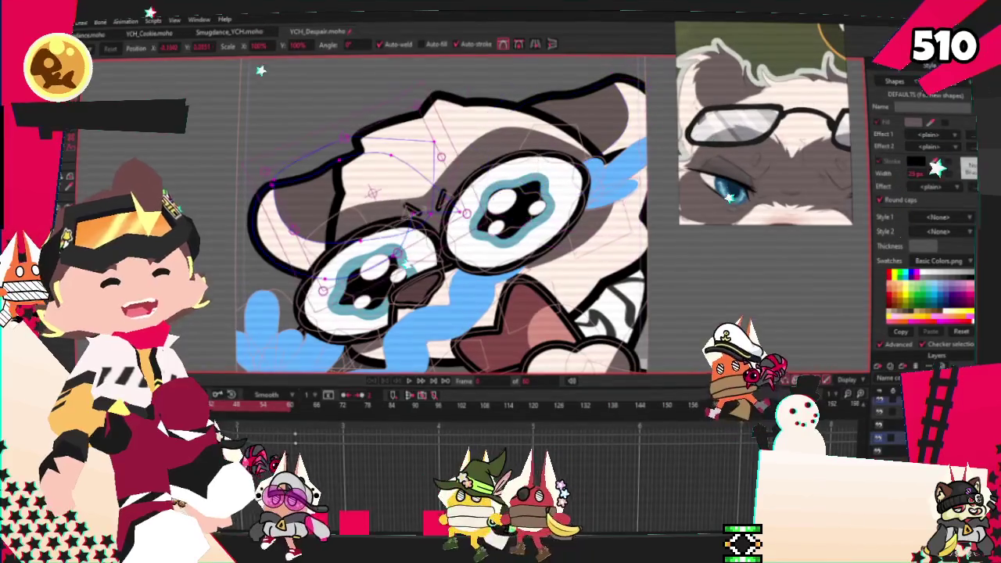
pyautogui.moveTo(395, 187); pyautogui.dragTo(377, 232)
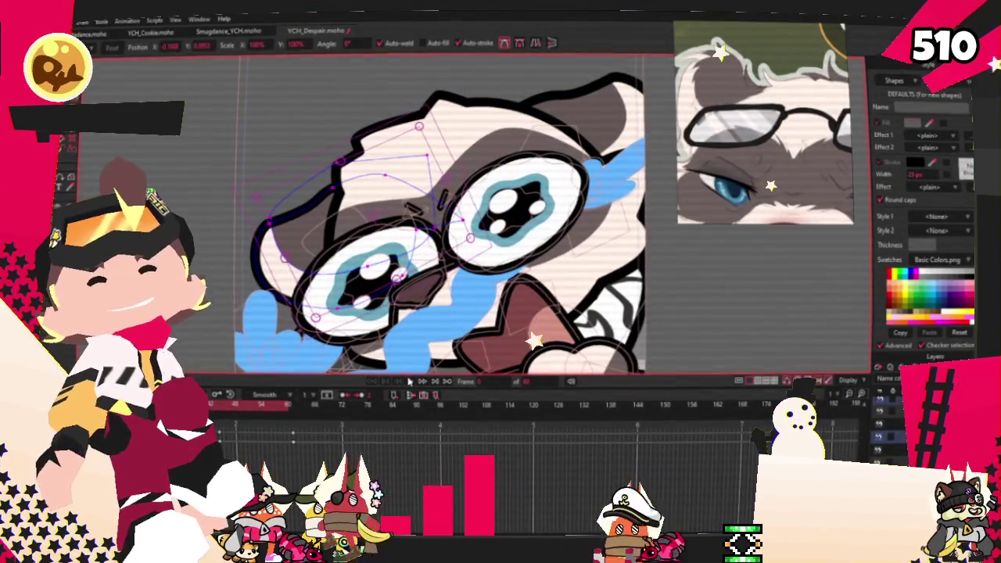
pyautogui.hotkey('ctrl', 'Right')
pyautogui.scroll(-3, 402, 333)
pyautogui.scroll(-2, 403, 332)
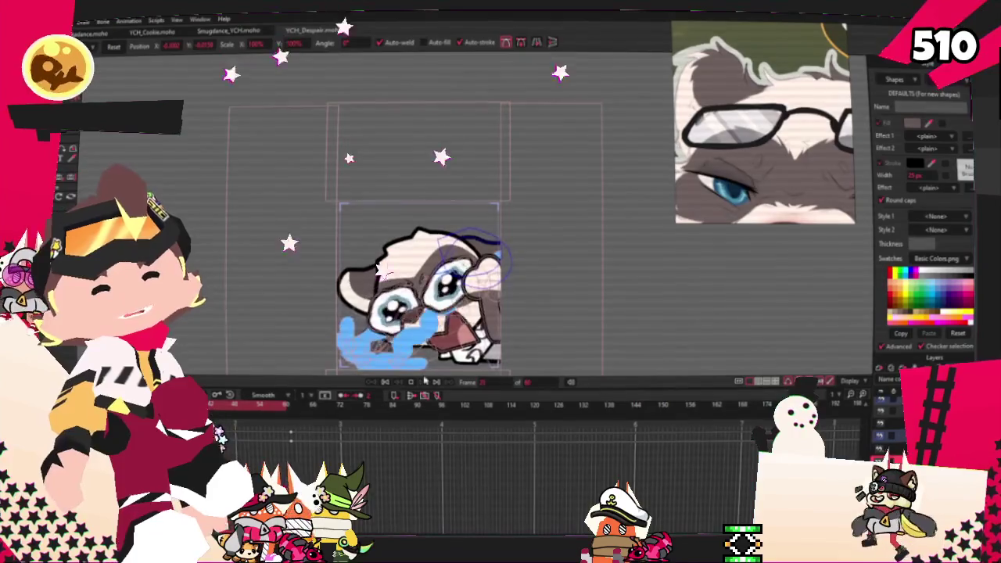
pyautogui.scroll(3, 422, 251)
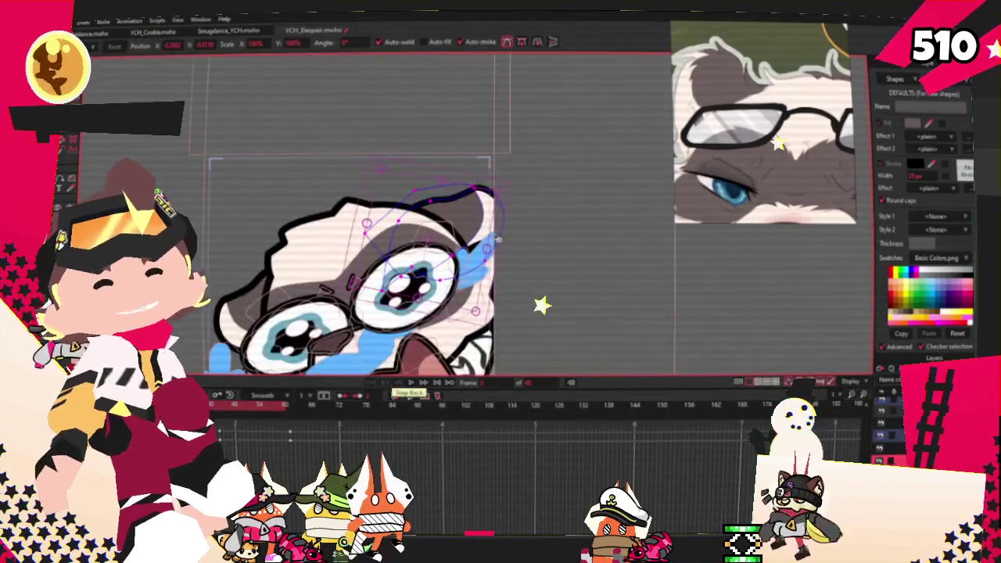
pyautogui.scroll(2, 428, 219)
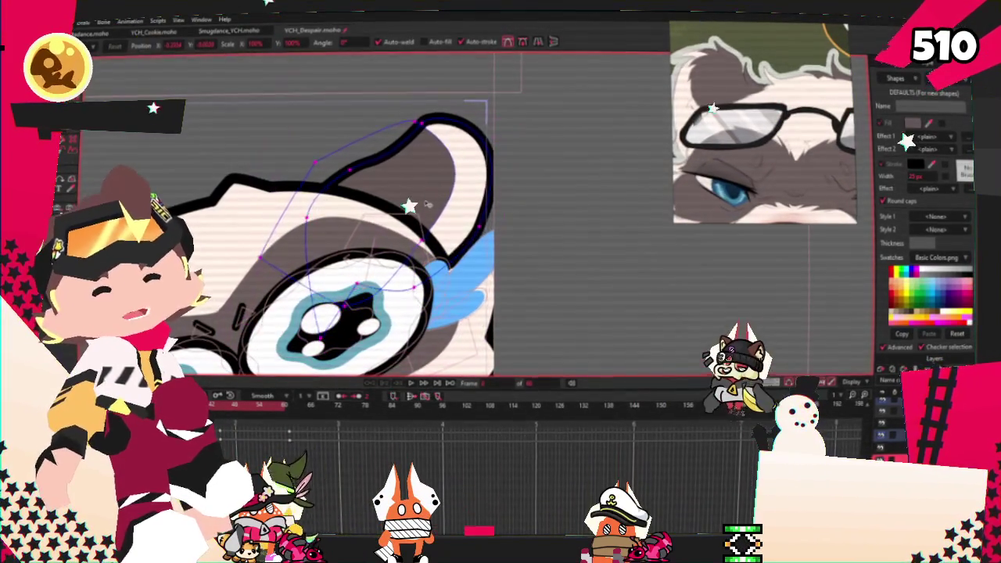
pyautogui.scroll(-3, 344, 305)
pyautogui.scroll(-2, 344, 305)
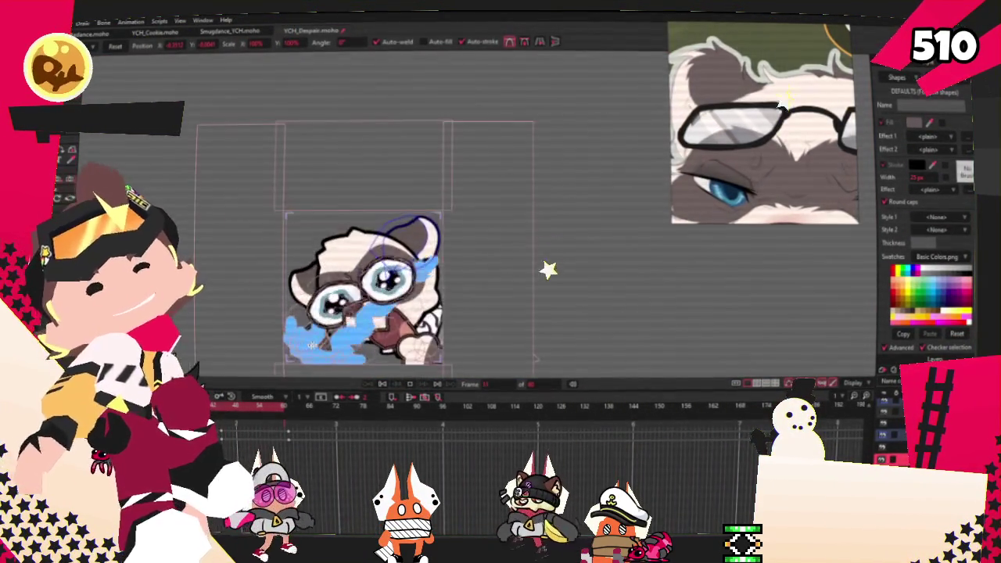
pyautogui.scroll(1, 368, 297)
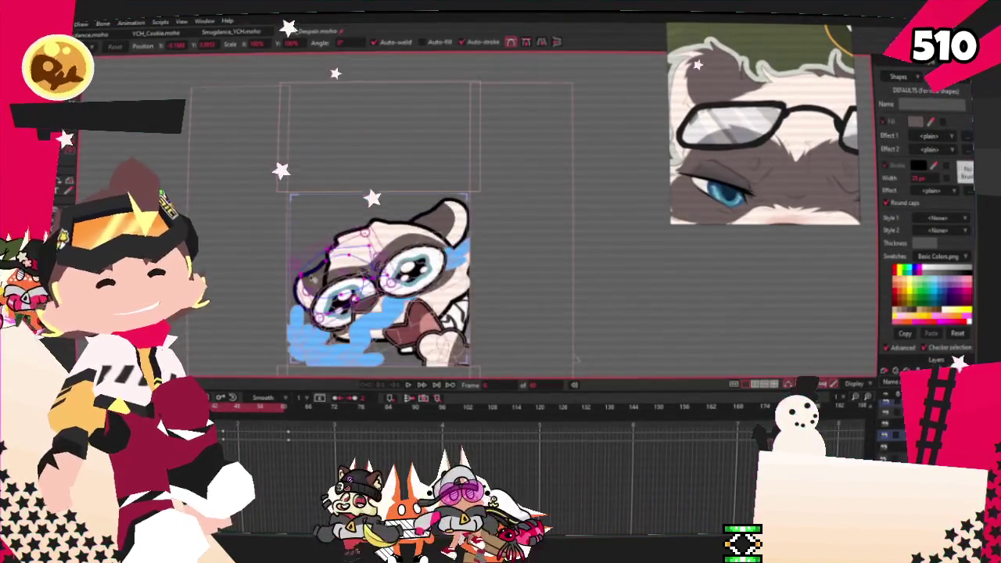
pyautogui.scroll(2, 443, 259)
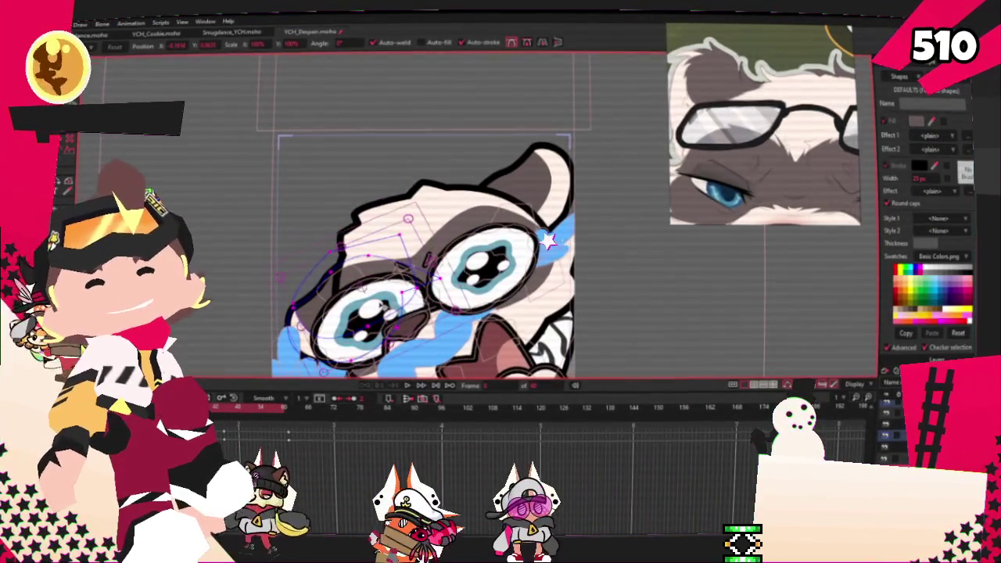
pyautogui.scroll(-3, 435, 312)
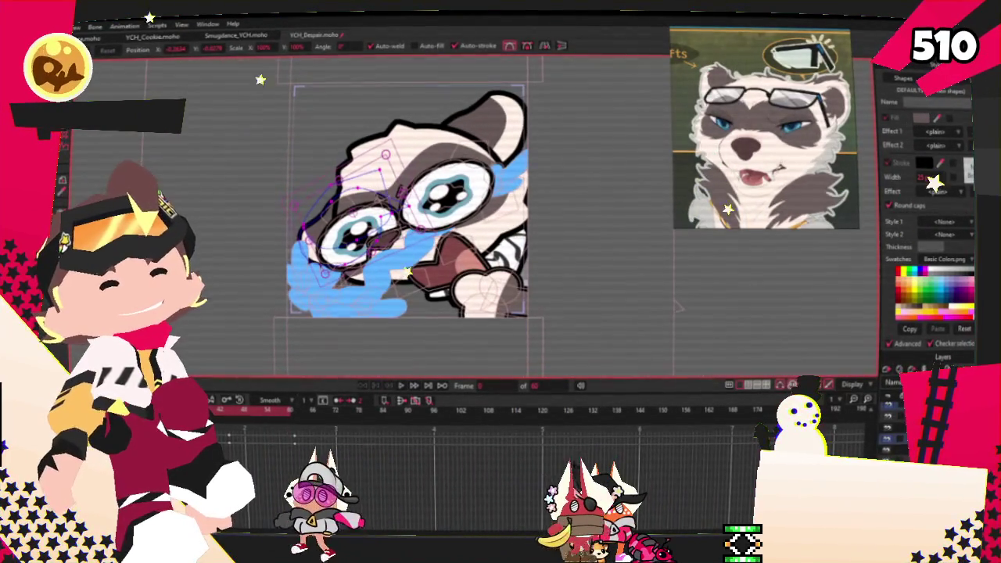
pyautogui.press('e')
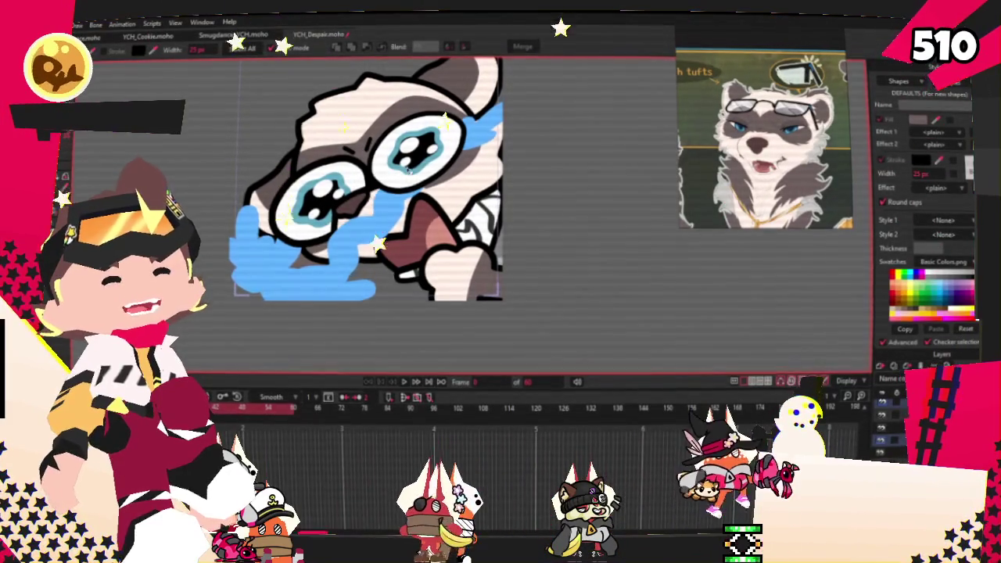
pyautogui.scroll(1, 352, 171)
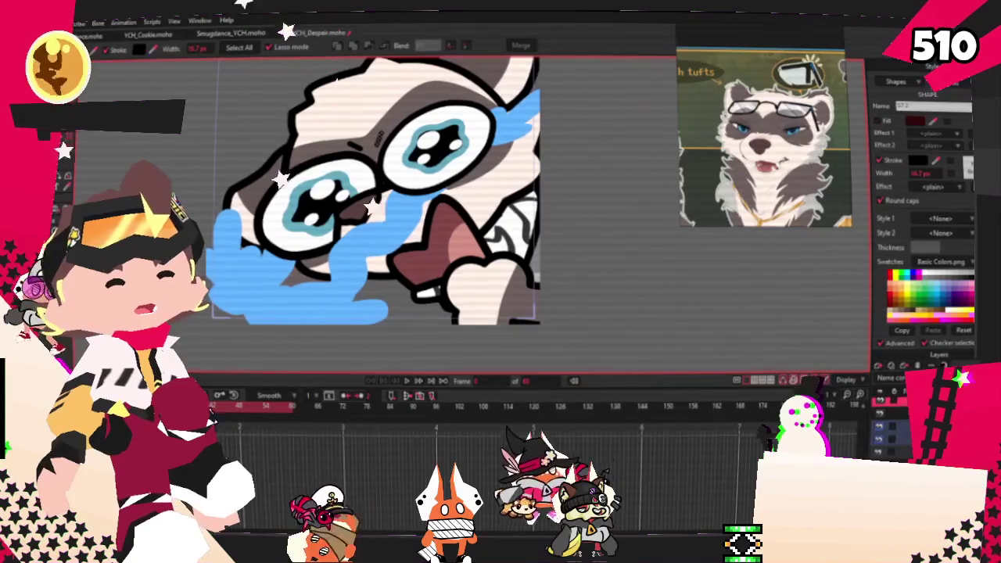
pyautogui.click(888, 453)
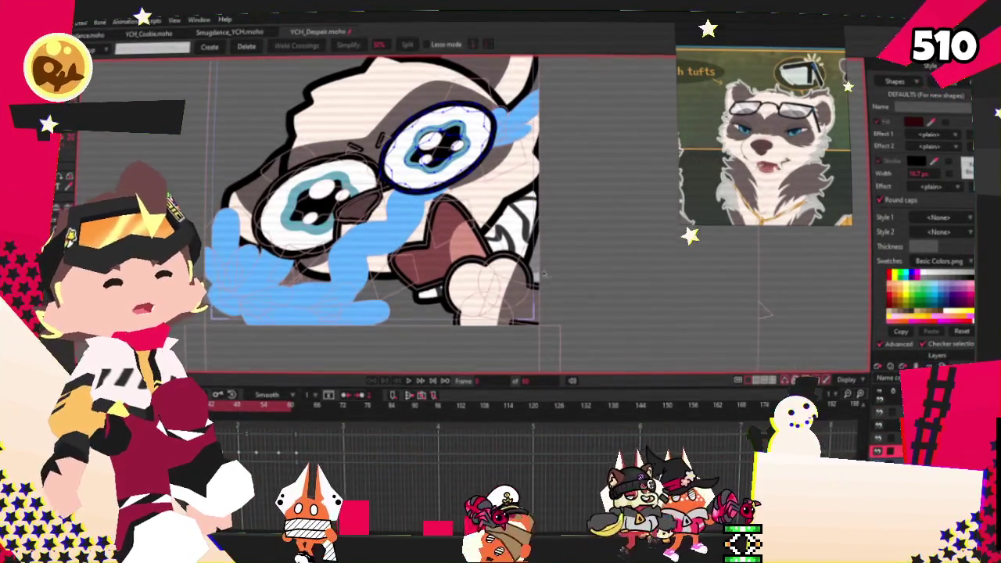
pyautogui.scroll(2, 383, 212)
pyautogui.scroll(1, 374, 150)
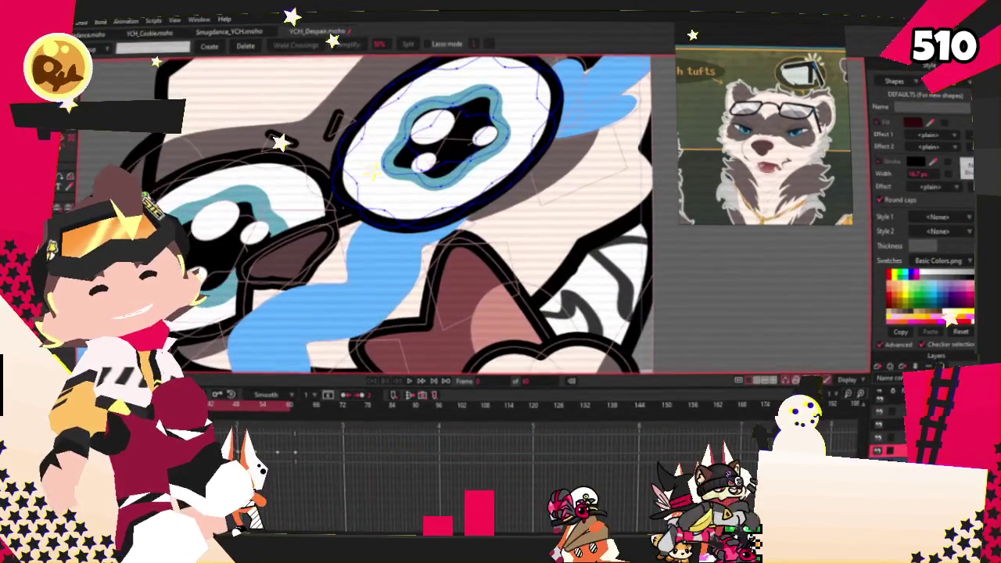
pyautogui.scroll(-2, 276, 212)
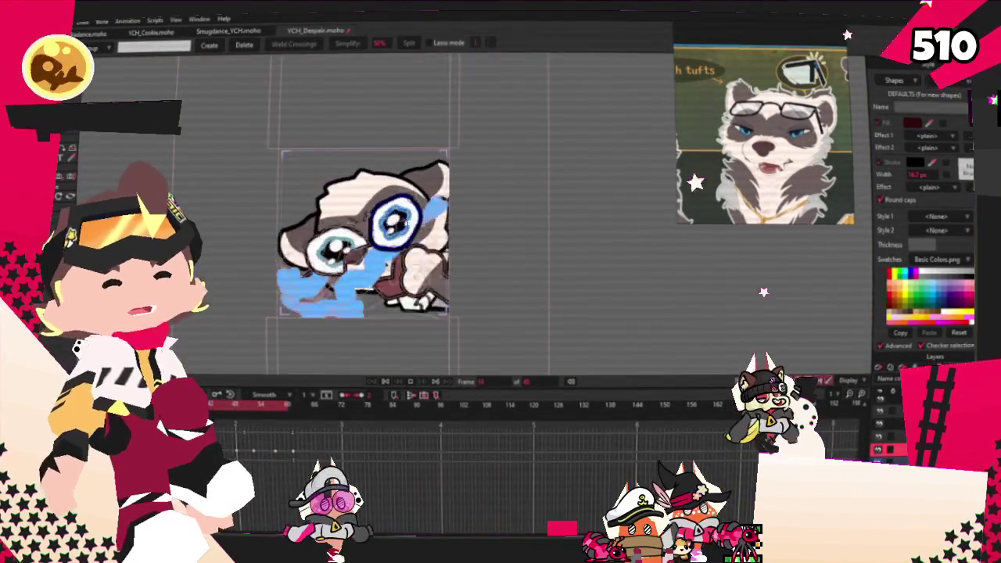
# Open the other character's file and select its rectangular black glasses points to copy over
pyautogui.click(386, 380)
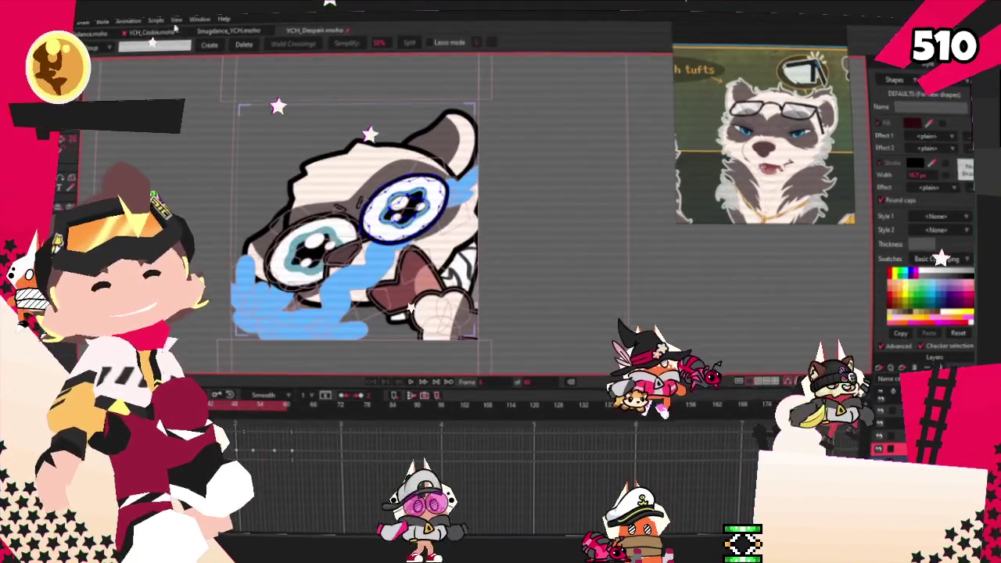
pyautogui.click(313, 30)
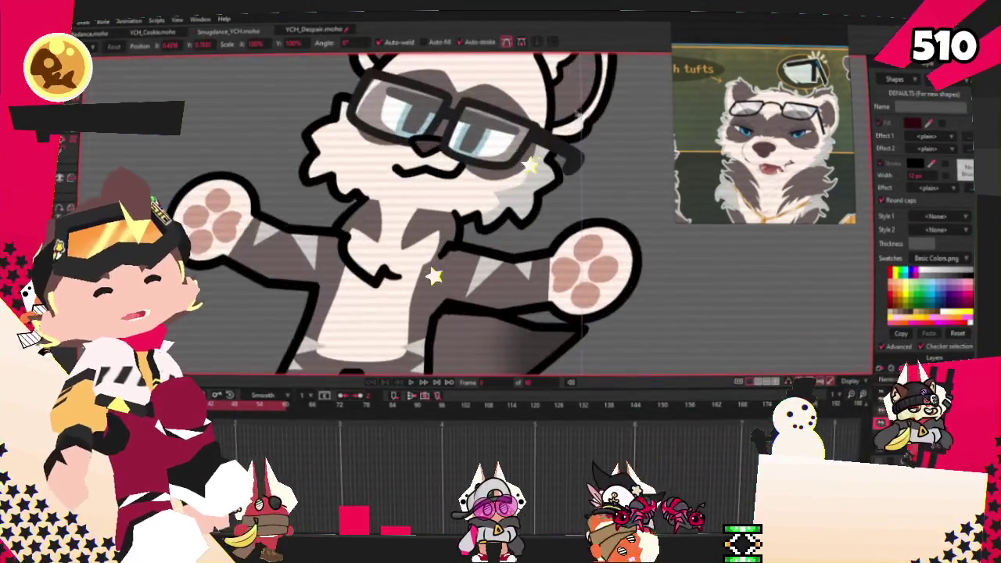
pyautogui.scroll(5, 559, 217)
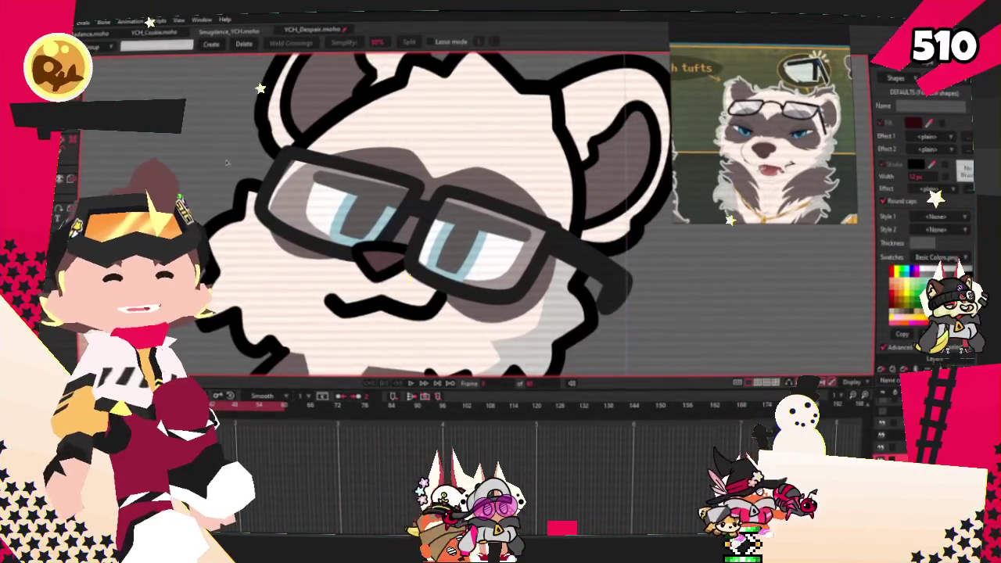
pyautogui.press('g')
pyautogui.scroll(1, 438, 211)
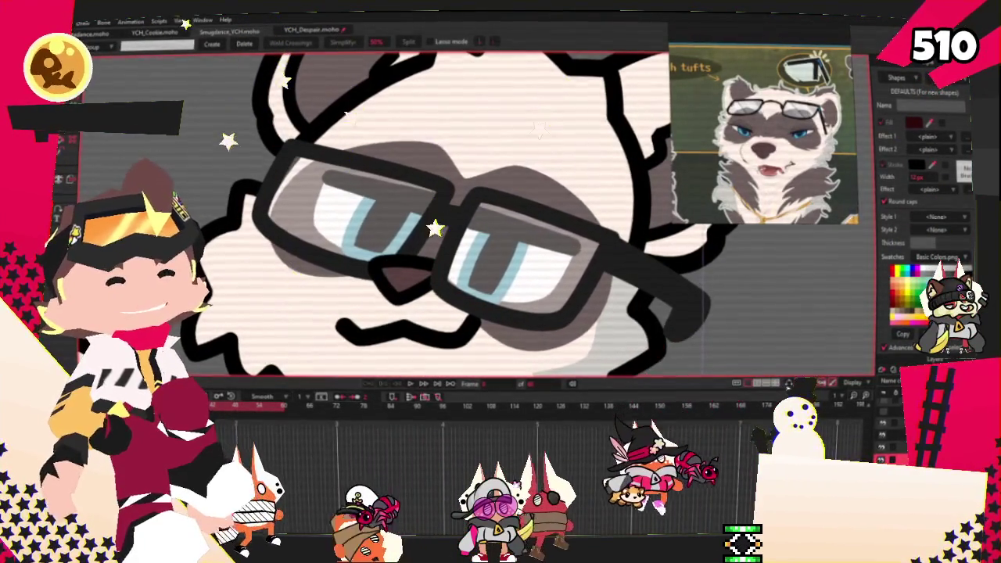
pyautogui.scroll(2, 420, 182)
pyautogui.scroll(1, 422, 182)
pyautogui.scroll(1, 538, 220)
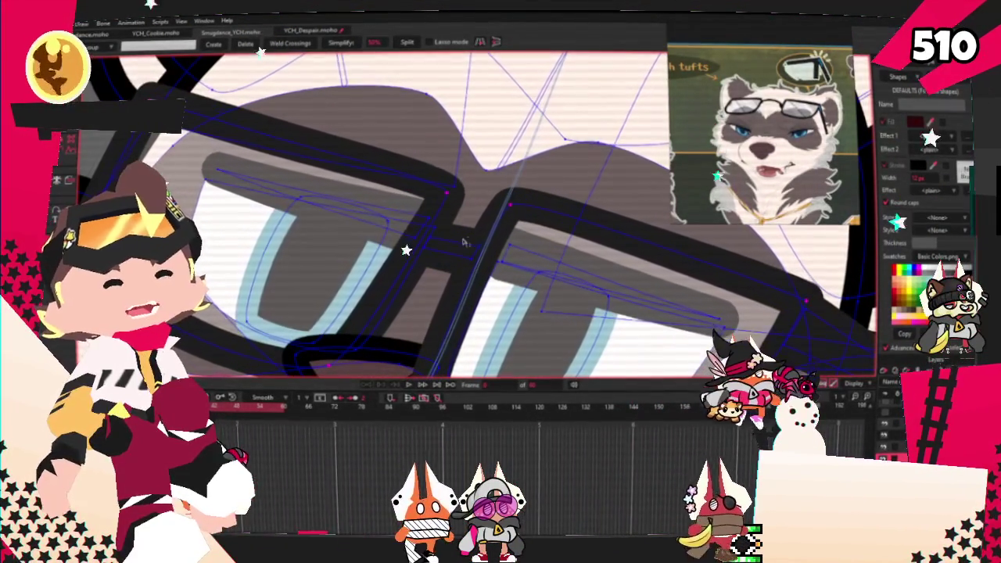
pyautogui.scroll(-2, 305, 206)
pyautogui.scroll(2, 583, 305)
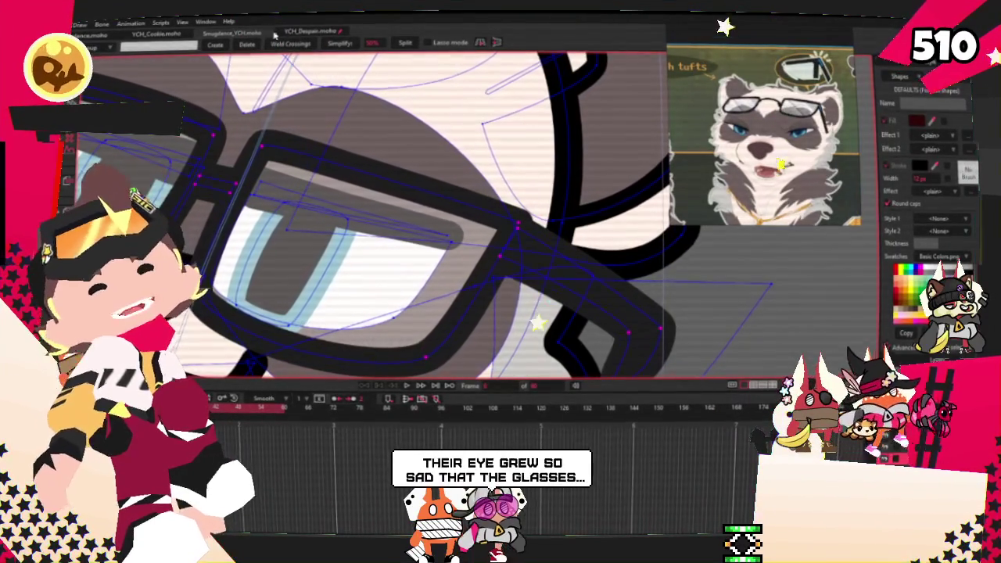
pyautogui.scroll(-3, 558, 224)
pyautogui.scroll(-2, 558, 224)
pyautogui.scroll(2, 558, 224)
pyautogui.scroll(3, 558, 224)
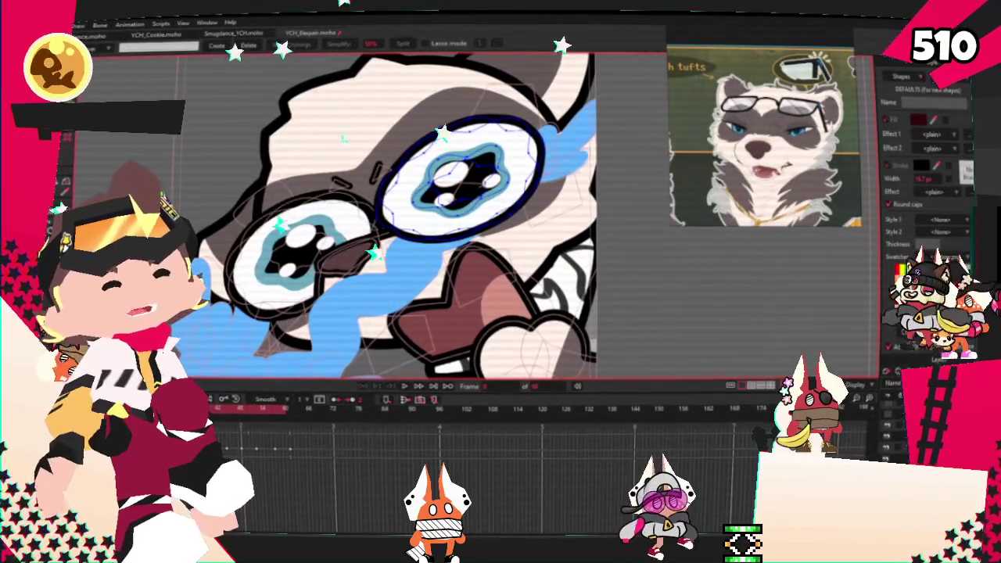
pyautogui.scroll(-2, 545, 231)
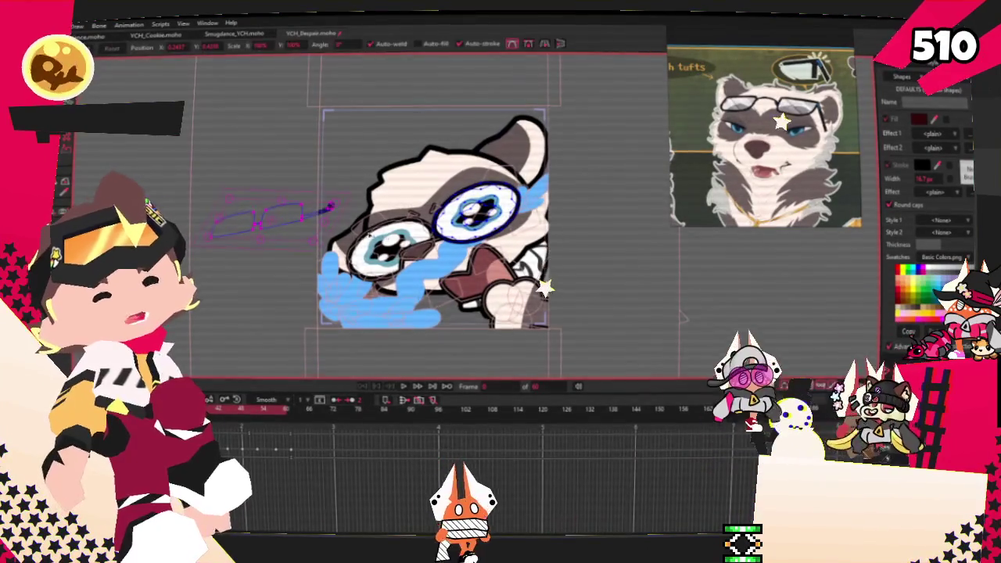
# Move and tilt the pasted rectangular glasses over both eyes, then play the animation
pyautogui.scroll(2, 307, 216)
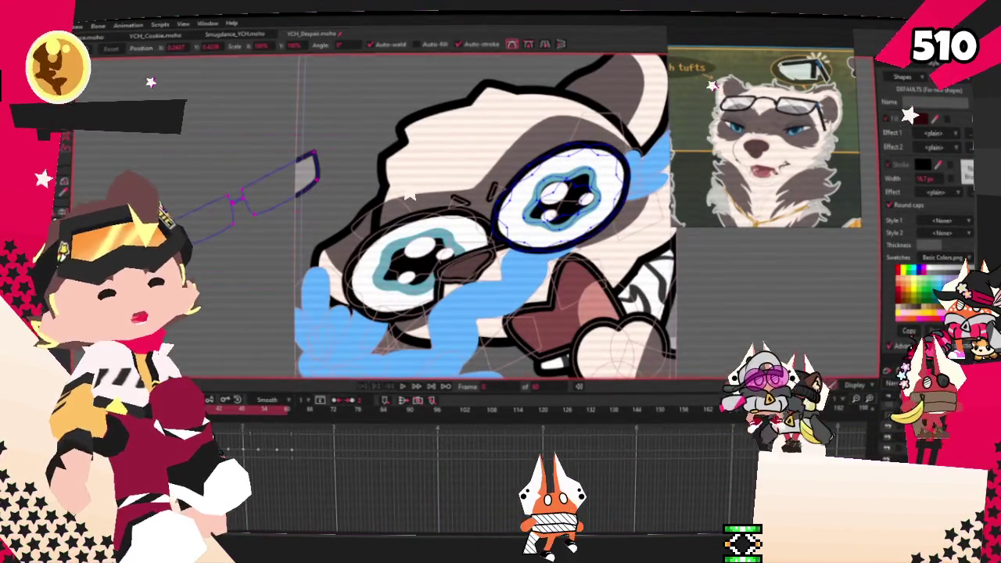
pyautogui.moveTo(321, 168); pyautogui.dragTo(270, 151)
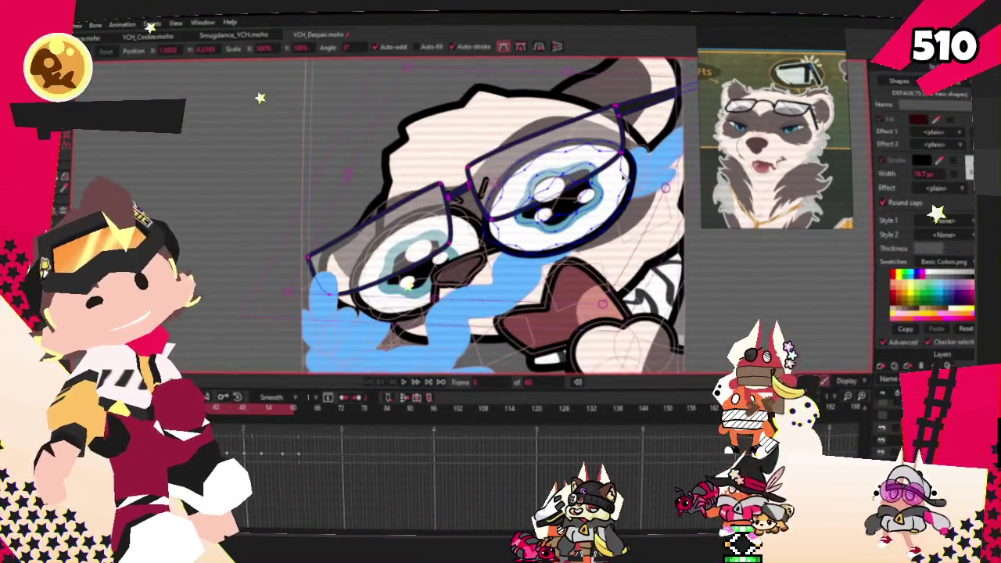
pyautogui.scroll(-2, 641, 183)
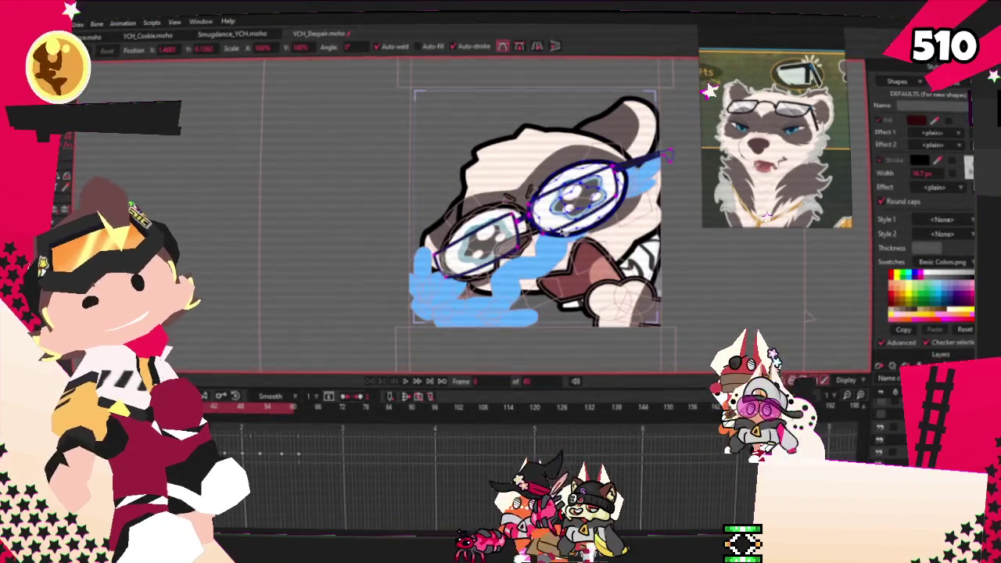
pyautogui.scroll(2, 673, 196)
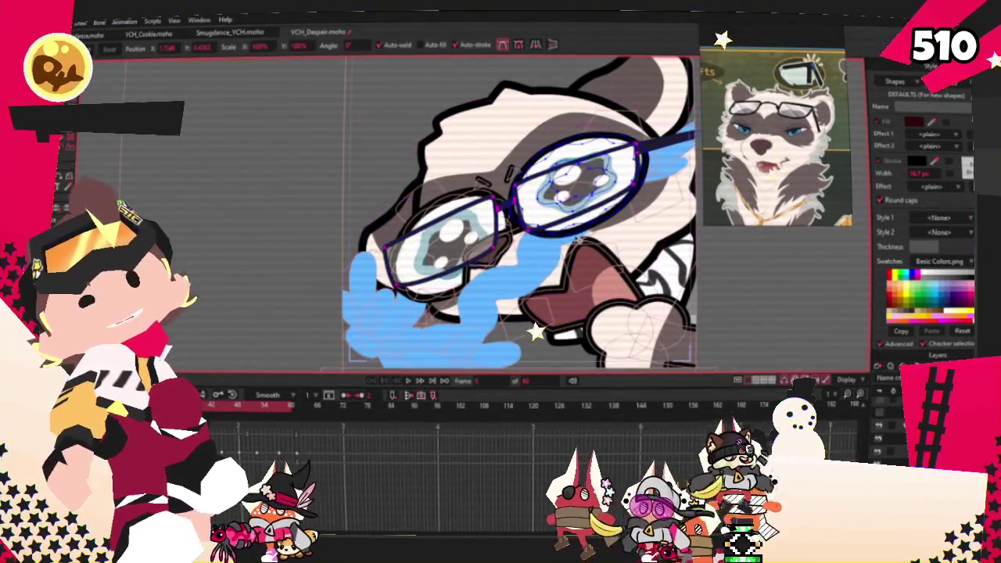
pyautogui.click(421, 382)
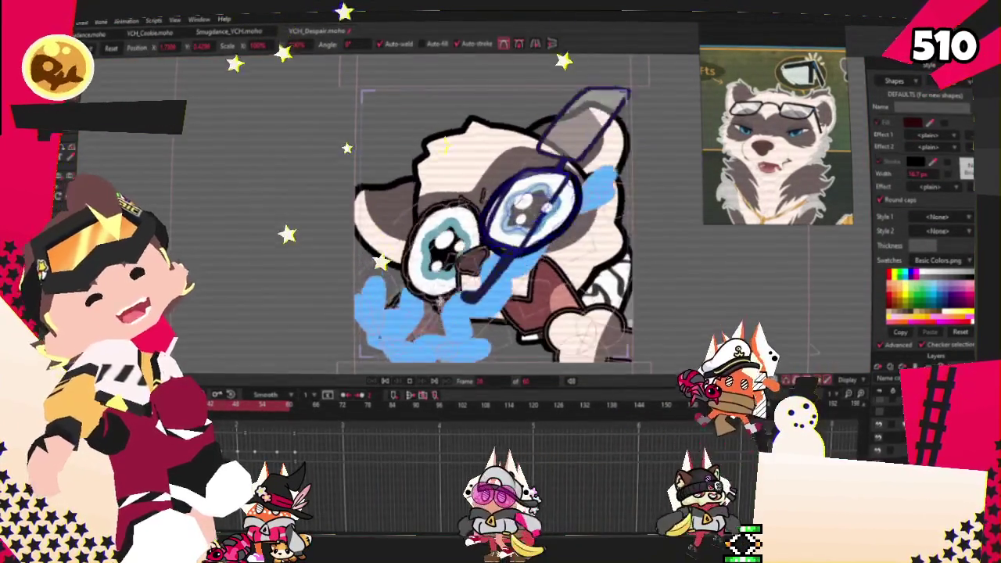
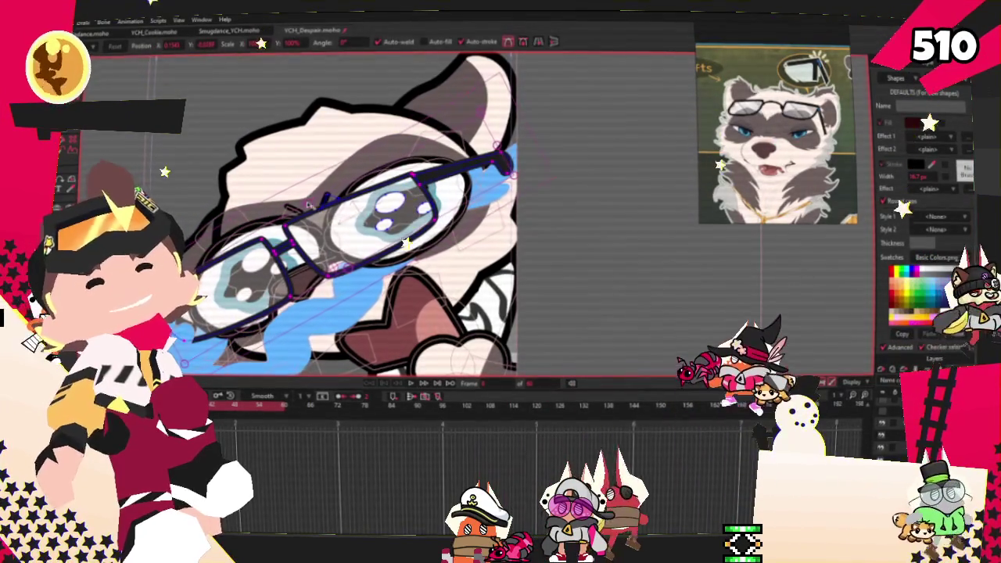
# Rotate the glasses level across the eyes and remove the fill from the lower-left lens
pyautogui.moveTo(308, 204); pyautogui.dragTo(392, 254)
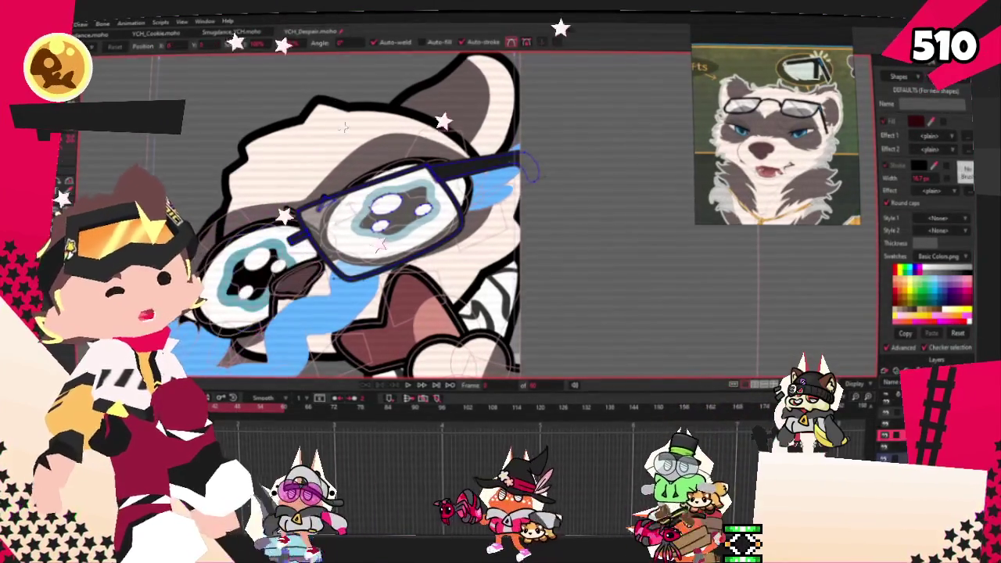
pyautogui.press('Delete')
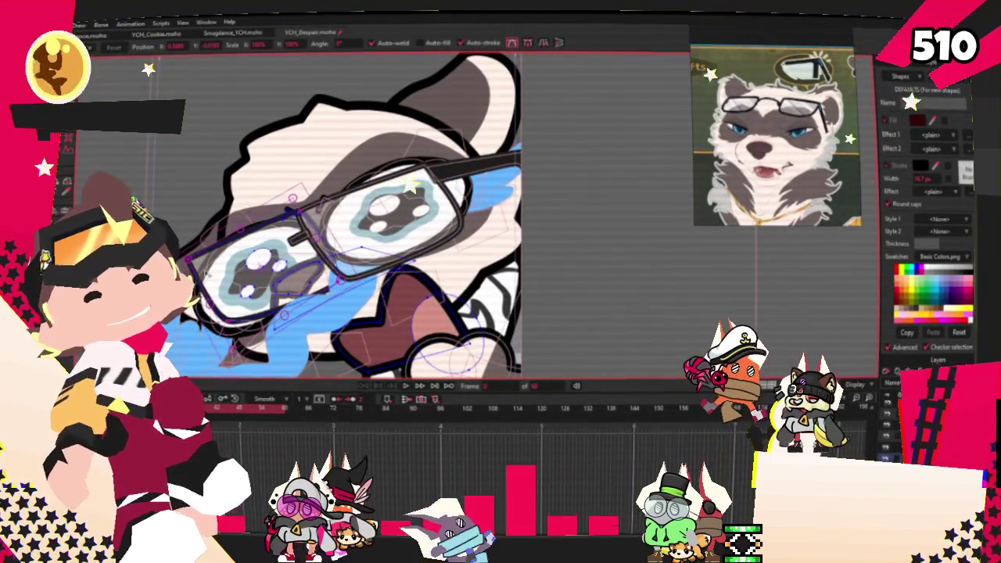
pyautogui.click(291, 227)
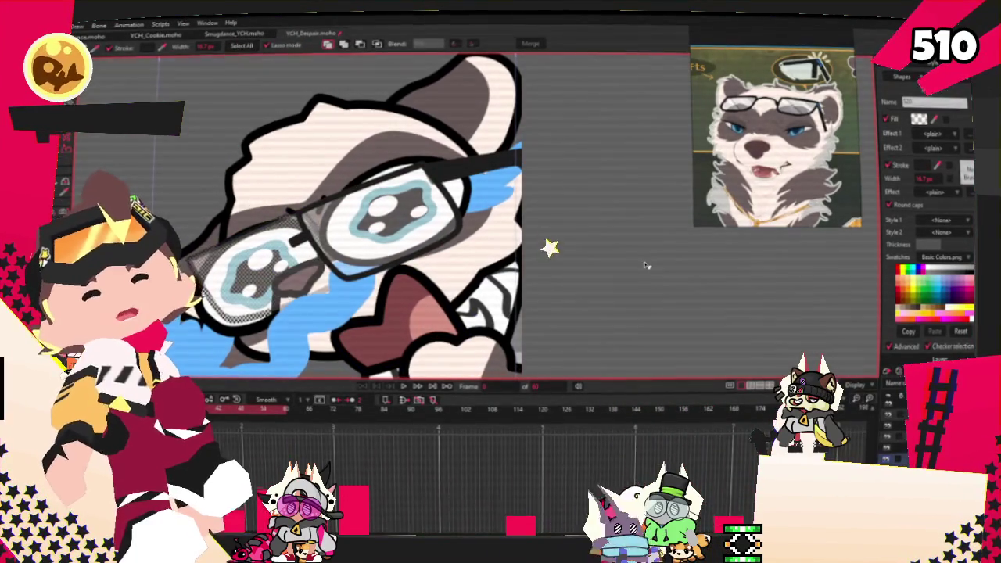
# Zoom around the glasses and play the despair animation to preview the head motion
pyautogui.scroll(2, 270, 320)
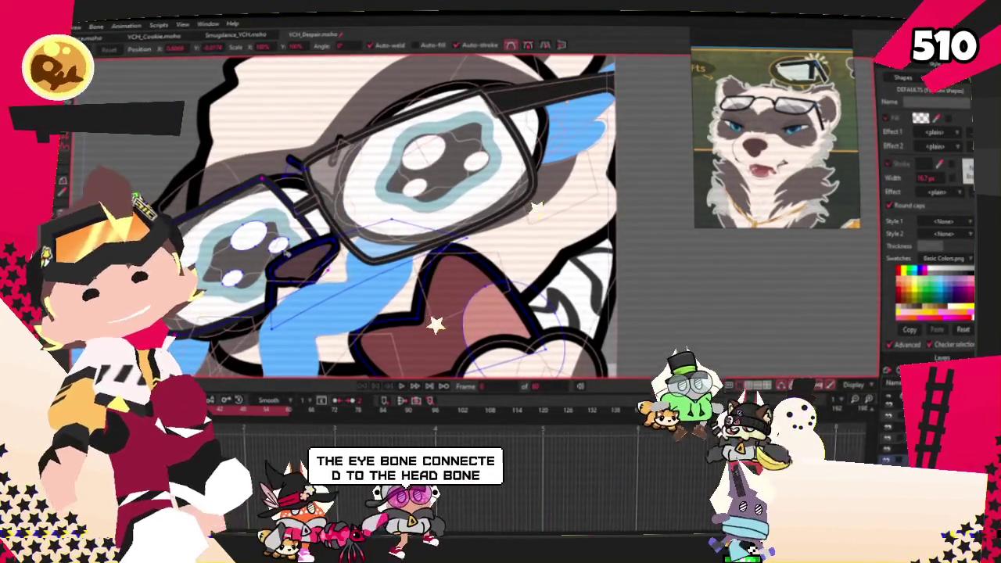
pyautogui.scroll(-2, 337, 195)
pyautogui.scroll(2, 221, 227)
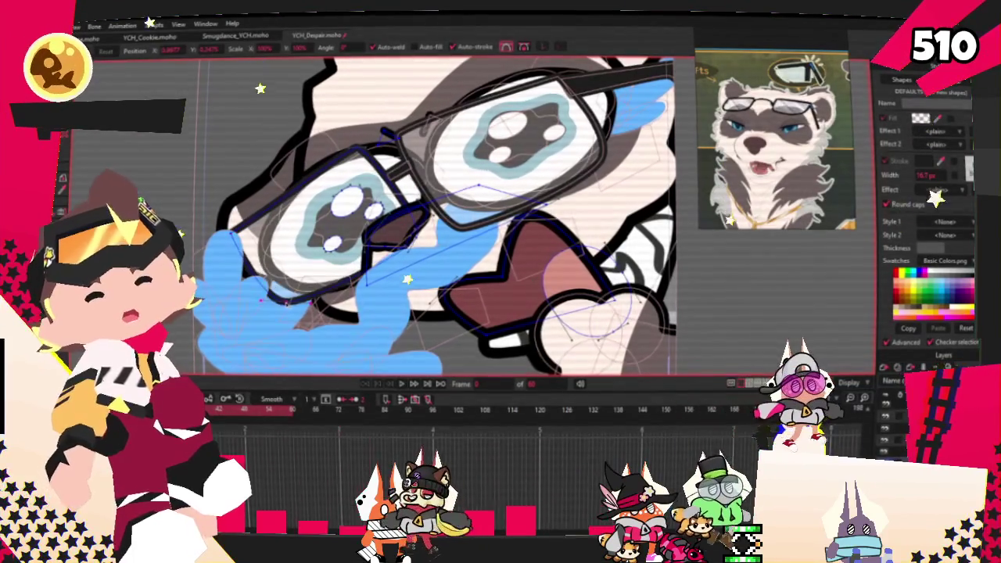
pyautogui.scroll(-2, 327, 237)
pyautogui.scroll(-2, 327, 237)
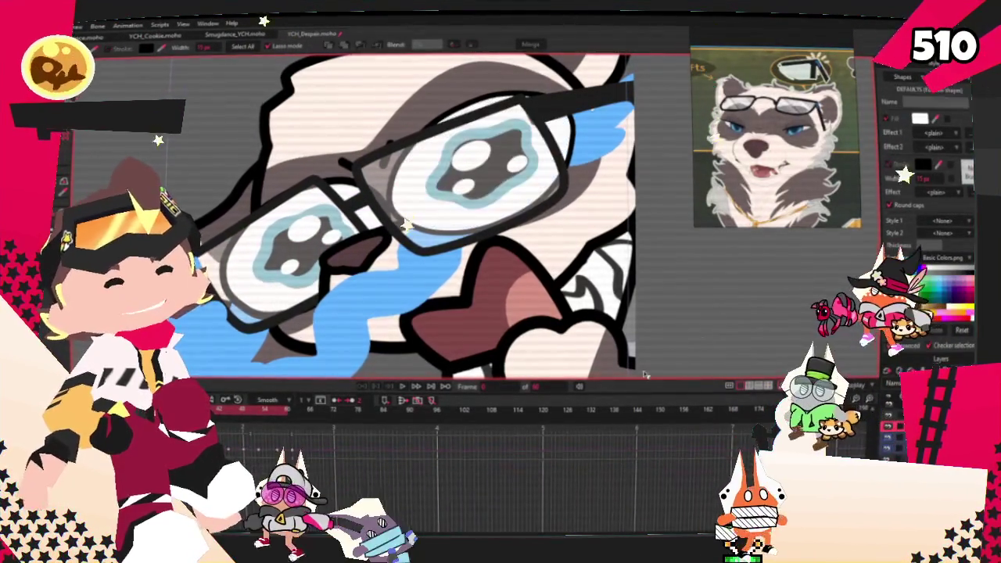
pyautogui.hotkey('ctrl', 'Right')
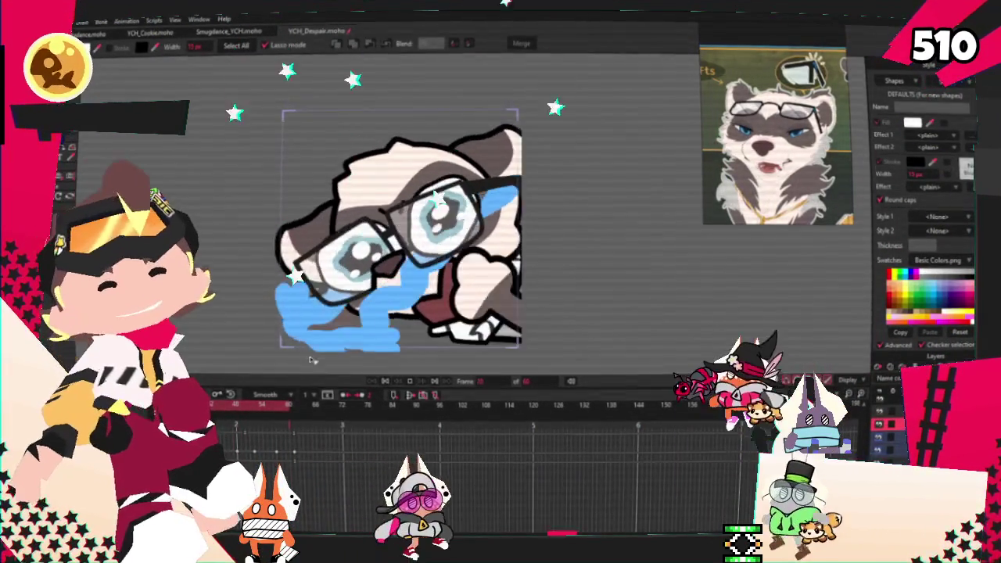
# Stop the preview and add a new point on the blue tear stream's edge
pyautogui.click(389, 382)
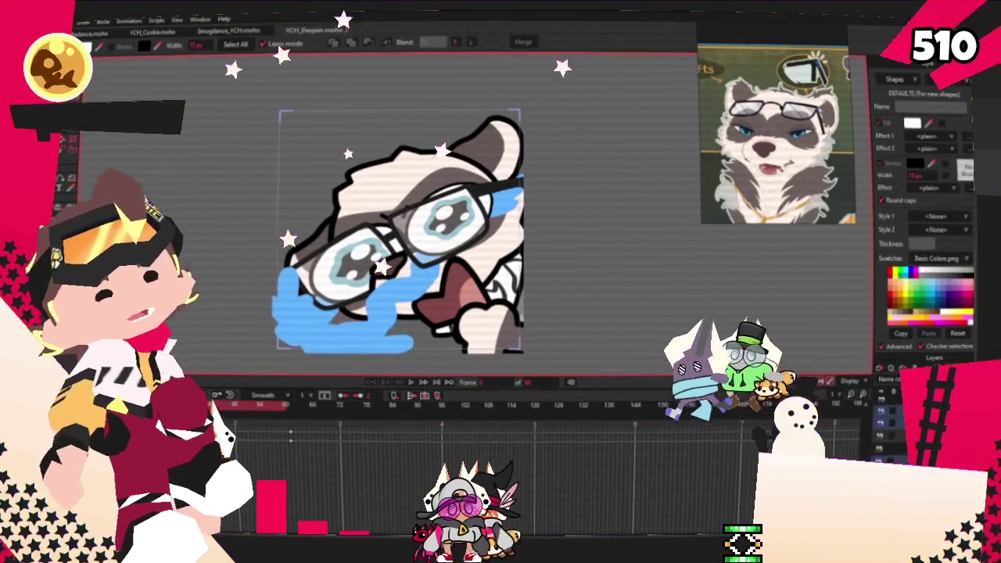
pyautogui.press('Delete')
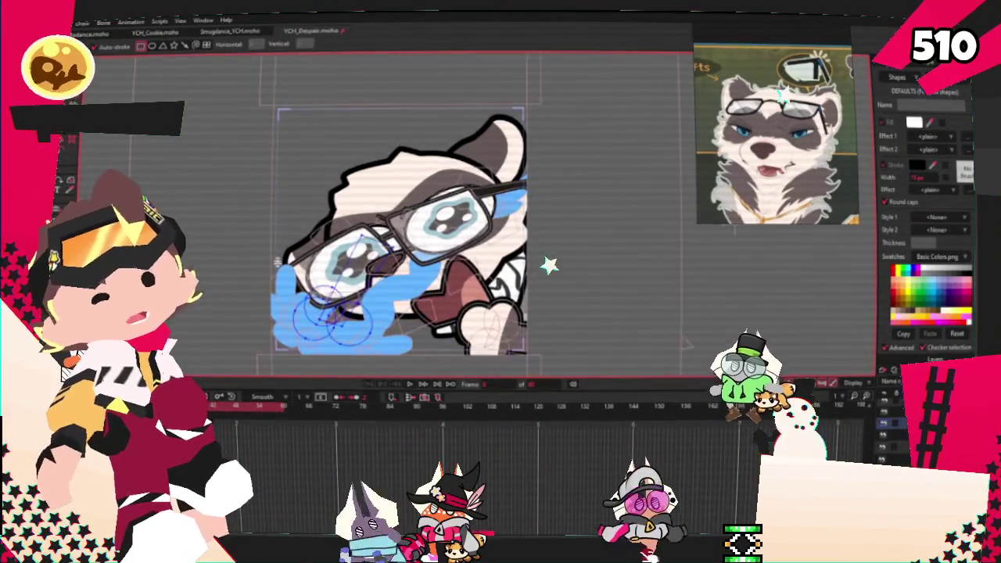
pyautogui.scroll(2, 431, 245)
pyautogui.press('a')
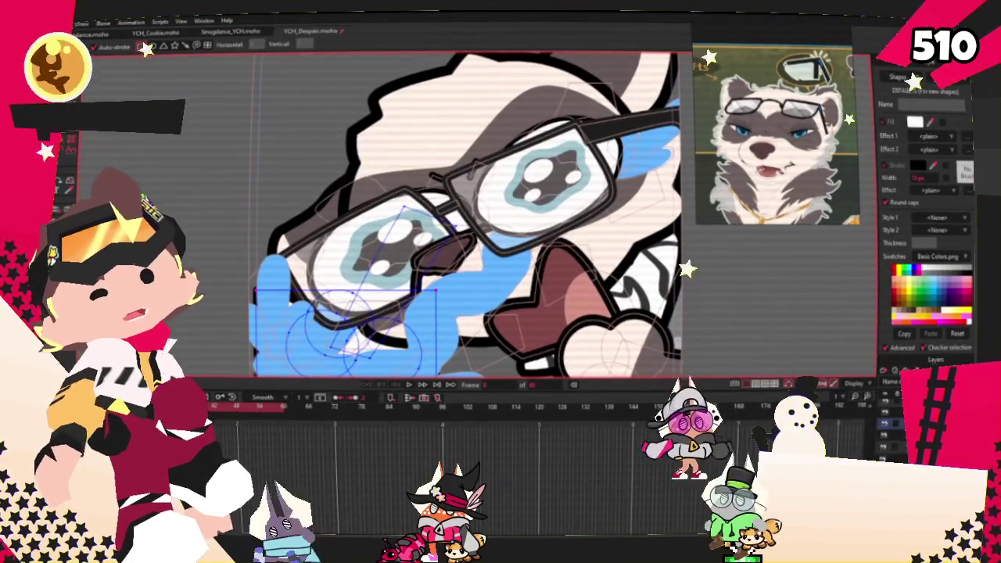
pyautogui.scroll(3, 405, 261)
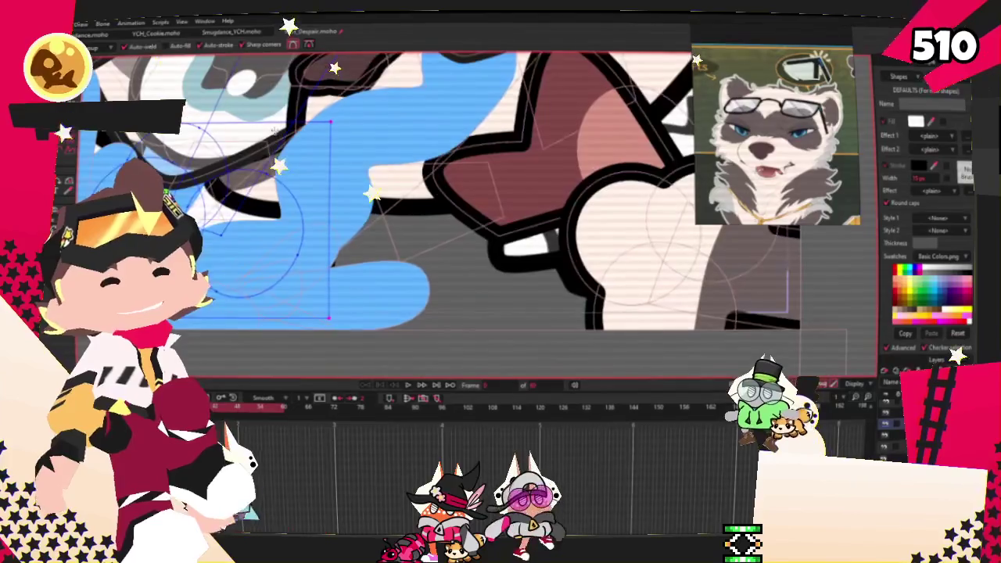
pyautogui.click(192, 216)
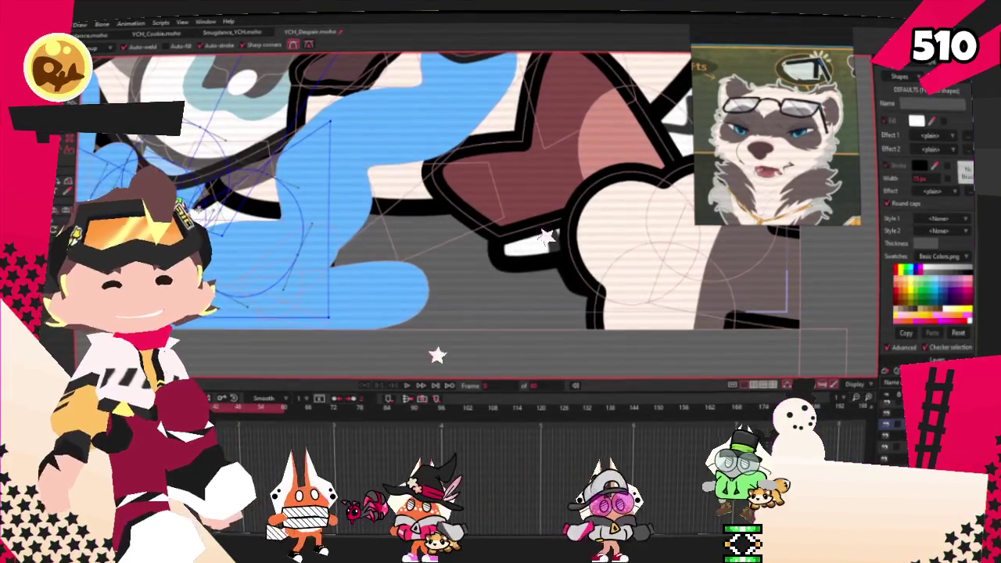
pyautogui.press('c')
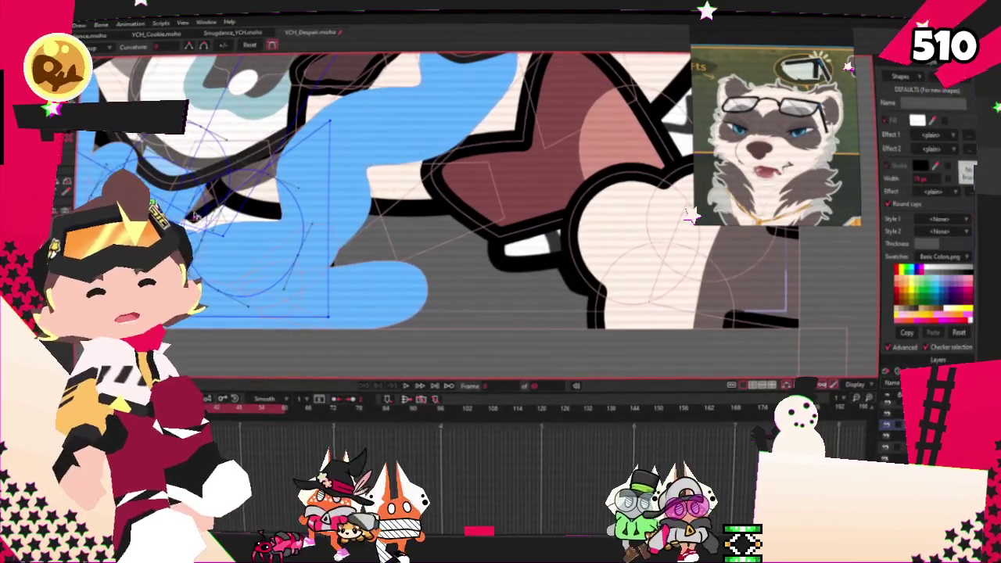
pyautogui.press('t')
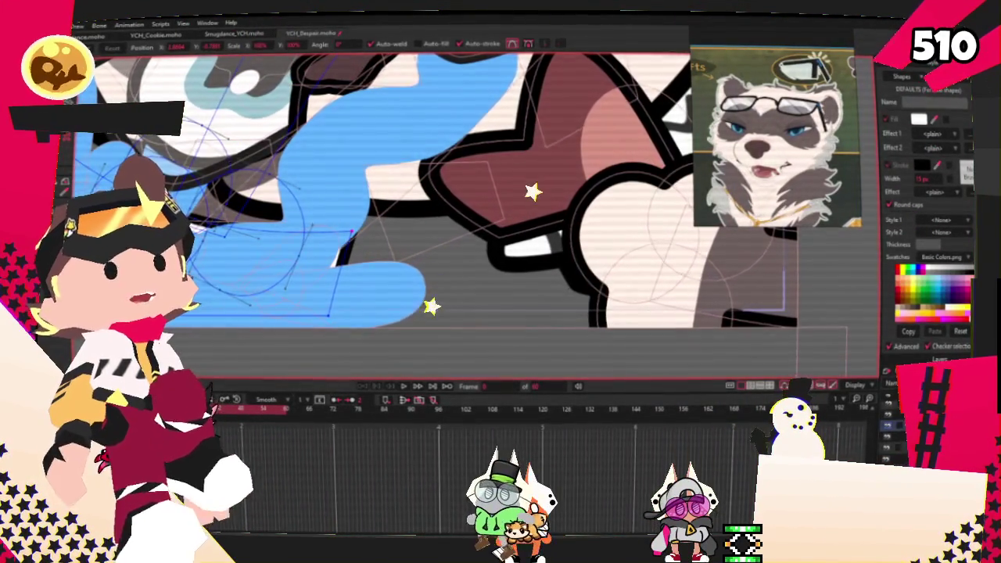
pyautogui.press('p')
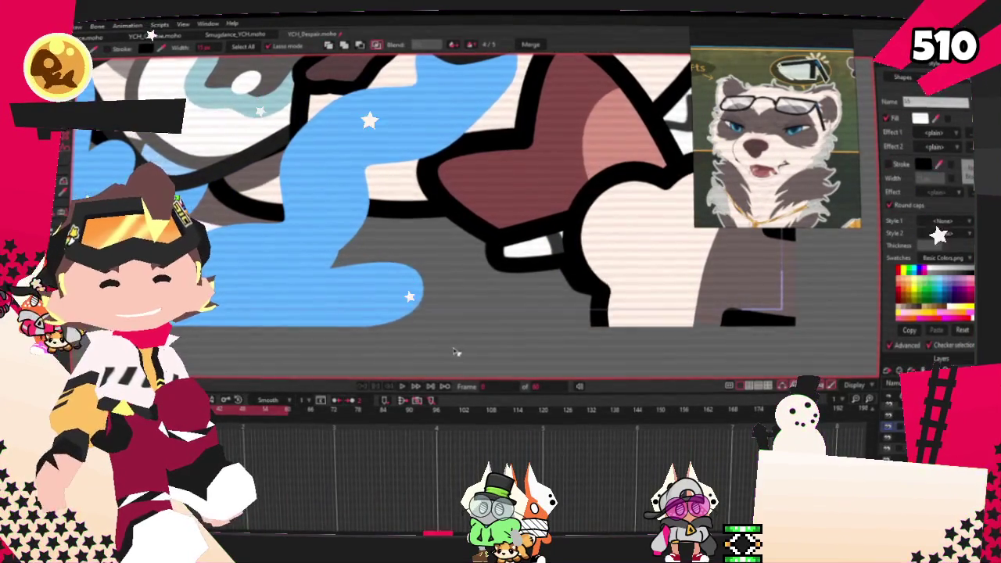
# Fit the whole character in view and play the animation to check the tears
pyautogui.hotkey('ctrl', 'r')
pyautogui.click(403, 386)
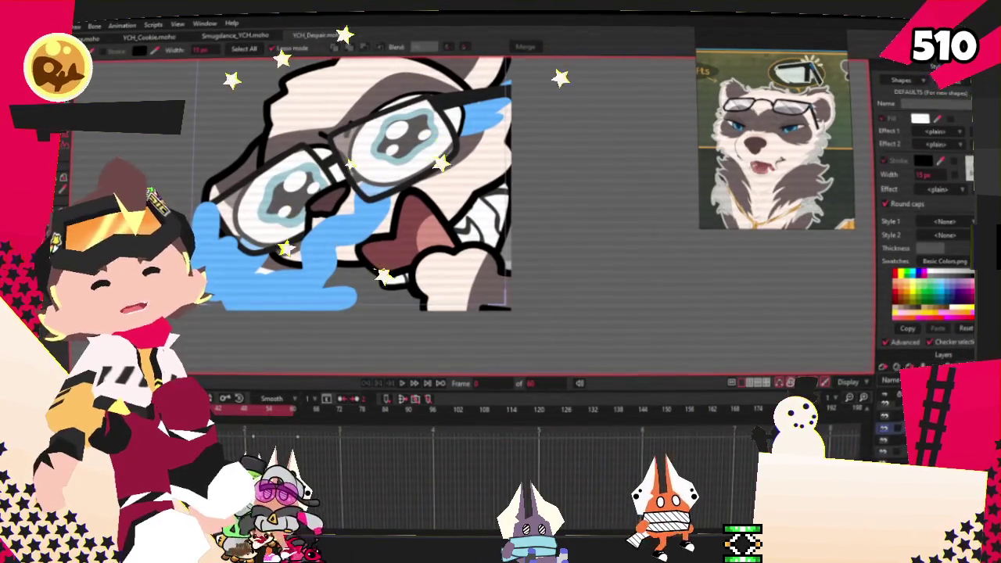
pyautogui.scroll(3, 434, 305)
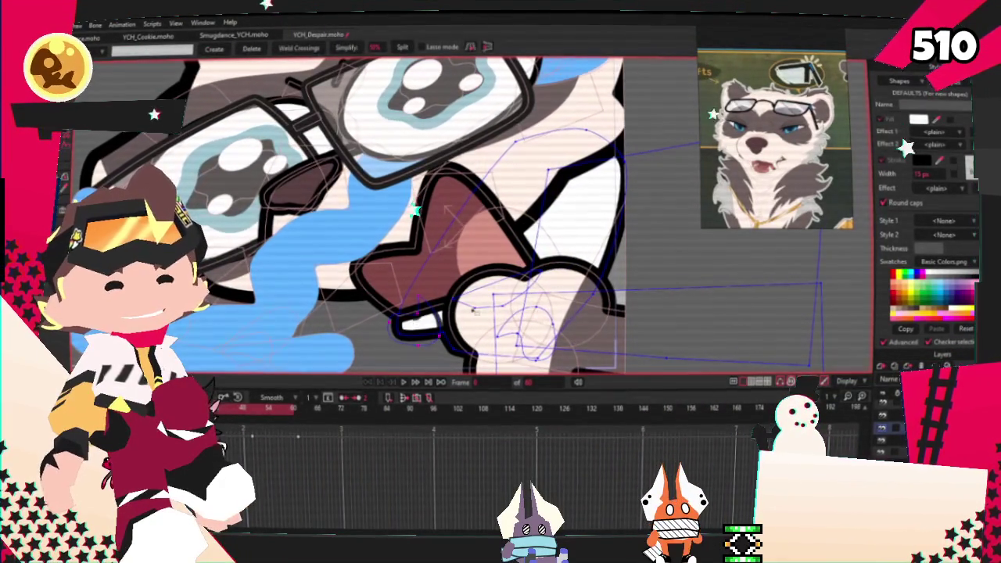
# Add points to the paw outline beside the mouth and adjust their curvature
pyautogui.scroll(-2, 518, 319)
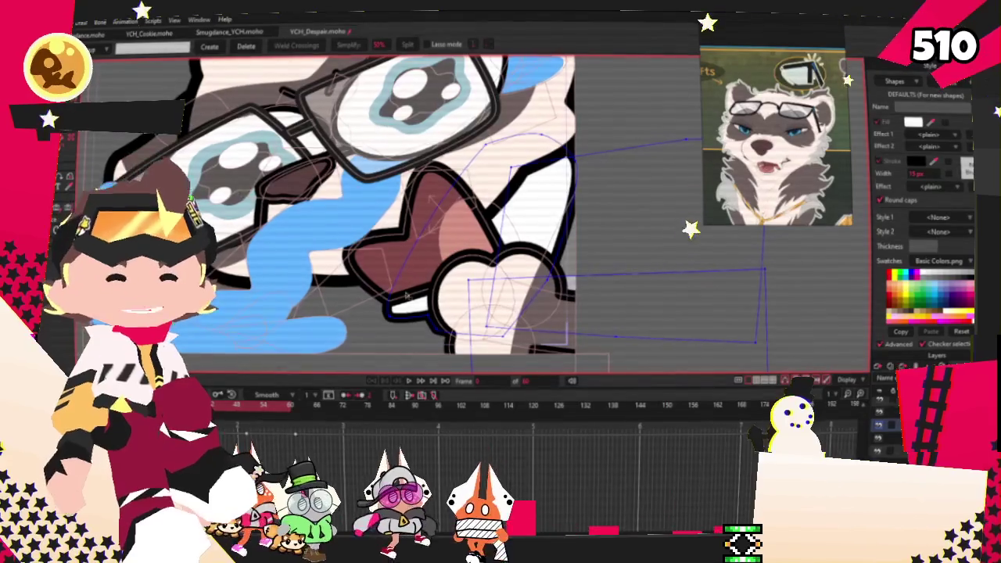
pyautogui.scroll(-2, 693, 247)
pyautogui.scroll(1, 692, 245)
pyautogui.press('a')
pyautogui.scroll(2, 374, 79)
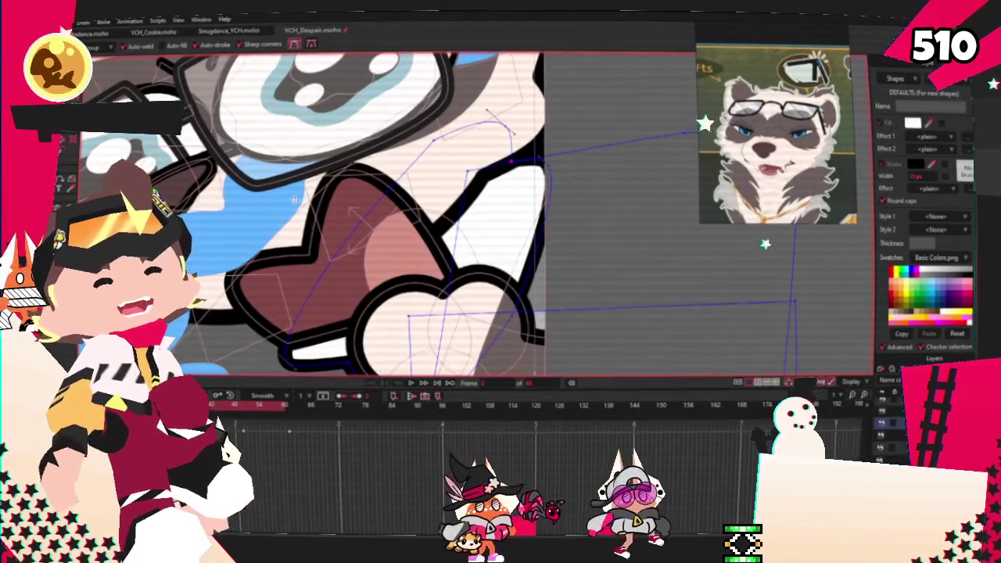
pyautogui.press('c')
pyautogui.scroll(2, 313, 157)
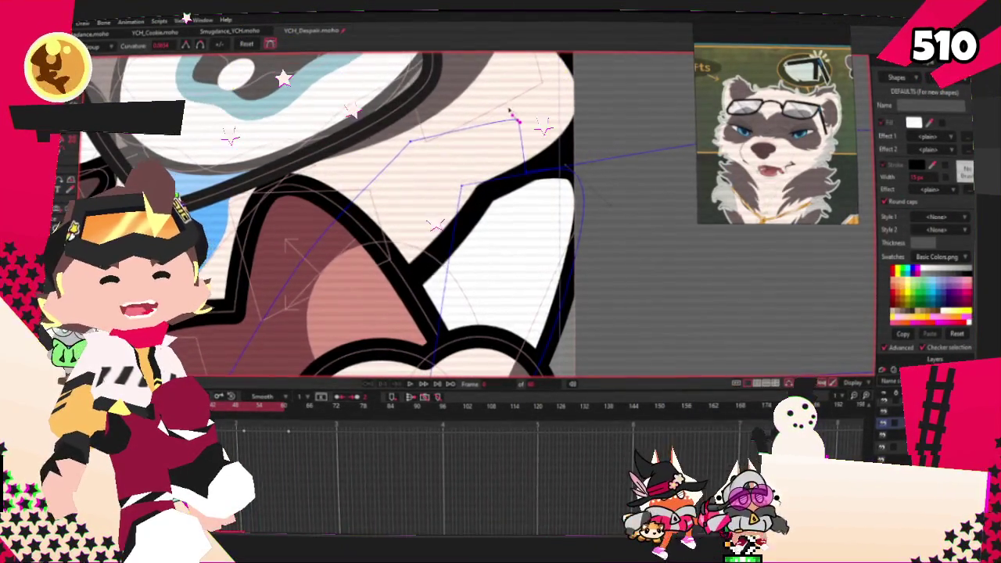
# Move the paw's outline points to finish reshaping it
pyautogui.press('t')
pyautogui.scroll(1, 525, 350)
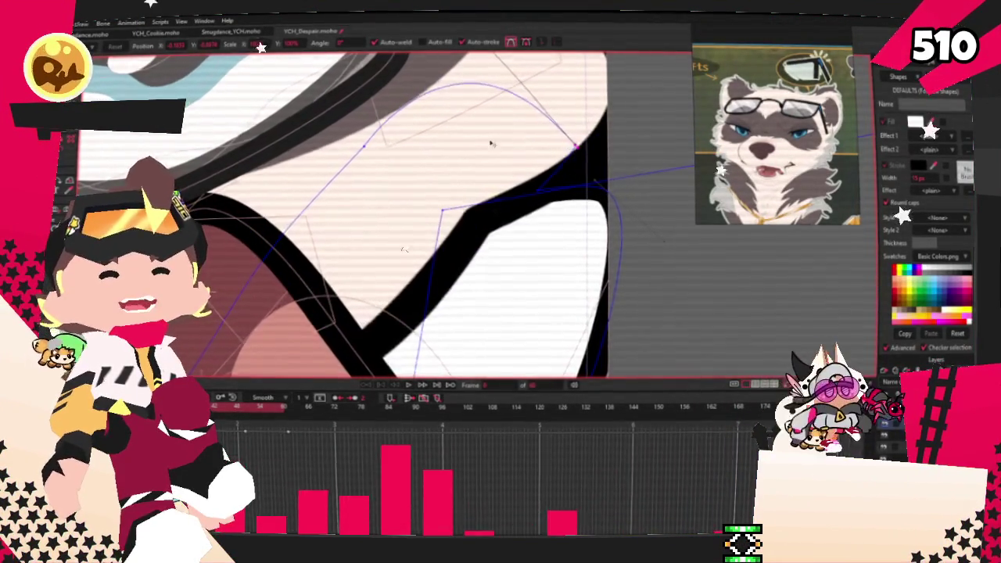
pyautogui.scroll(-1, 568, 164)
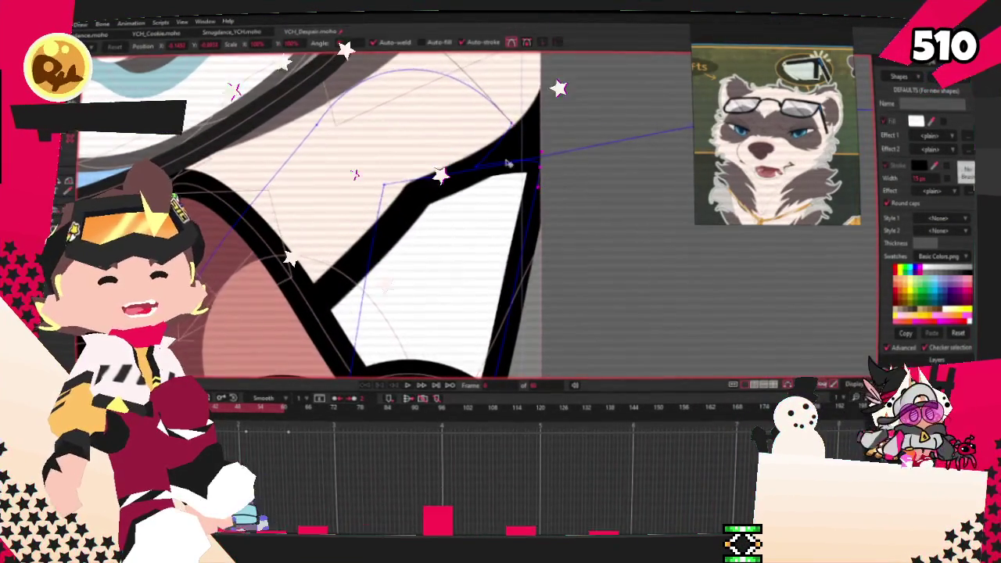
pyautogui.scroll(-1, 536, 180)
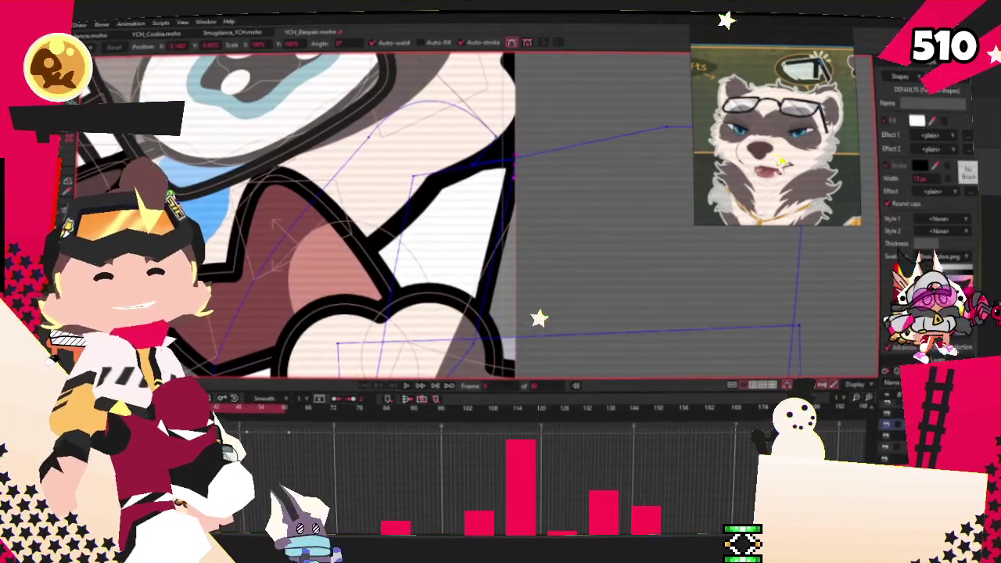
pyautogui.scroll(-1, 555, 266)
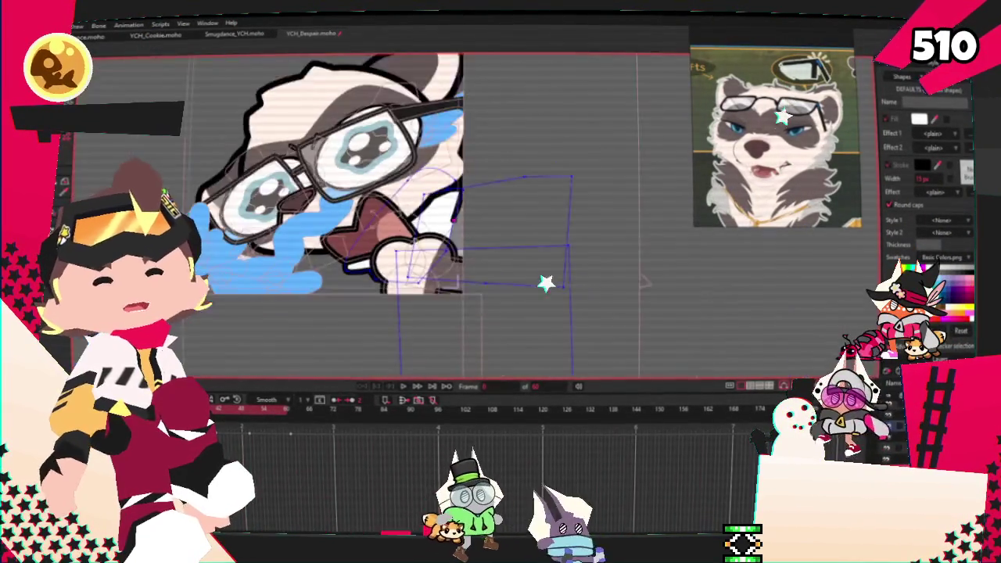
pyautogui.scroll(-1, 546, 277)
pyautogui.scroll(1, 322, 307)
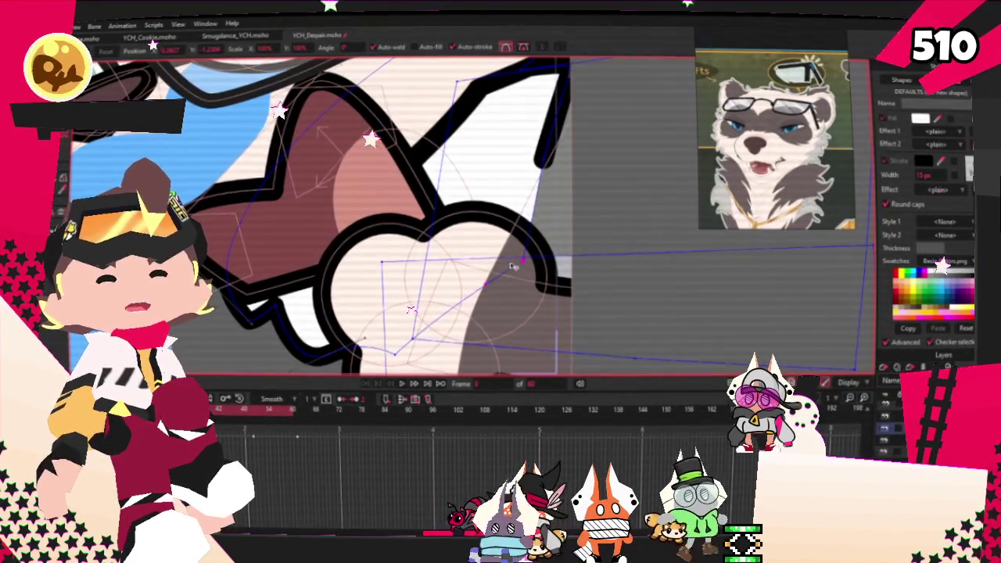
pyautogui.scroll(-3, 518, 263)
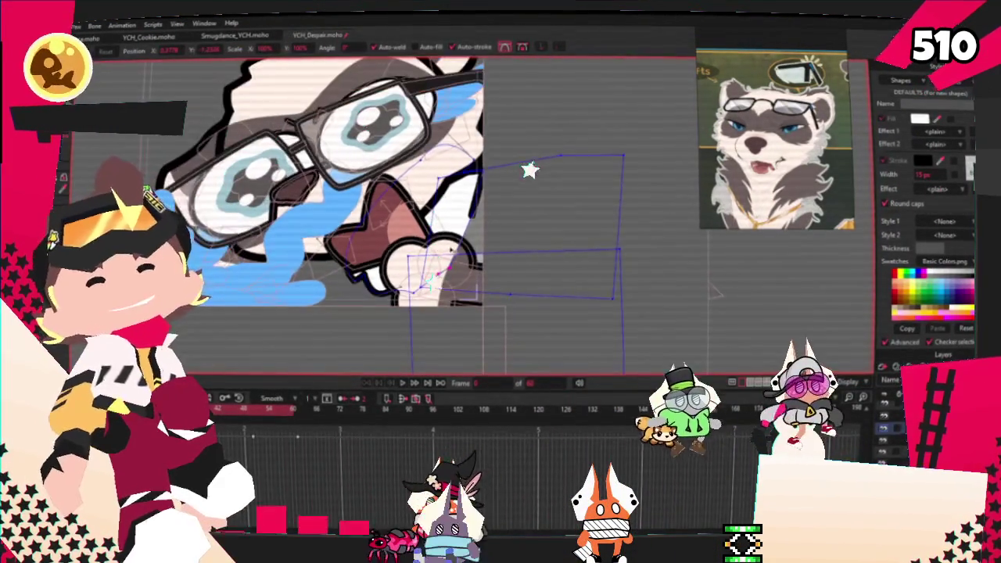
pyautogui.press('e')
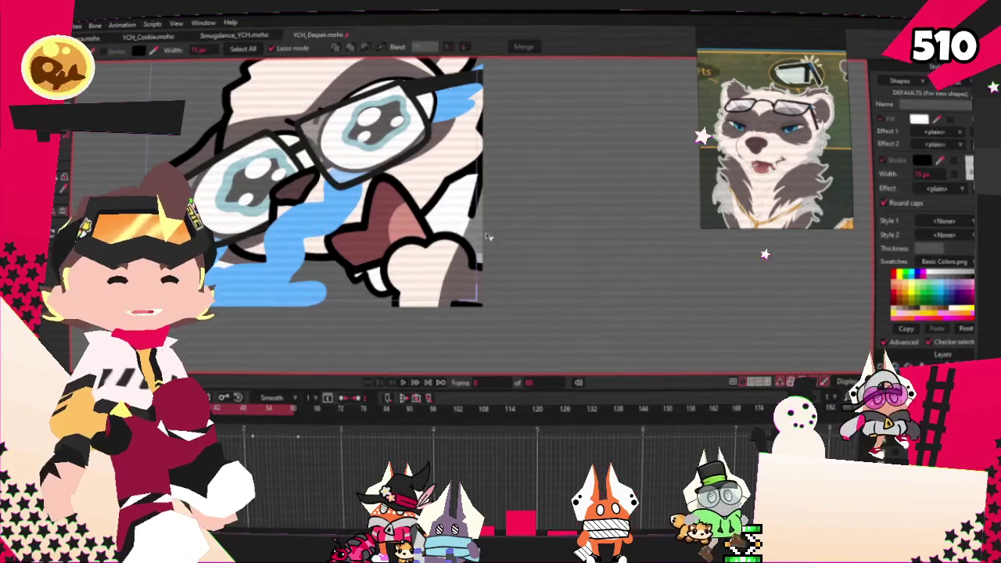
pyautogui.moveTo(483, 236); pyautogui.dragTo(454, 173)
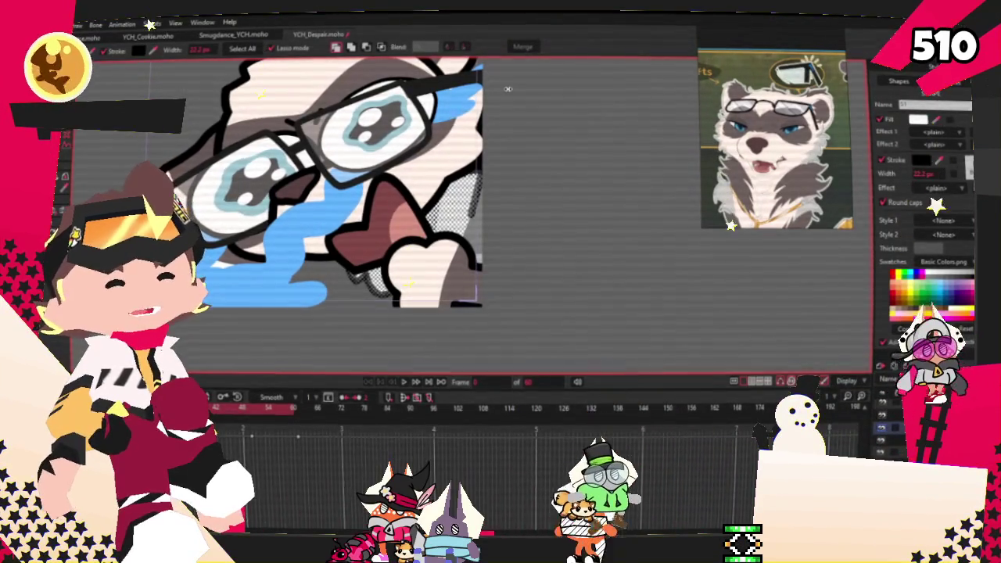
pyautogui.click(917, 119)
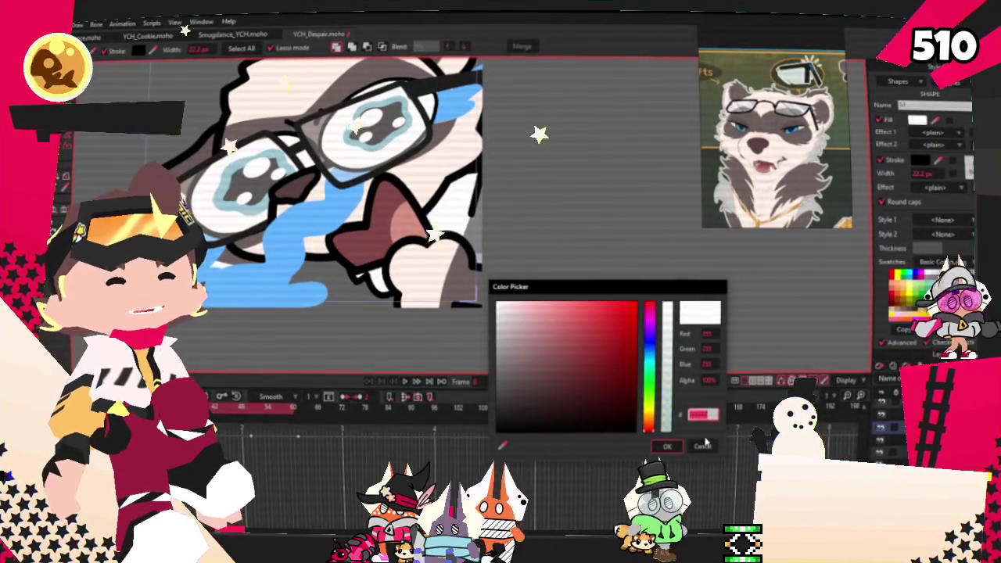
pyautogui.click(904, 125)
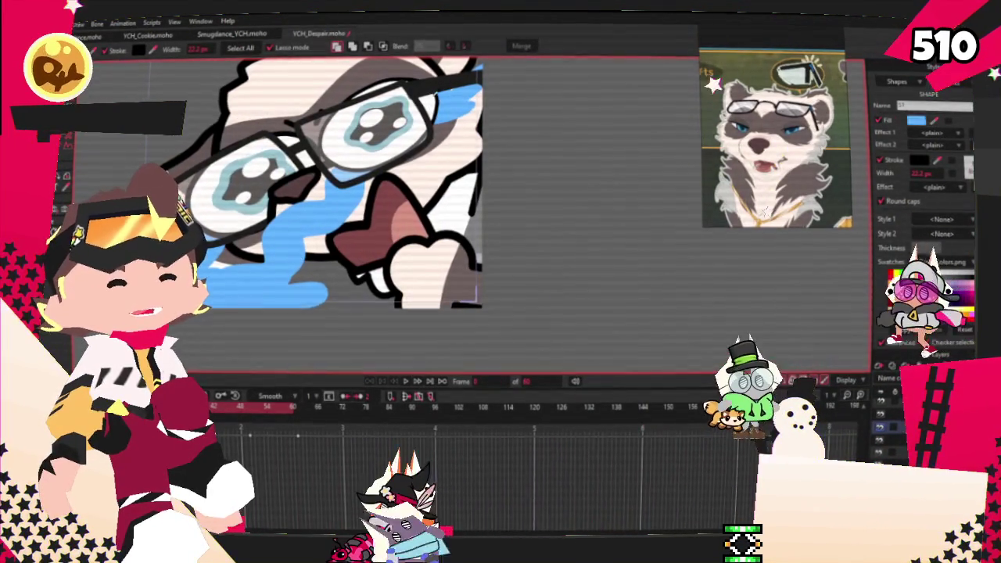
pyautogui.scroll(2, 462, 273)
pyautogui.scroll(2, 451, 255)
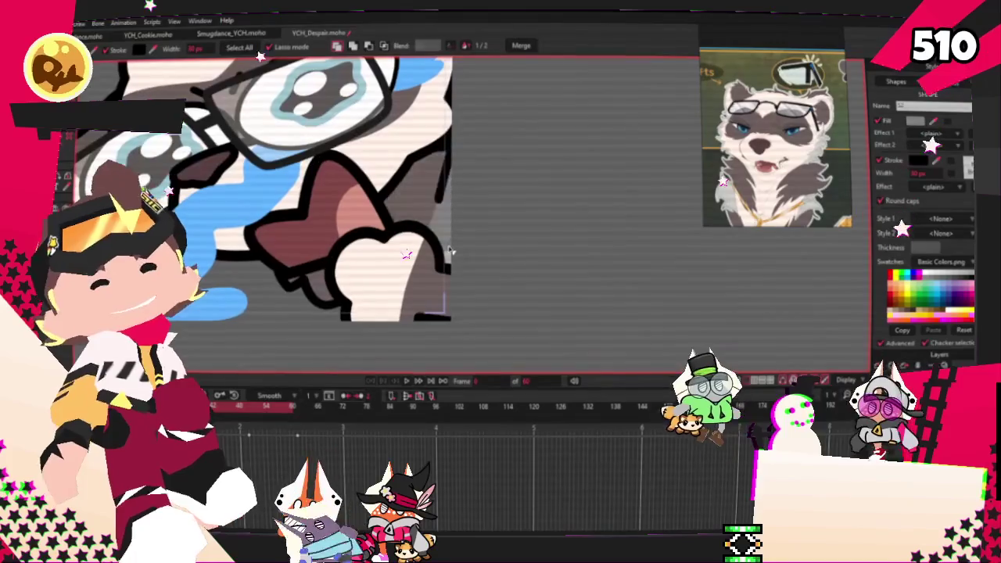
pyautogui.scroll(2, 451, 254)
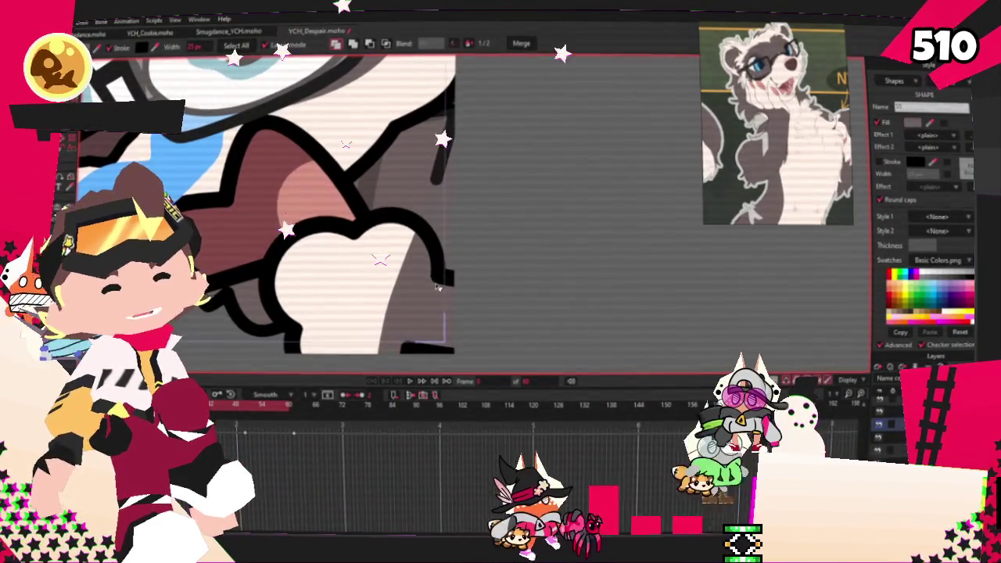
pyautogui.click(461, 311)
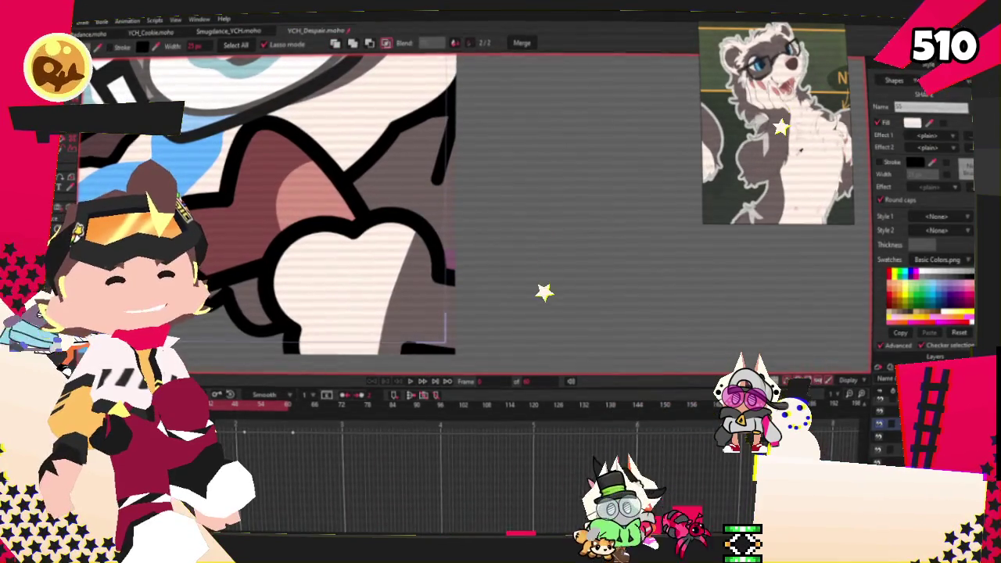
pyautogui.scroll(-3, 587, 211)
pyautogui.press('r')
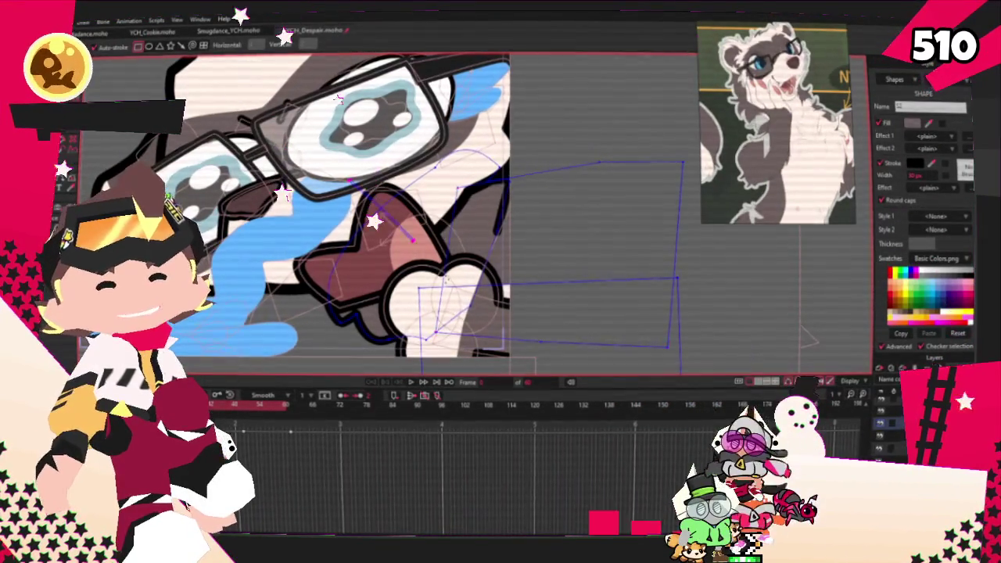
pyautogui.press('g')
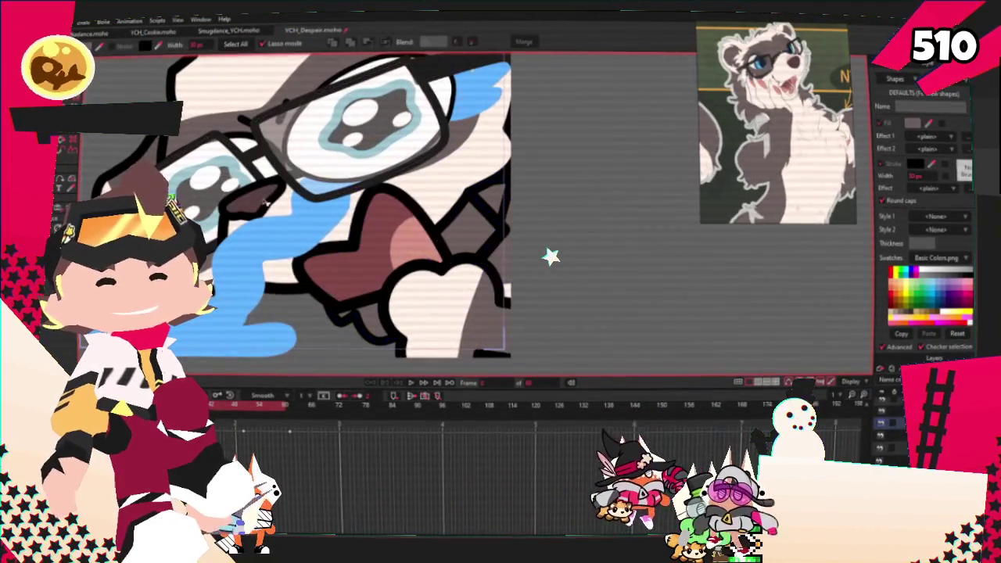
pyautogui.click(474, 223)
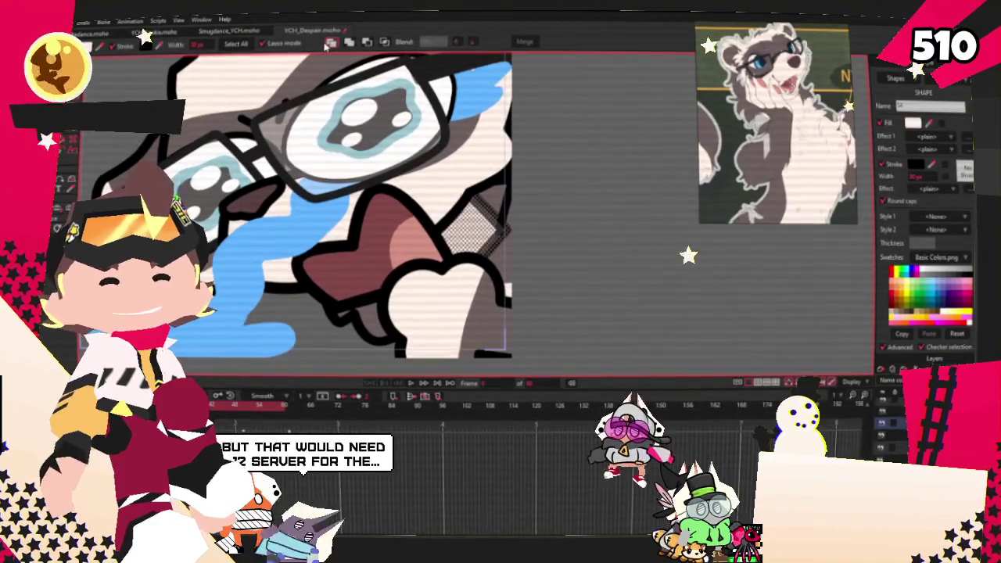
pyautogui.click(473, 223)
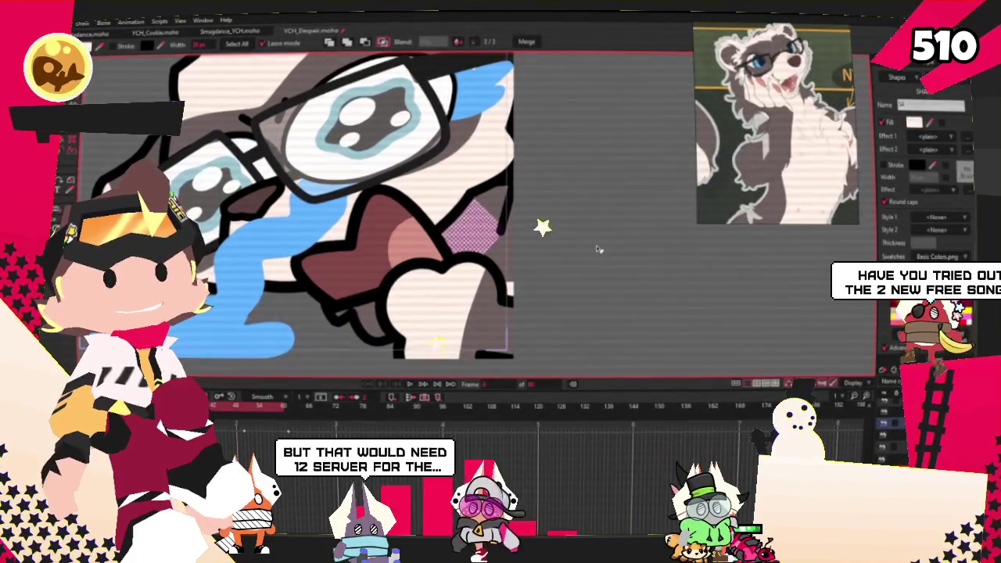
pyautogui.click(520, 252)
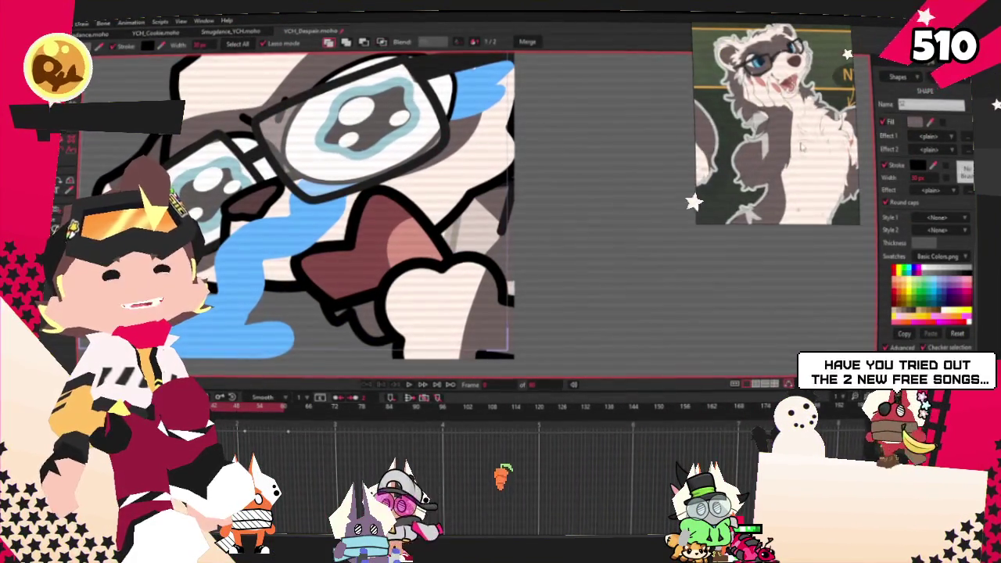
# Zoom in on the grey fill shape beside the bow to inspect its notch
pyautogui.scroll(2, 797, 136)
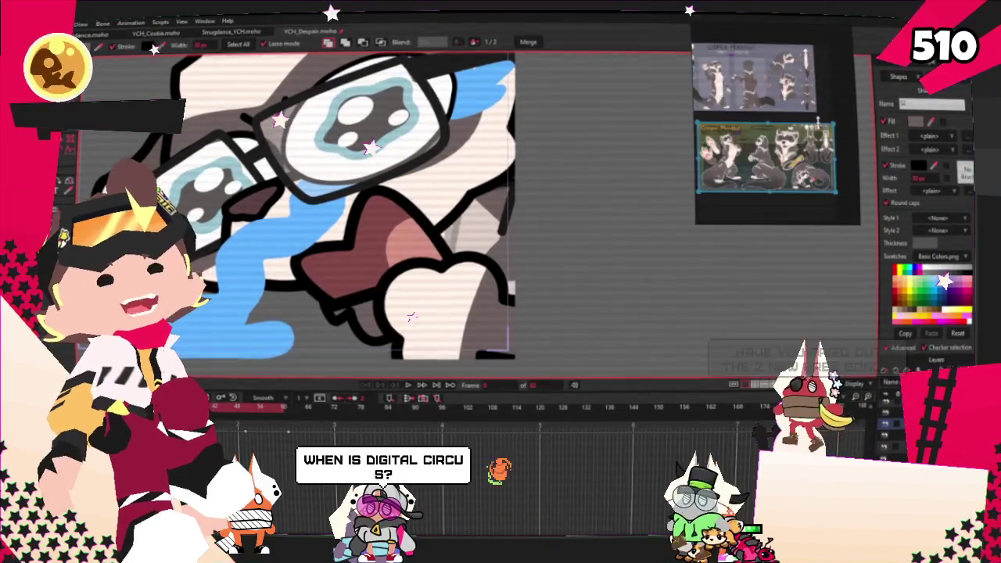
pyautogui.scroll(2, 796, 137)
pyautogui.scroll(2, 796, 137)
pyautogui.scroll(-2, 545, 275)
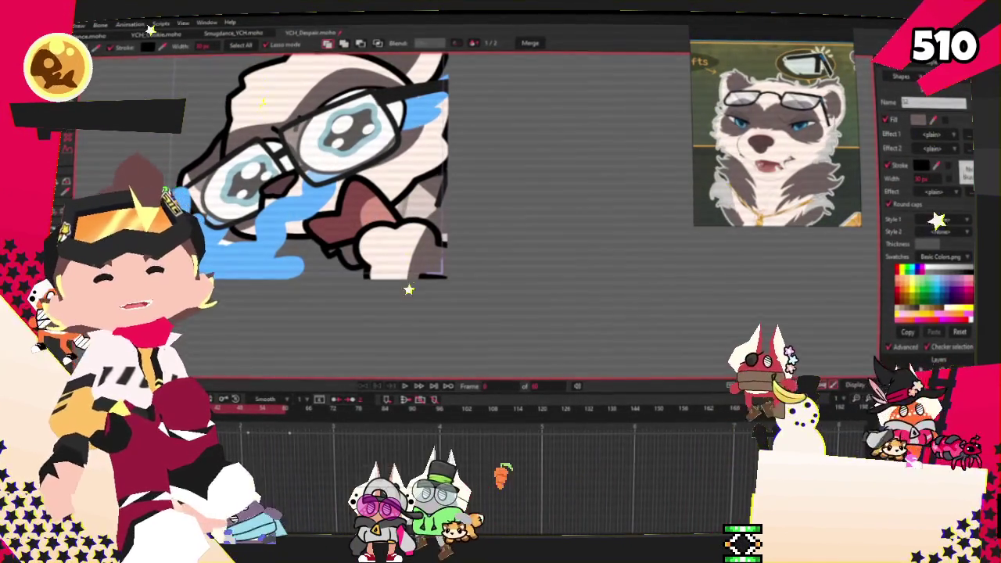
pyautogui.scroll(2, 384, 202)
pyautogui.scroll(1, 383, 202)
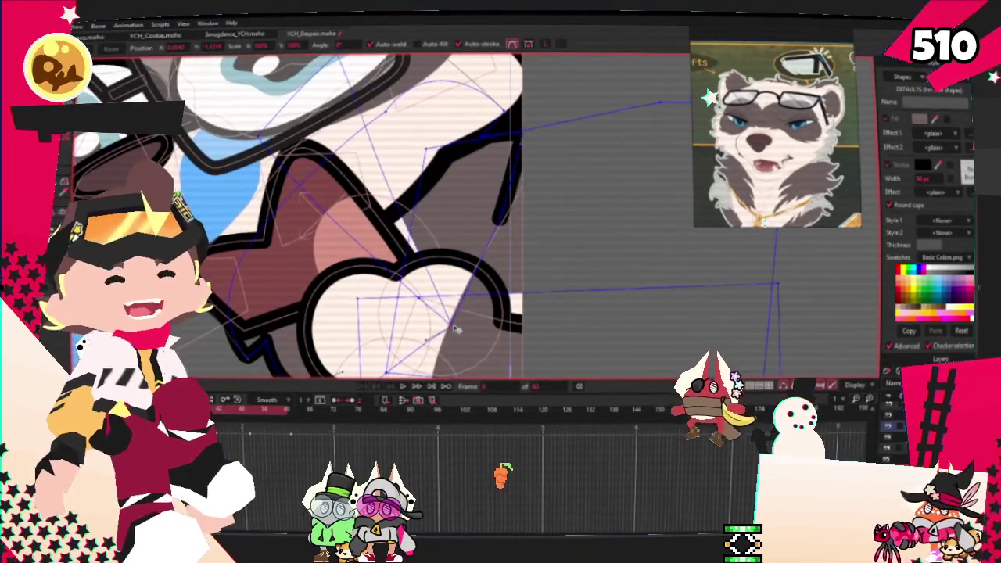
pyautogui.scroll(1, 420, 305)
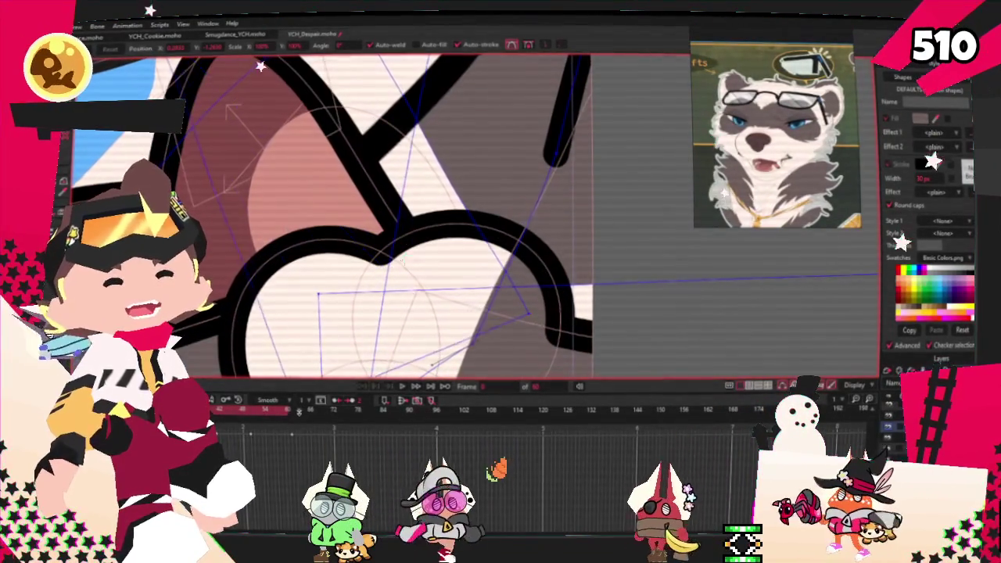
pyautogui.scroll(-1, 414, 266)
pyautogui.scroll(-3, 412, 241)
pyautogui.scroll(2, 412, 241)
pyautogui.scroll(1, 412, 241)
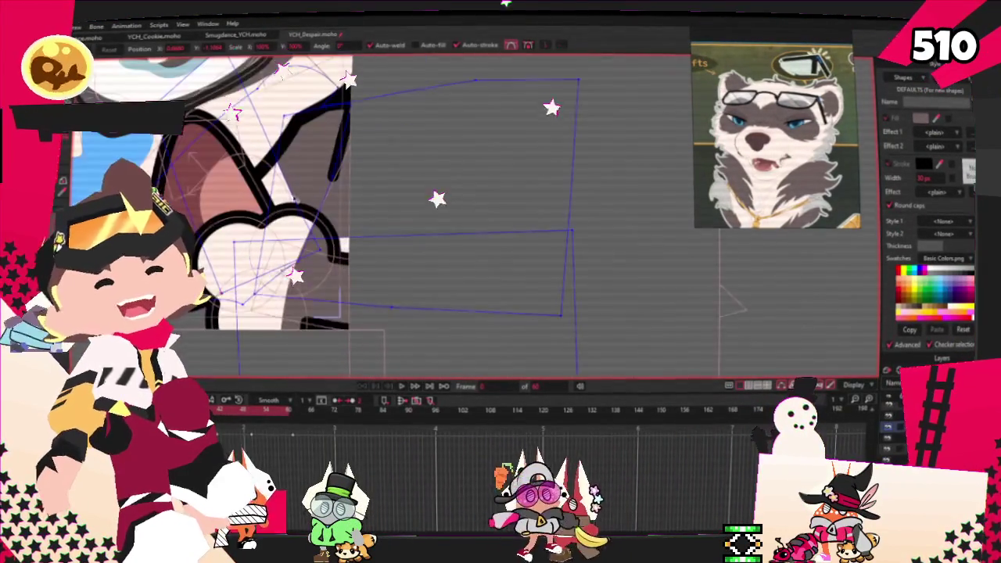
pyautogui.scroll(1, 335, 195)
pyautogui.scroll(1, 335, 196)
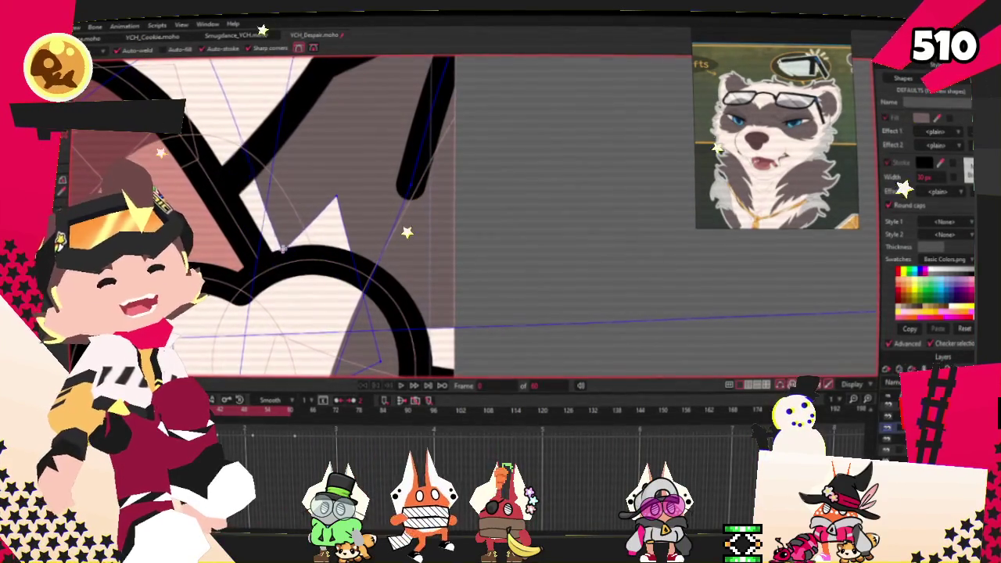
pyautogui.scroll(-2, 274, 211)
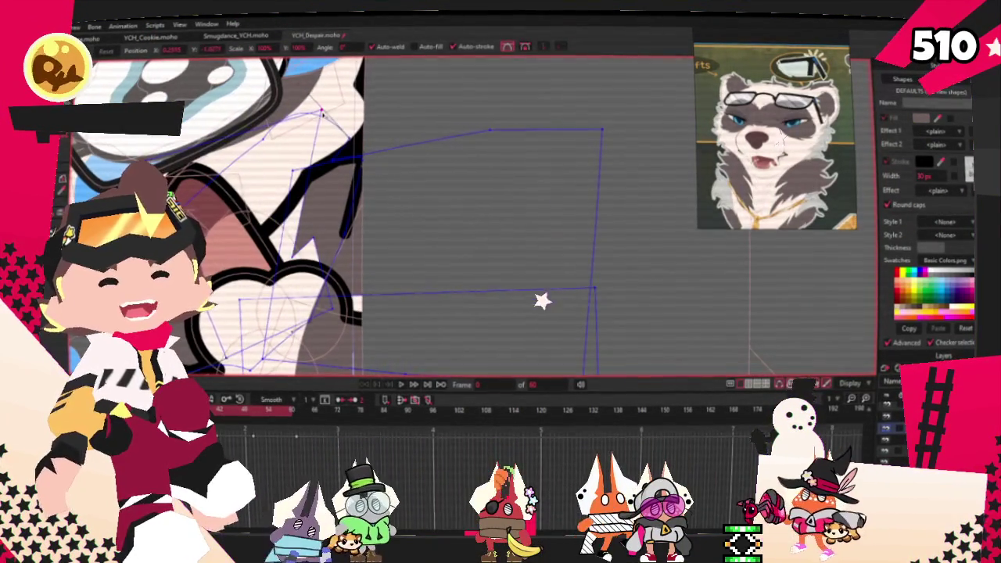
pyautogui.scroll(2, 289, 176)
# Drag the grey shape's notch point to the right and nudge its lower-left point
pyautogui.press('c')
pyautogui.press('a')
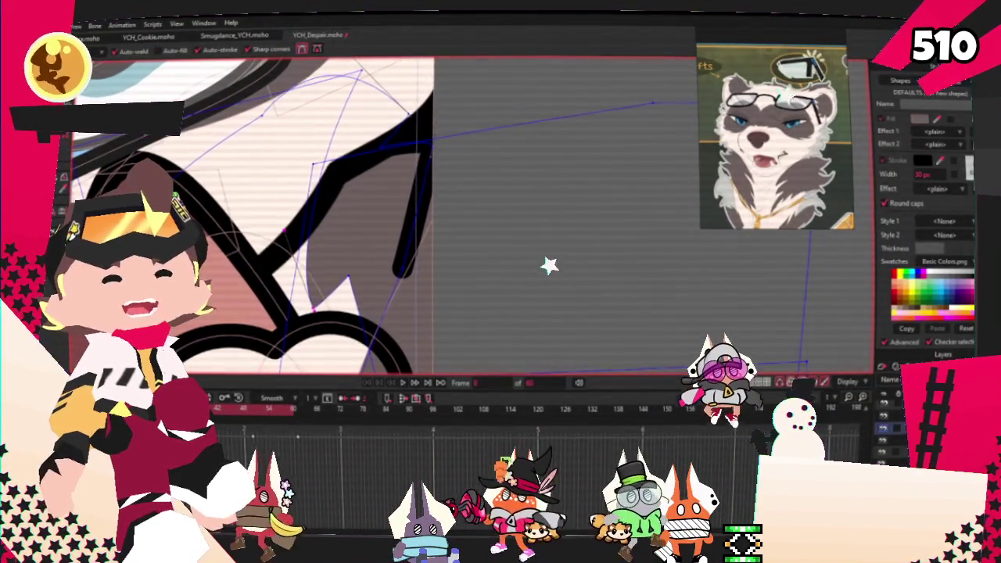
pyautogui.press('t')
pyautogui.scroll(1, 301, 298)
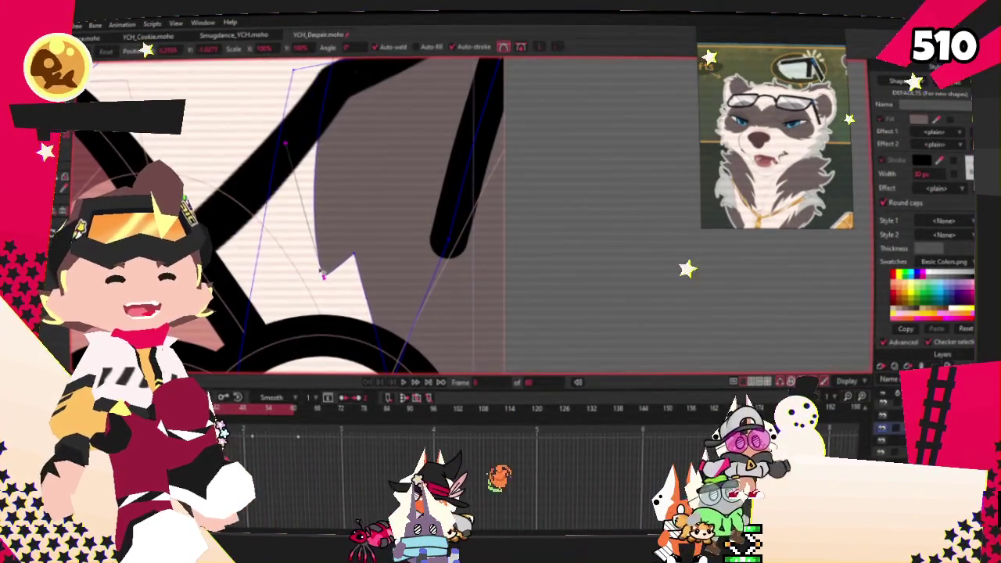
pyautogui.moveTo(353, 254); pyautogui.dragTo(388, 254)
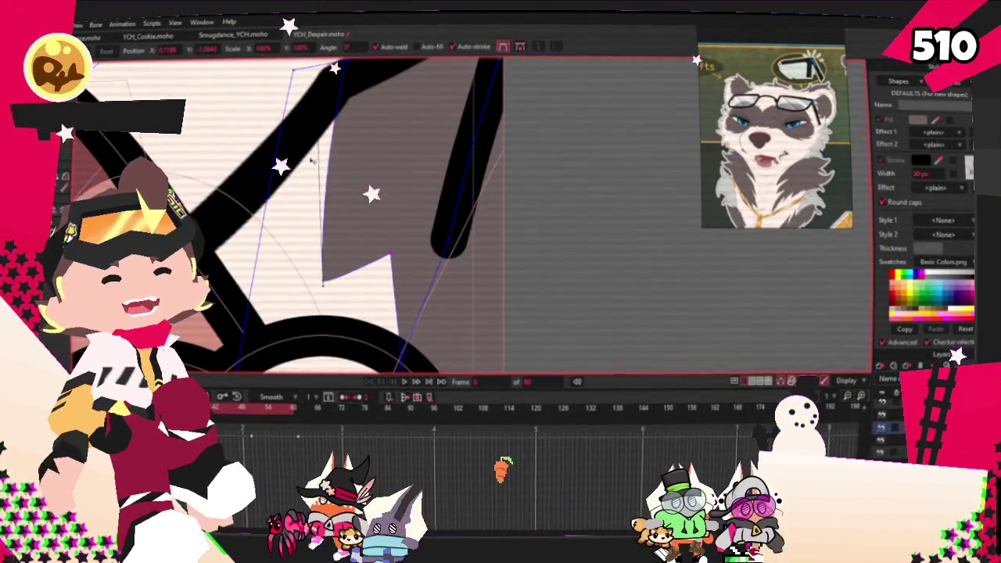
pyautogui.moveTo(323, 283); pyautogui.dragTo(324, 284)
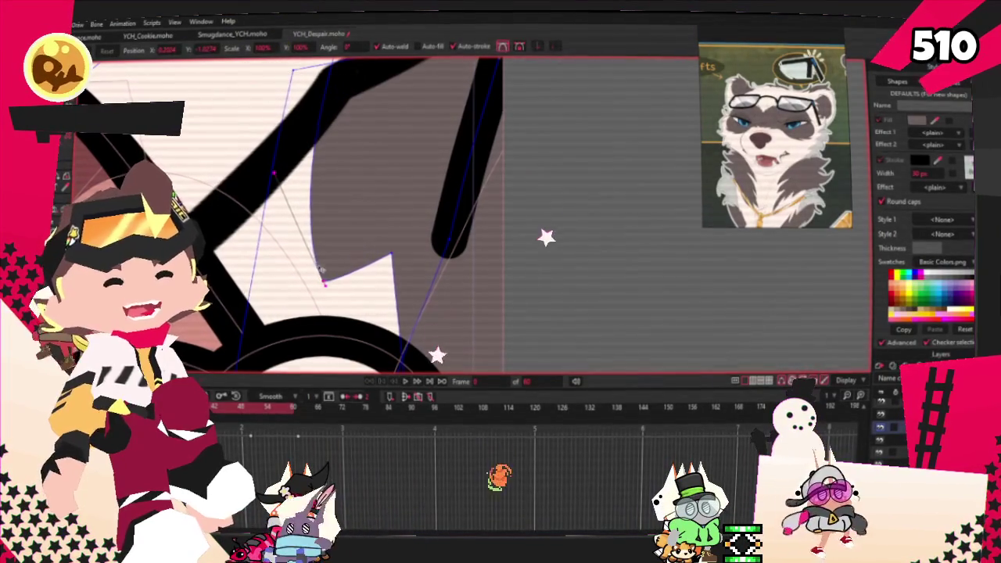
pyautogui.scroll(-1, 335, 250)
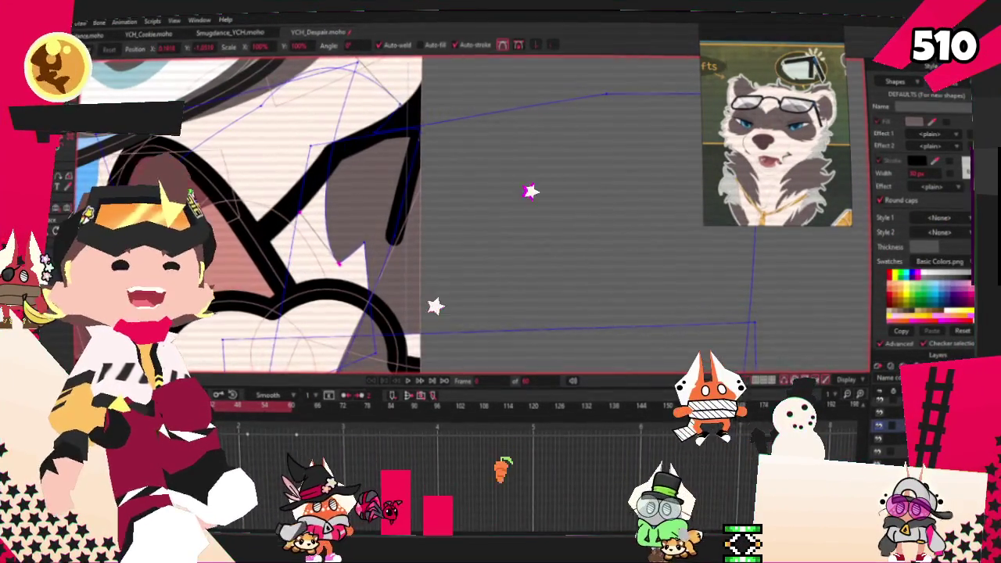
pyautogui.press('c')
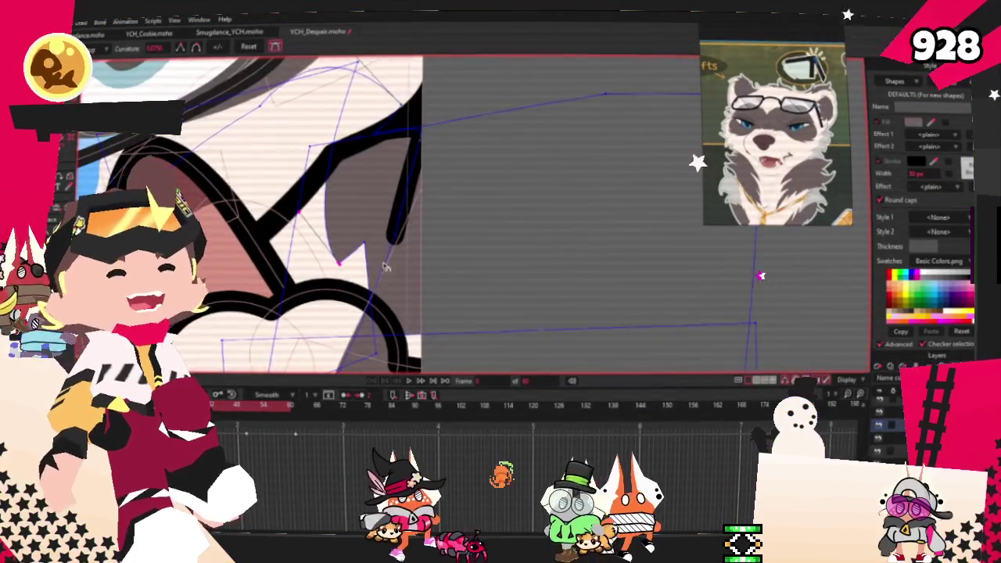
pyautogui.scroll(1, 378, 272)
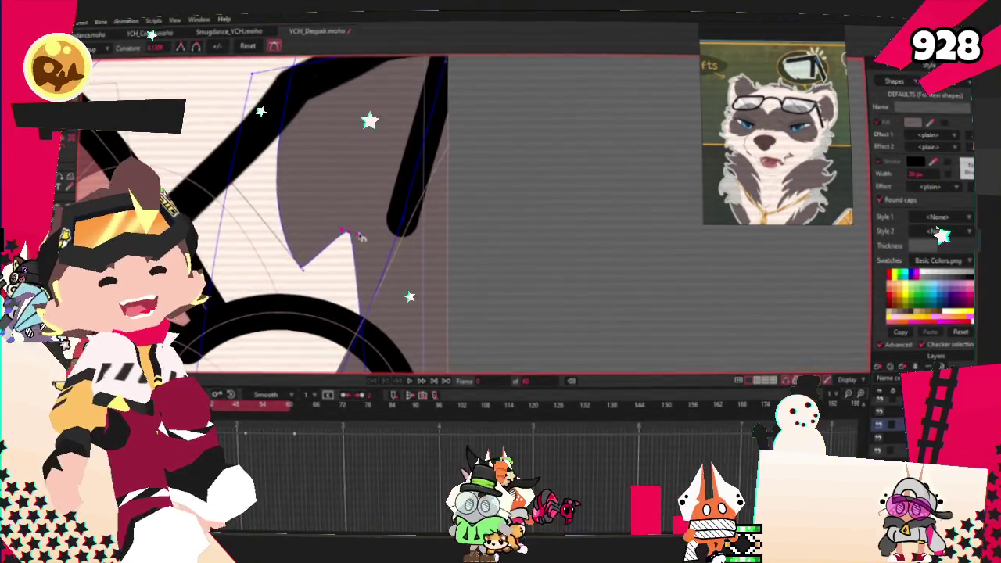
pyautogui.scroll(1, 358, 237)
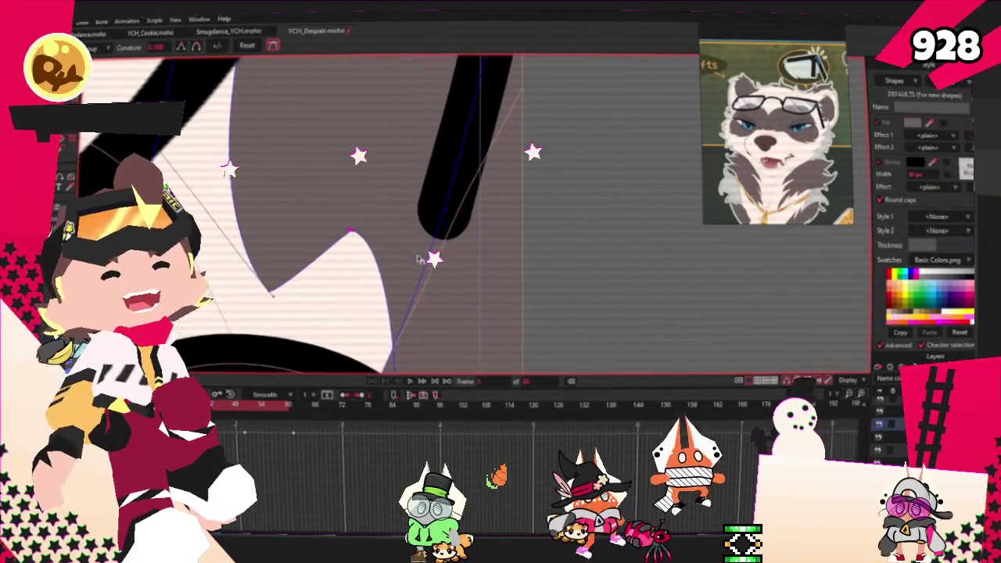
pyautogui.scroll(-2, 391, 251)
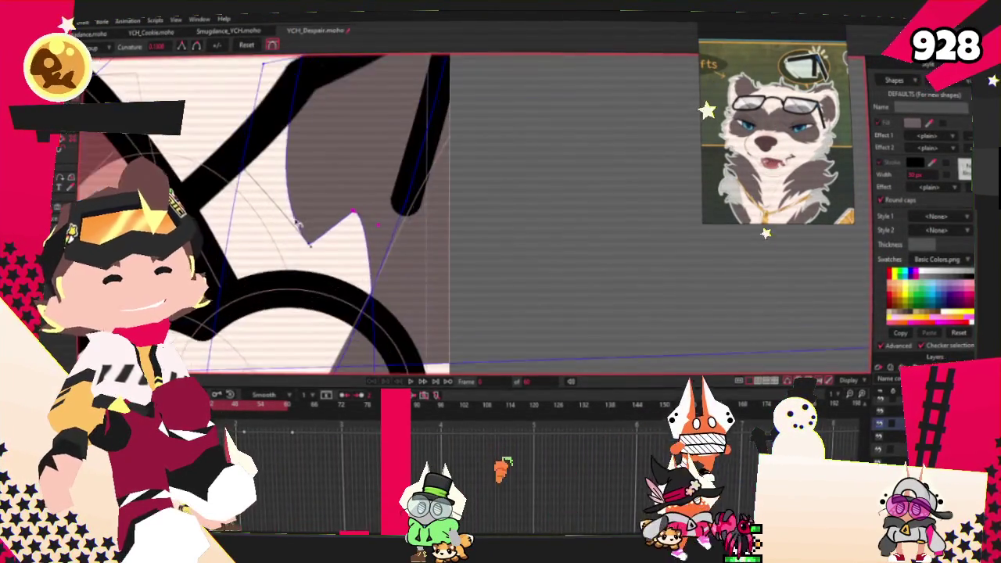
pyautogui.scroll(1, 326, 212)
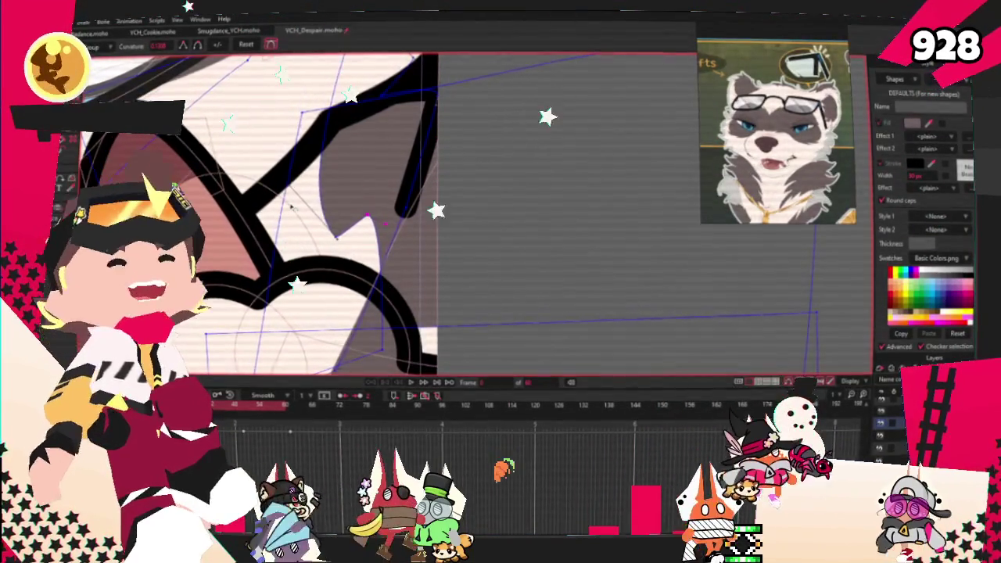
pyautogui.scroll(-2, 311, 215)
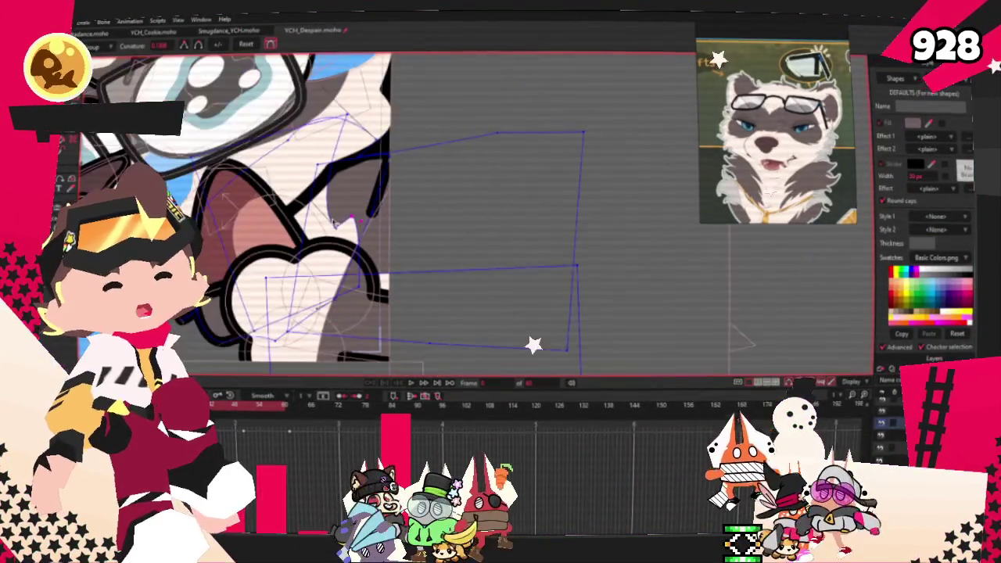
pyautogui.scroll(2, 297, 227)
pyautogui.scroll(-2, 281, 243)
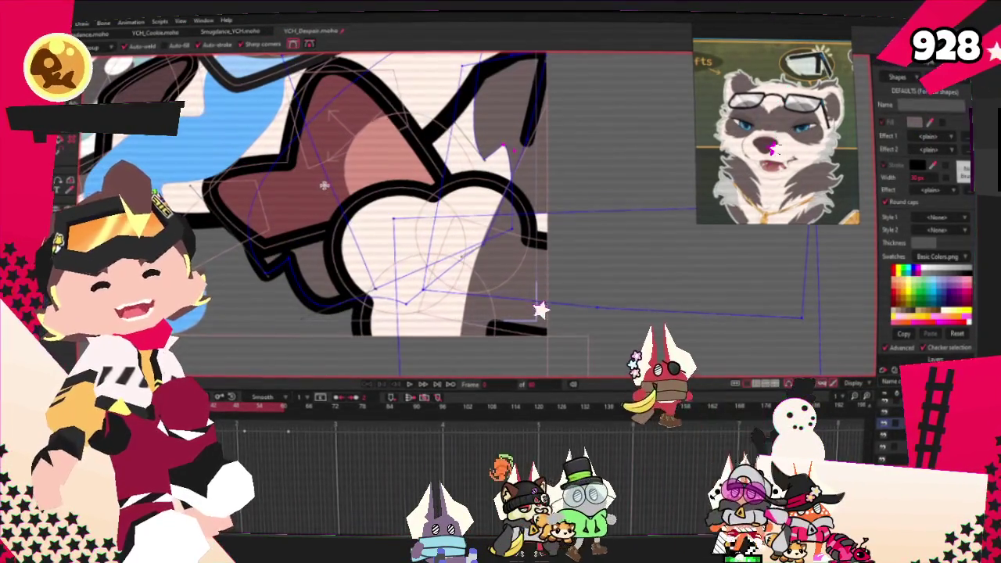
# Drag a point on the puffy white shape's outline up and right to reshape its curve
pyautogui.scroll(2, 313, 268)
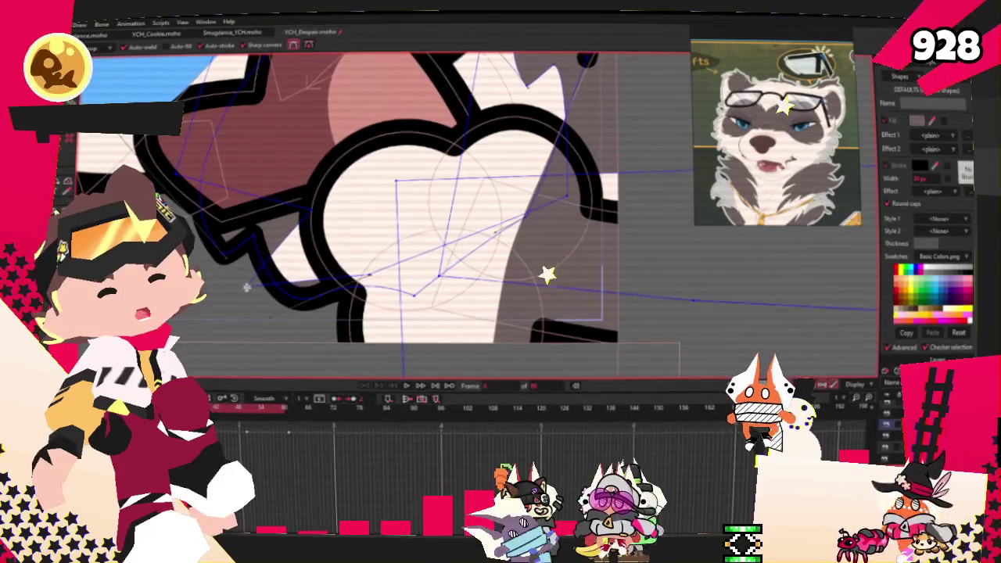
pyautogui.scroll(2, 365, 279)
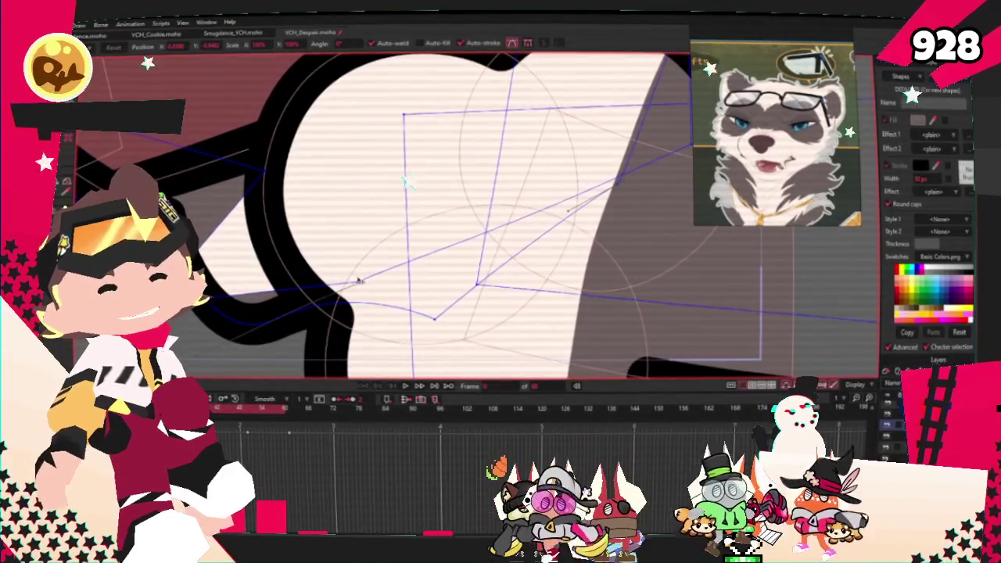
pyautogui.moveTo(359, 283); pyautogui.dragTo(434, 188)
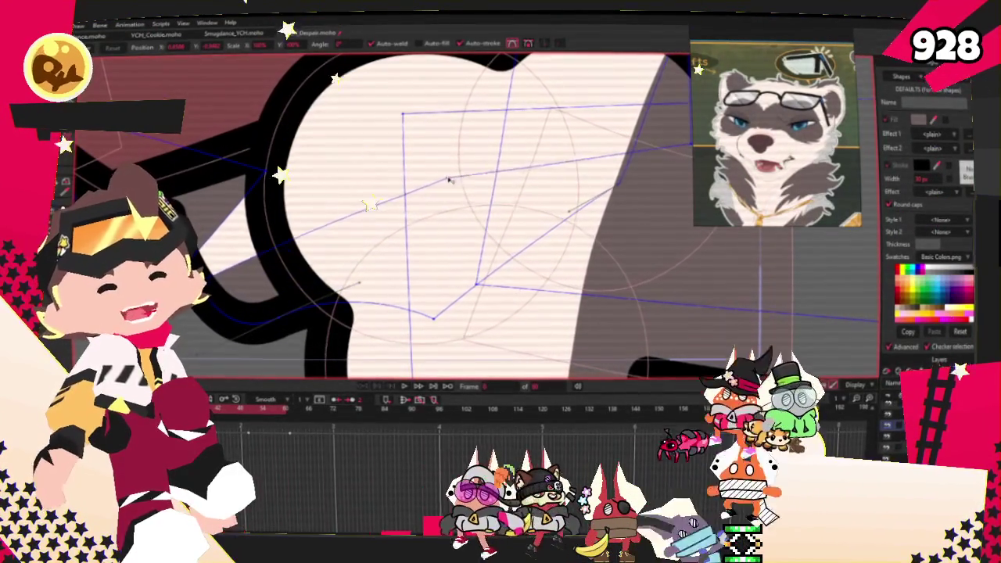
pyautogui.scroll(-2, 324, 167)
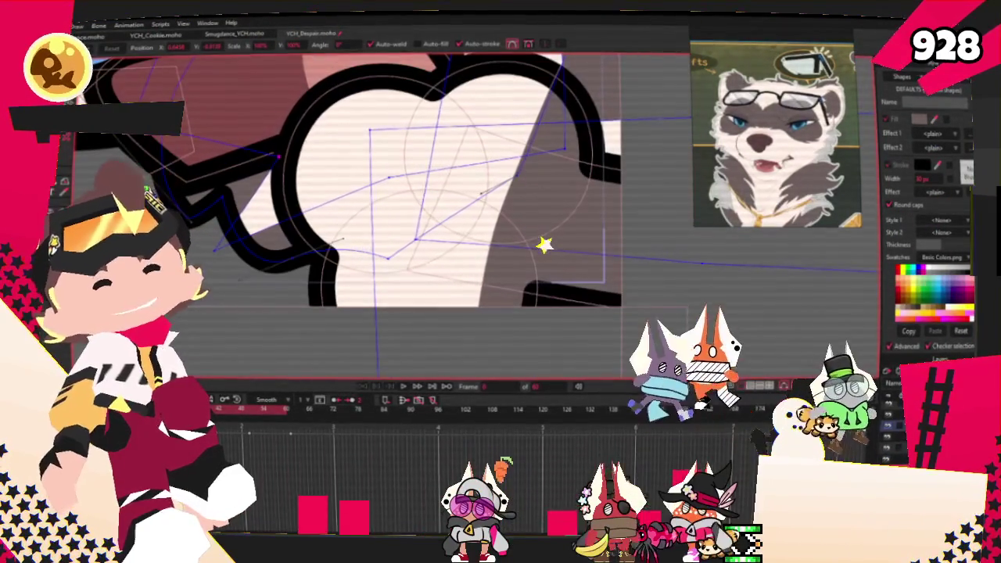
pyautogui.scroll(2, 383, 238)
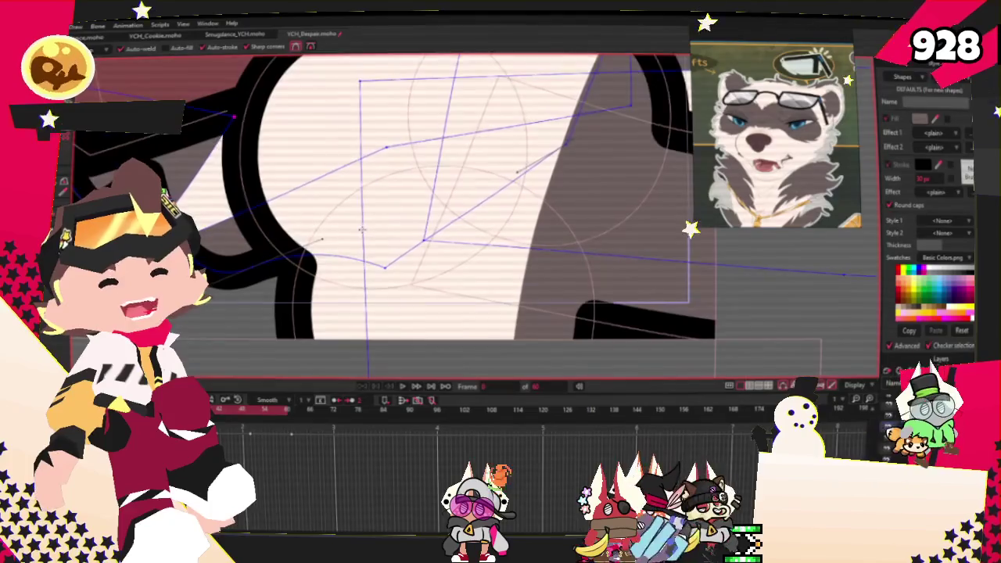
pyautogui.scroll(-3, 406, 194)
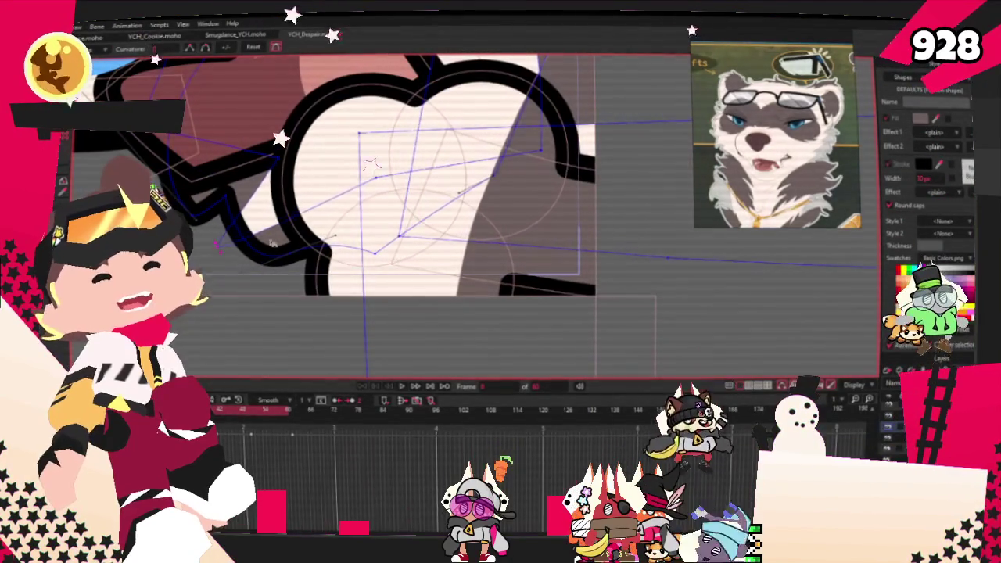
pyautogui.scroll(2, 332, 207)
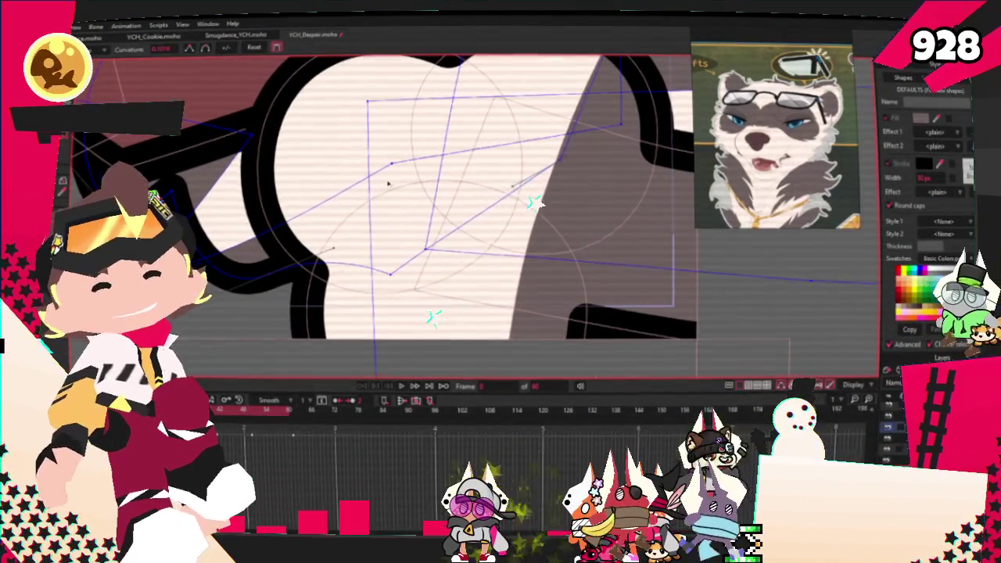
pyautogui.scroll(-2, 323, 199)
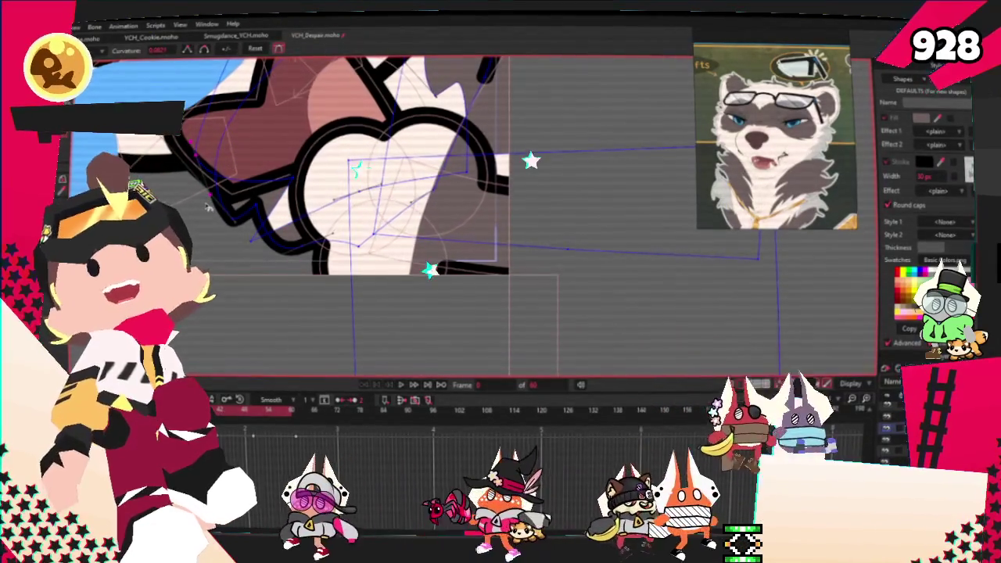
# Move a curve point to narrow the white fill and round the curve there
pyautogui.press('t')
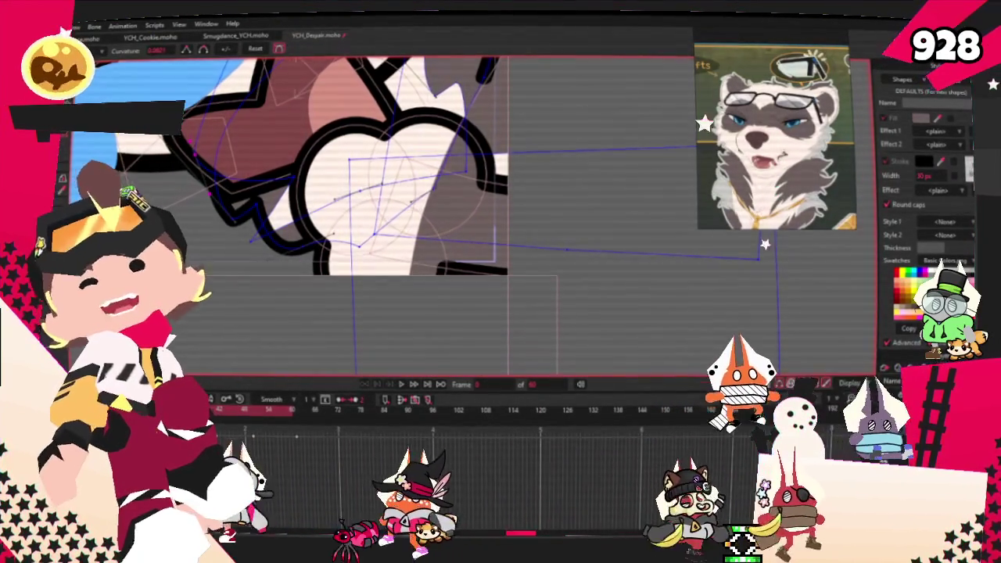
pyautogui.scroll(2, 296, 282)
pyautogui.scroll(2, 295, 282)
pyautogui.moveTo(268, 290)
pyautogui.mouseDown()
pyautogui.moveTo(356, 258)
pyautogui.moveTo(356, 322)
pyautogui.mouseUp()
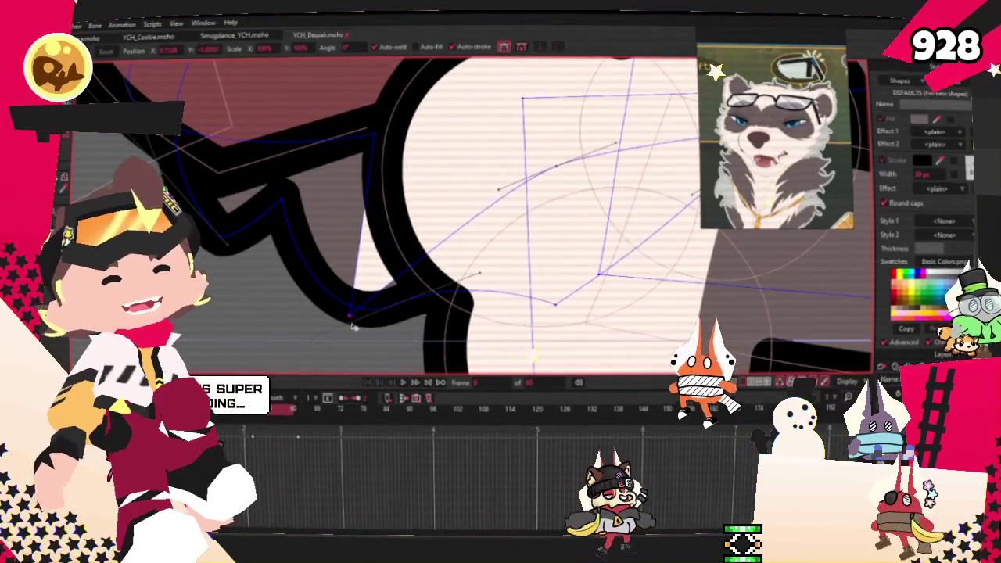
pyautogui.press('c')
pyautogui.moveTo(349, 322); pyautogui.dragTo(292, 241)
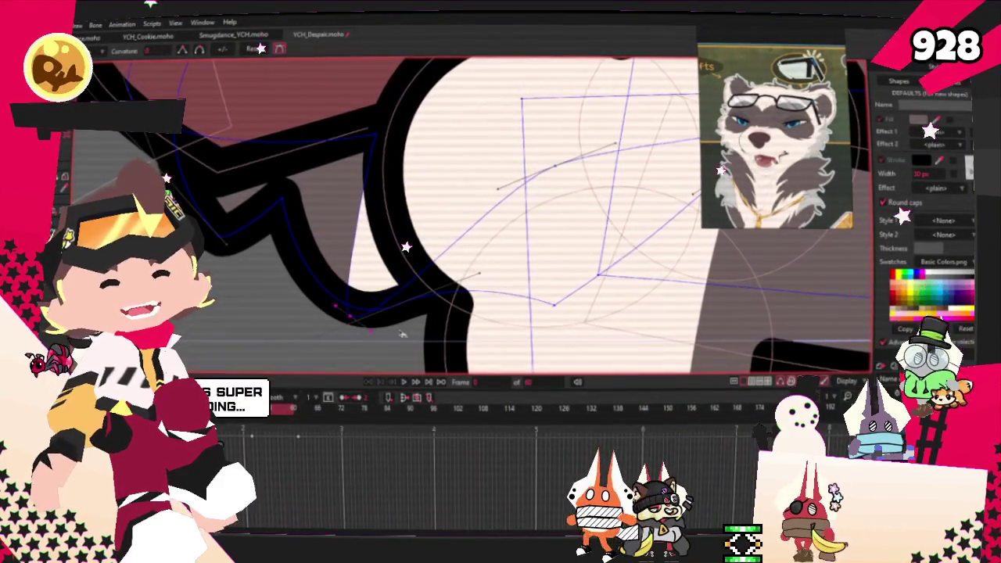
pyautogui.scroll(-1, 291, 242)
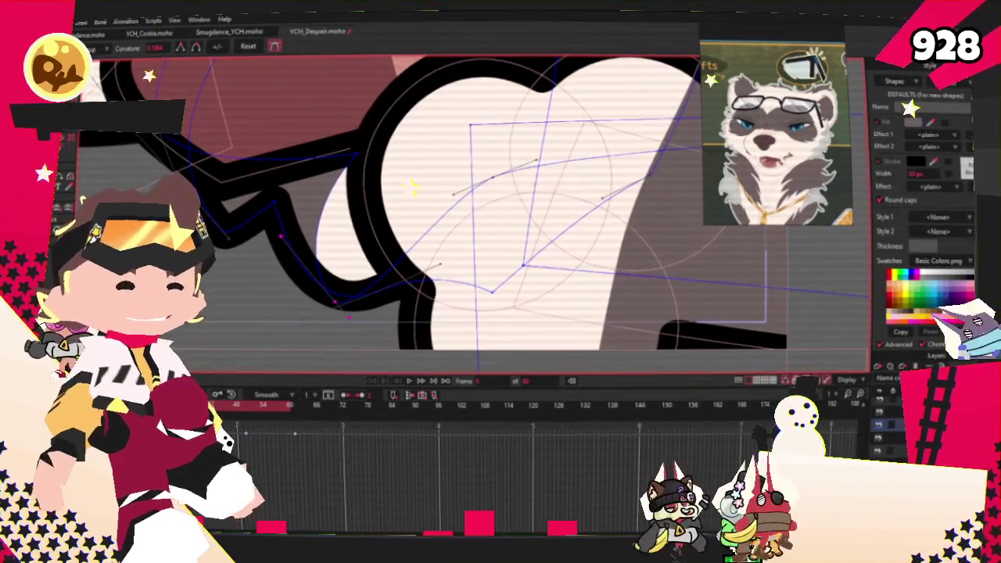
pyautogui.scroll(-2, 192, 234)
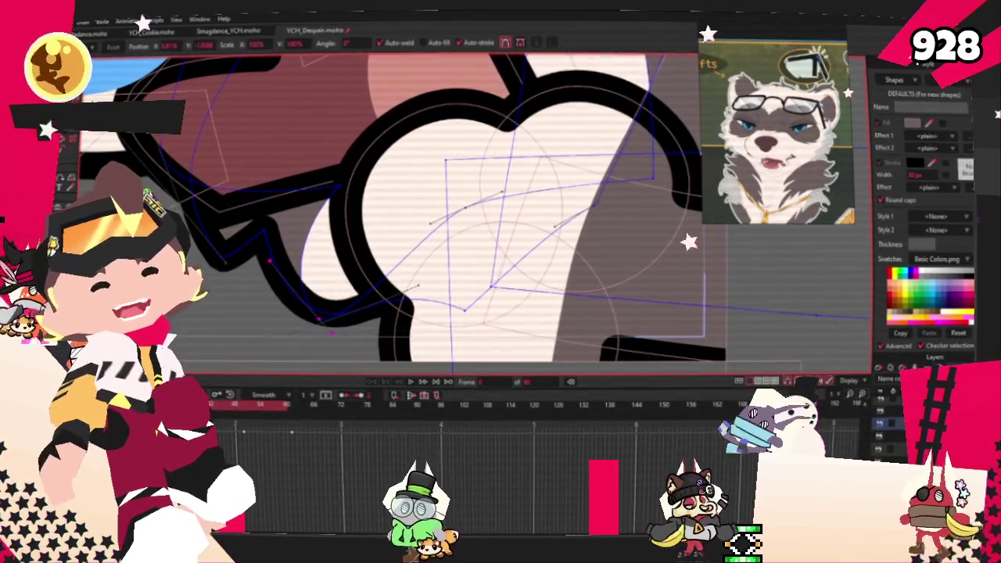
# Pull a glasses outline point up and to the left
pyautogui.press('t')
pyautogui.scroll(2, 377, 270)
pyautogui.moveTo(377, 270)
pyautogui.mouseDown()
pyautogui.moveTo(335, 163)
pyautogui.moveTo(377, 287)
pyautogui.moveTo(312, 171)
pyautogui.mouseUp()
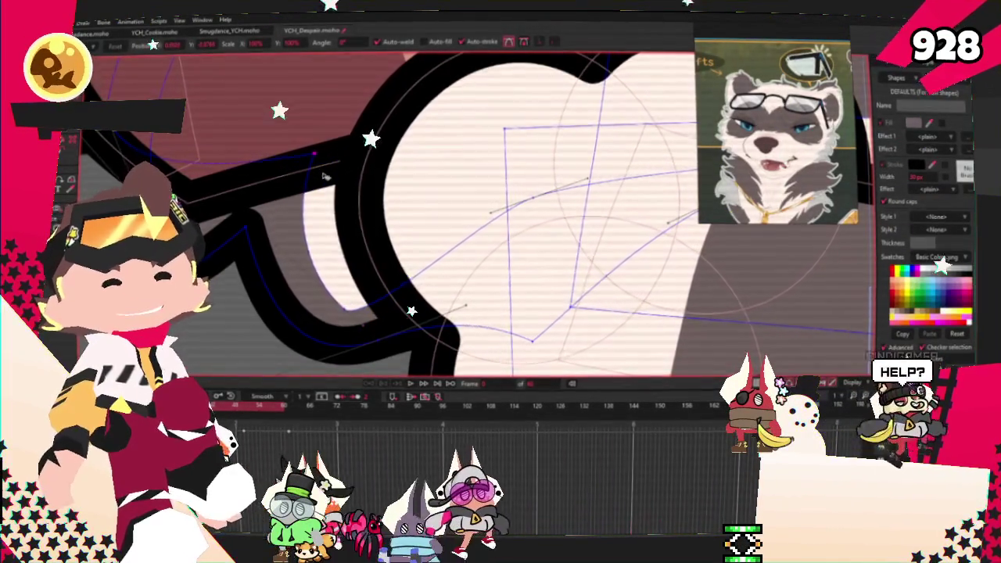
pyautogui.scroll(-5, 309, 188)
pyautogui.scroll(2, 304, 234)
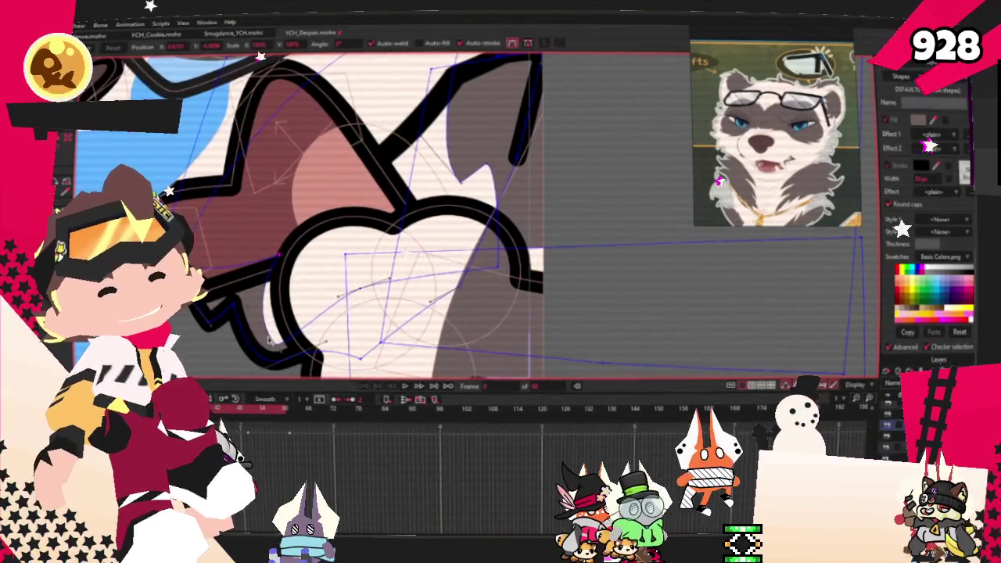
pyautogui.scroll(2, 528, 269)
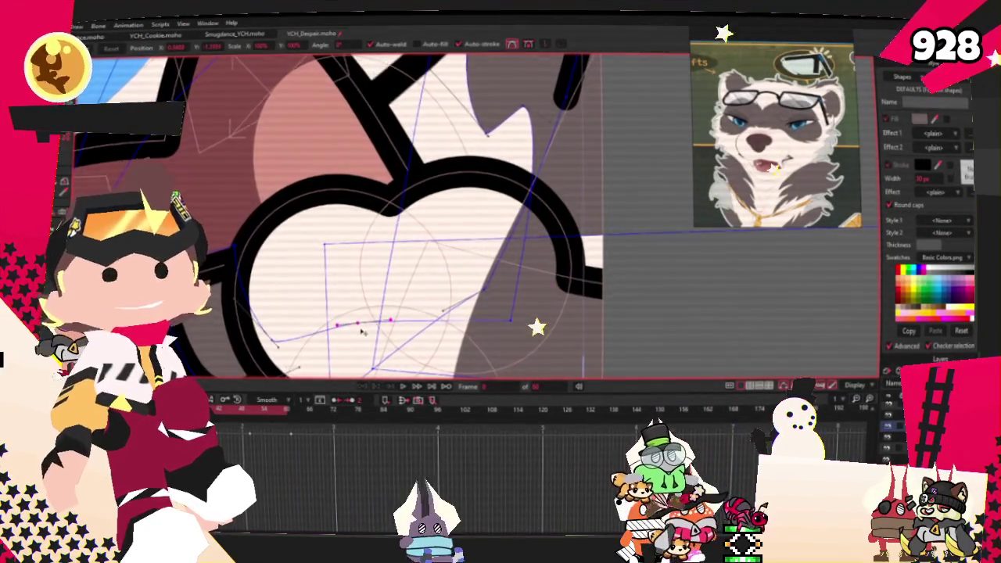
pyautogui.scroll(-3, 362, 334)
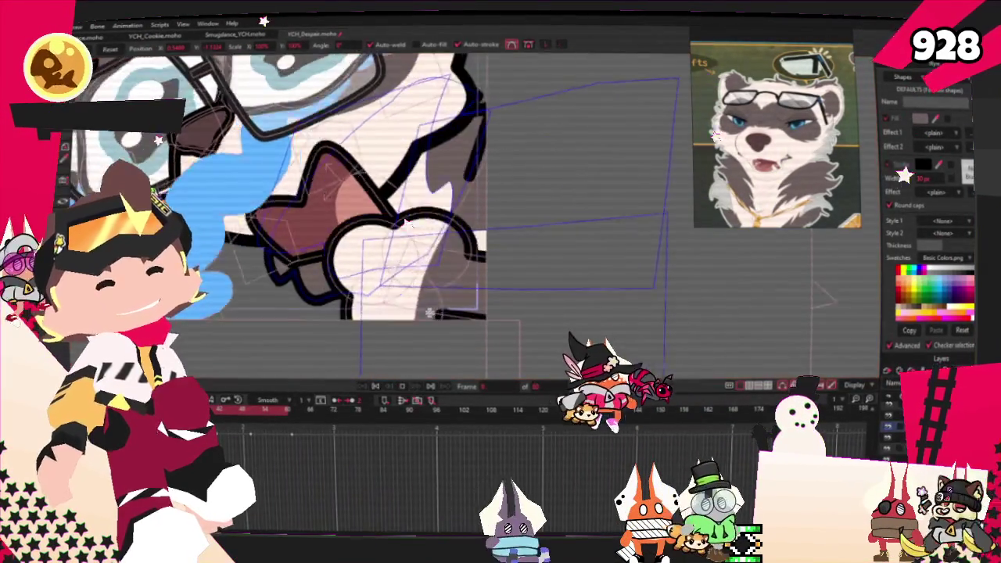
pyautogui.scroll(-3, 377, 294)
pyautogui.scroll(1, 378, 294)
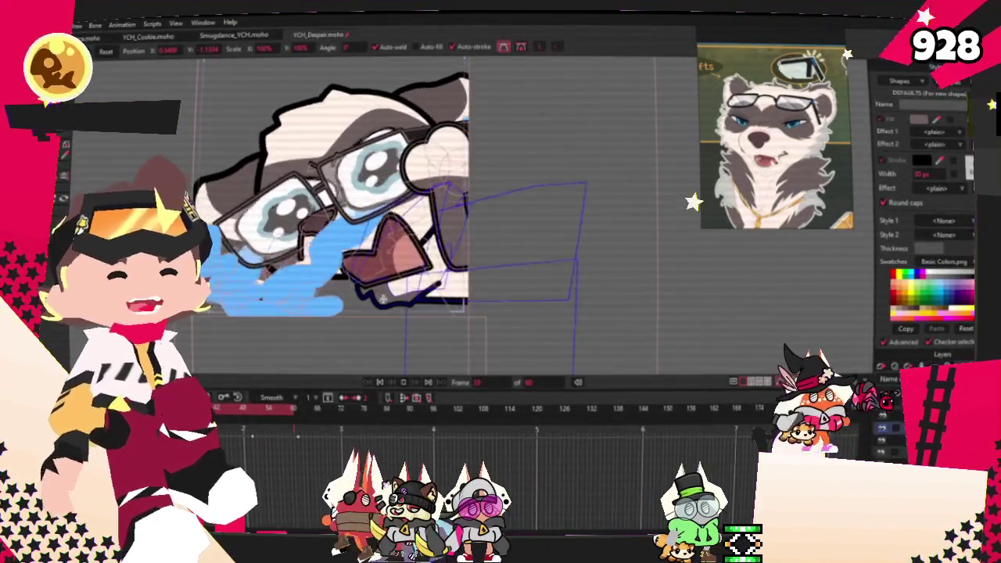
pyautogui.click(381, 382)
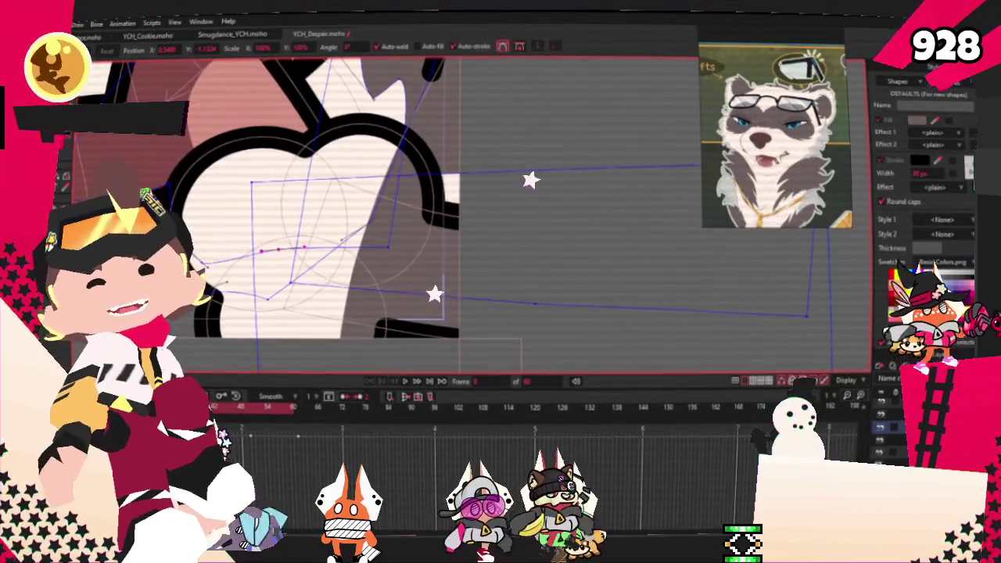
pyautogui.scroll(3, 534, 313)
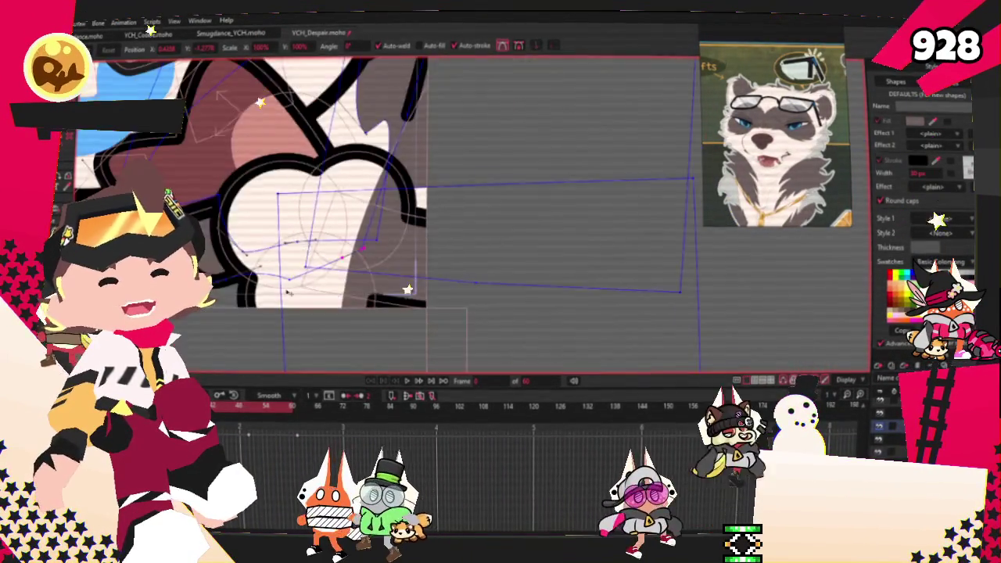
pyautogui.scroll(-3, 298, 276)
pyautogui.moveTo(298, 276); pyautogui.dragTo(357, 254)
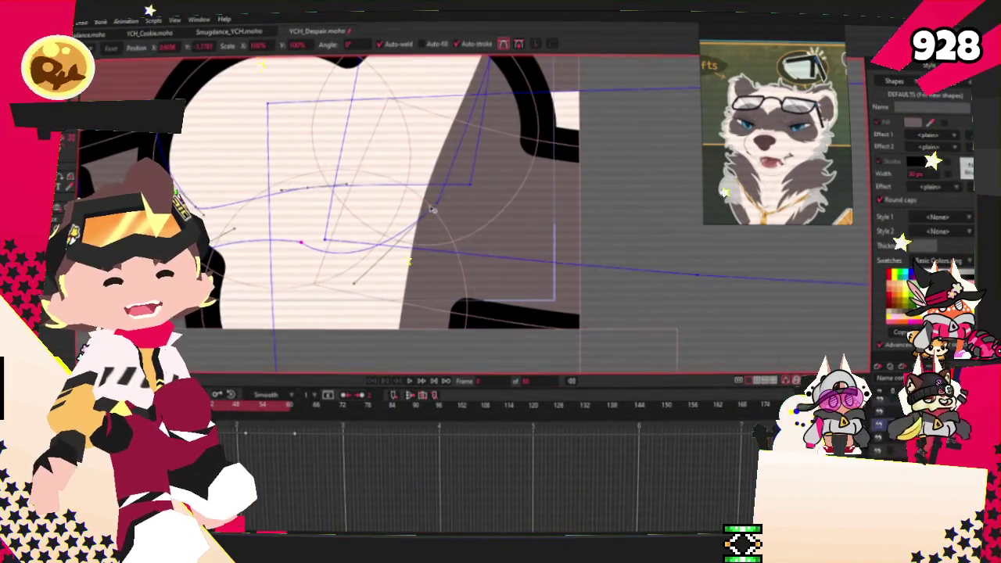
pyautogui.scroll(-2, 374, 239)
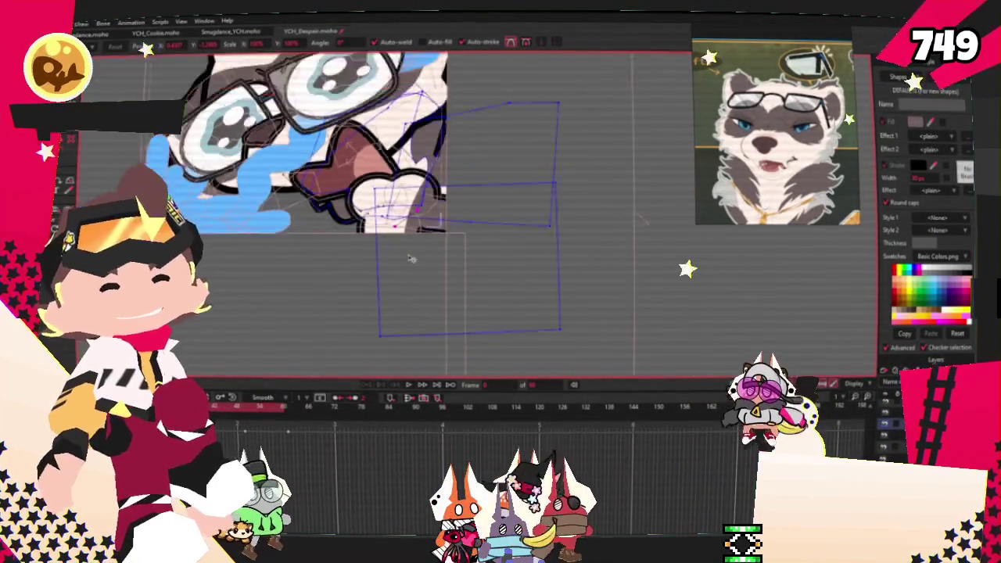
pyautogui.moveTo(355, 190)
pyautogui.mouseDown()
pyautogui.moveTo(427, 295)
pyautogui.moveTo(385, 360)
pyautogui.mouseUp()
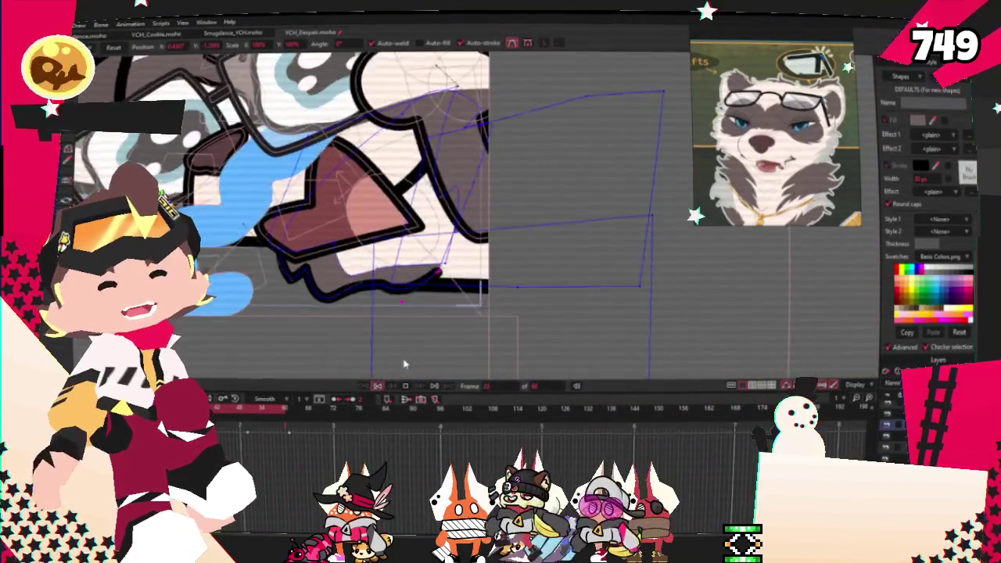
pyautogui.moveTo(385, 360); pyautogui.dragTo(405, 231)
pyautogui.press('a')
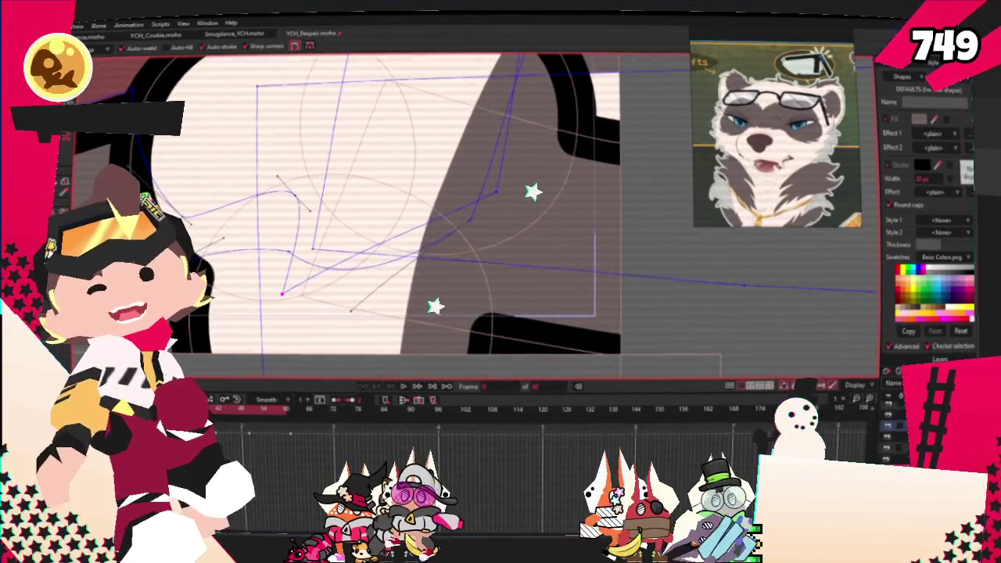
pyautogui.press('c')
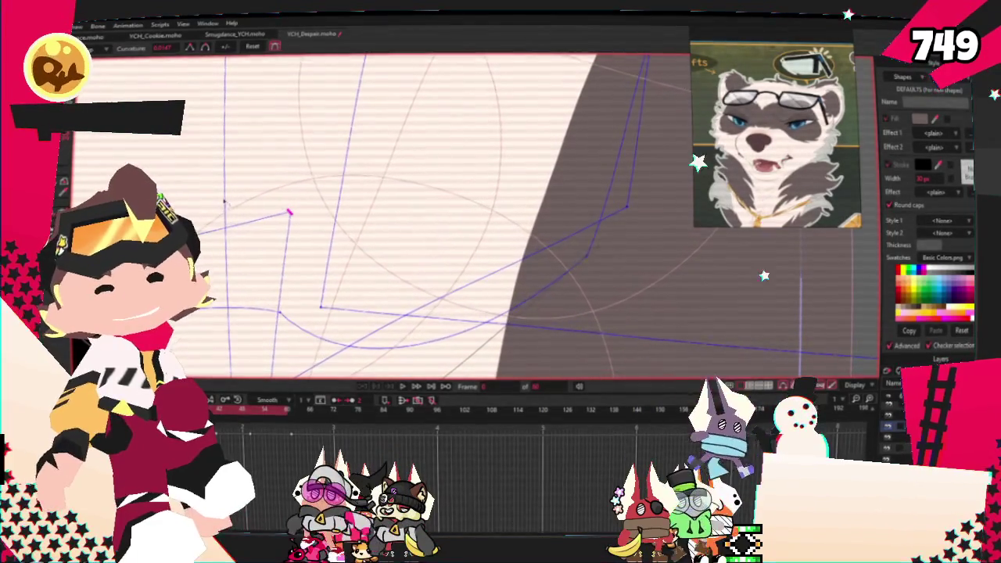
pyautogui.press('t')
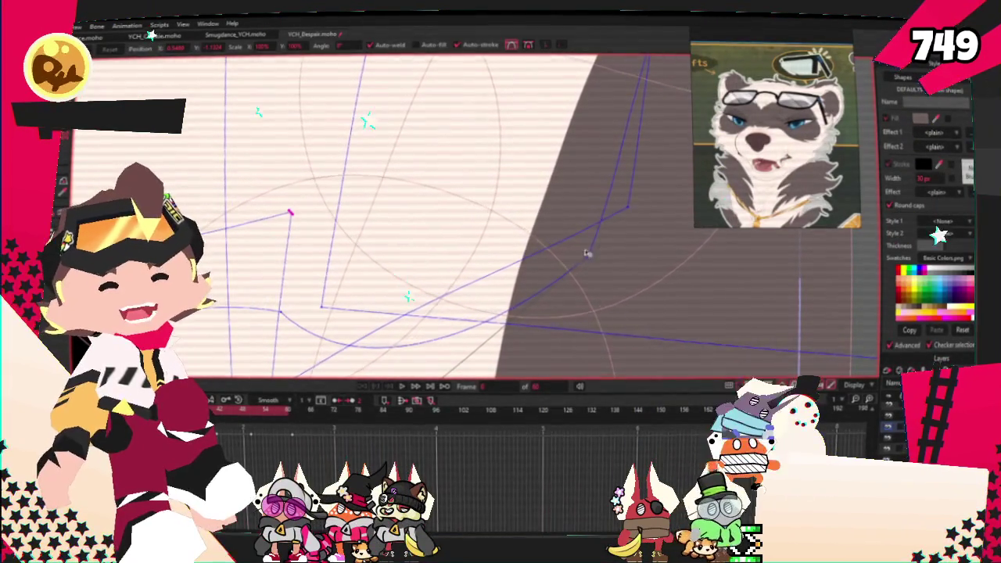
pyautogui.scroll(-3, 467, 238)
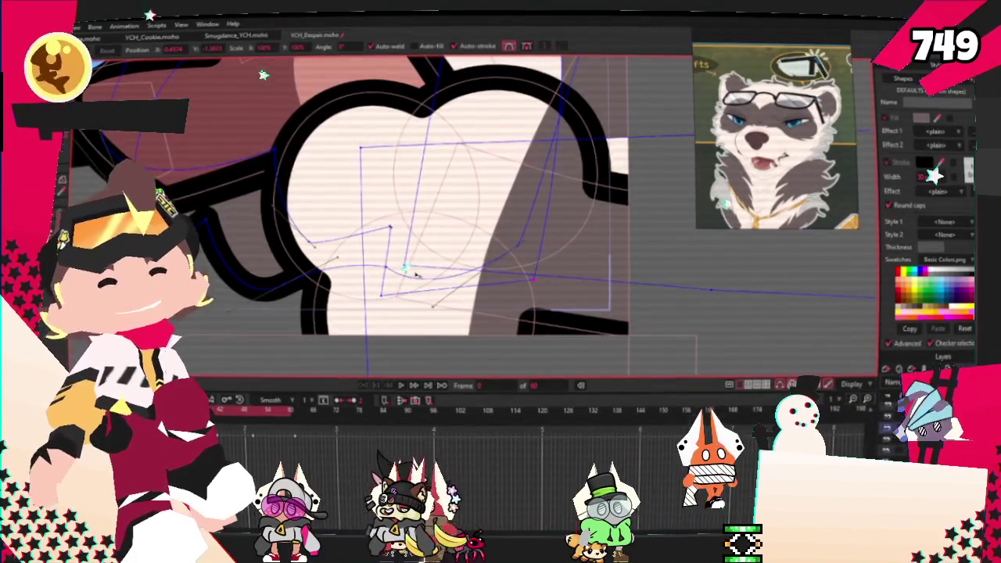
pyautogui.scroll(3, 419, 276)
pyautogui.scroll(3, 344, 251)
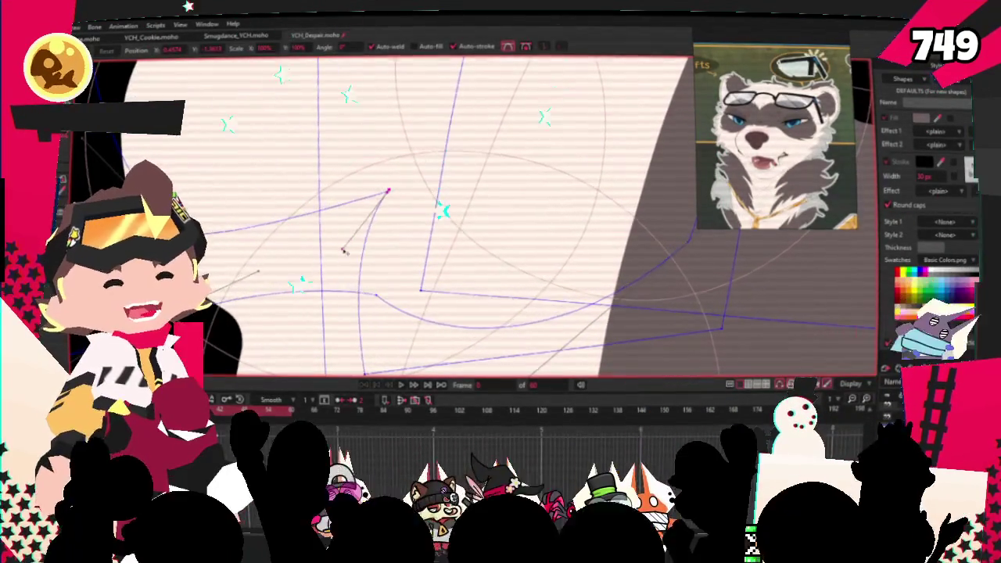
pyautogui.scroll(-3, 344, 251)
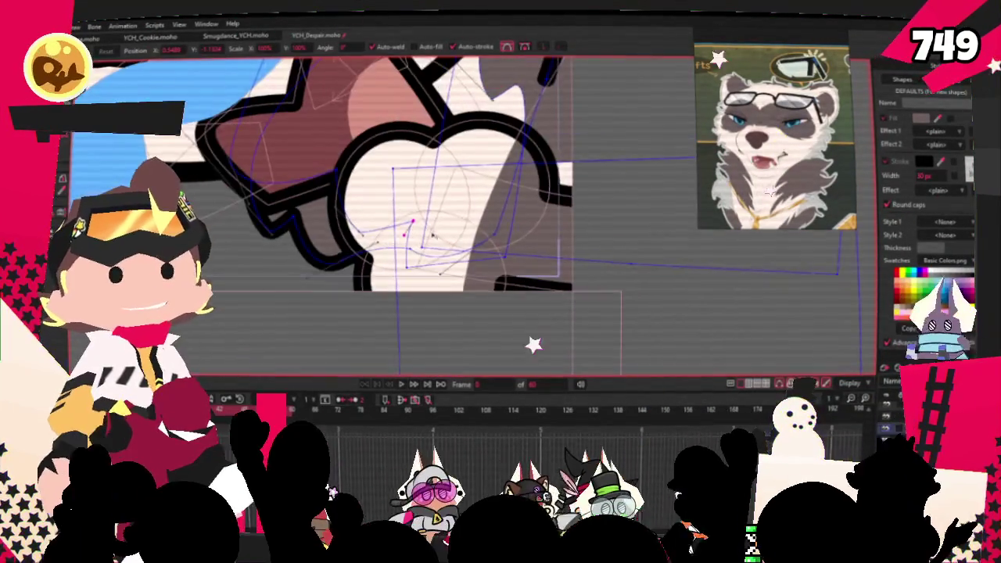
pyautogui.scroll(-3, 426, 377)
pyautogui.scroll(-3, 426, 377)
pyautogui.scroll(3, 426, 377)
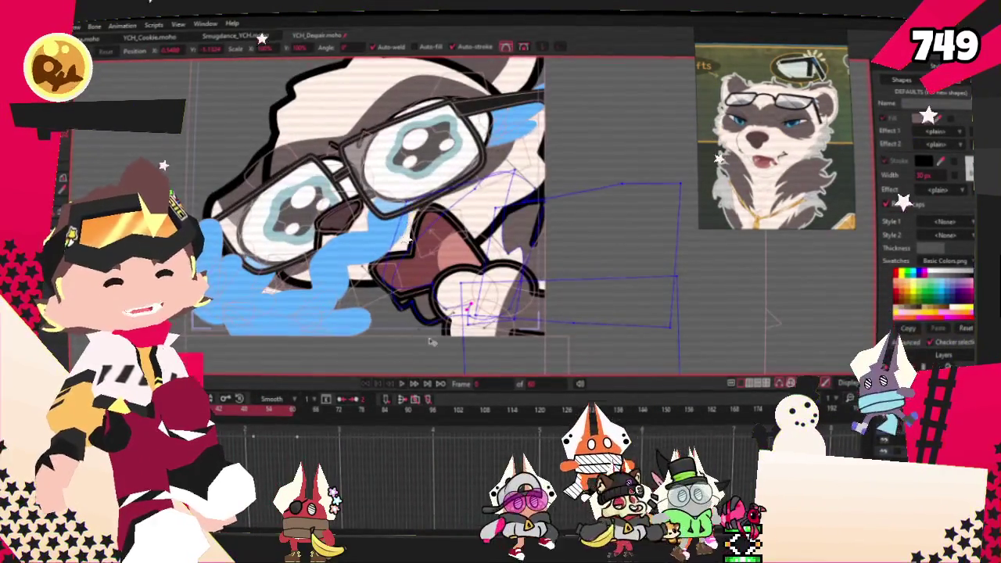
pyautogui.scroll(-1, 427, 377)
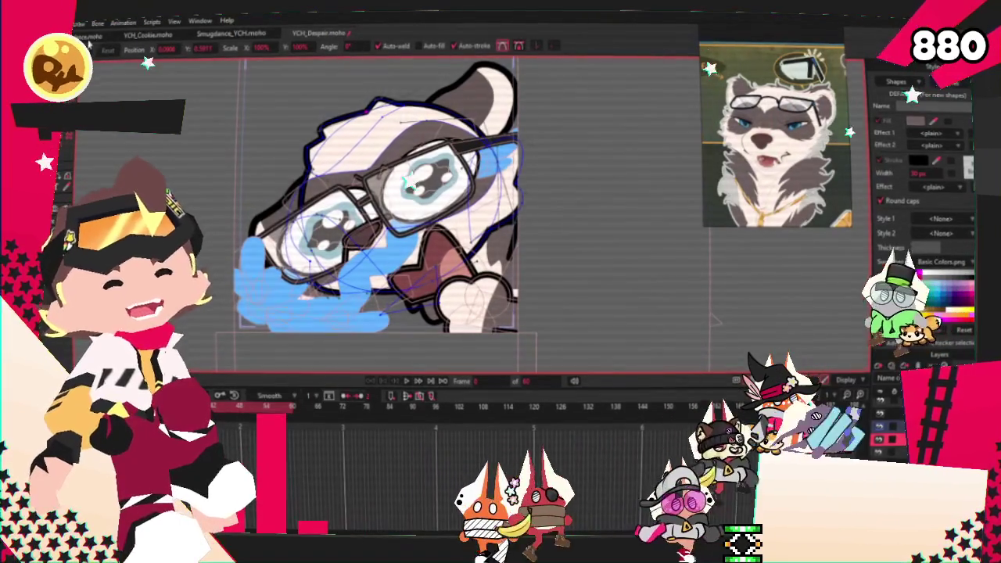
pyautogui.press('g')
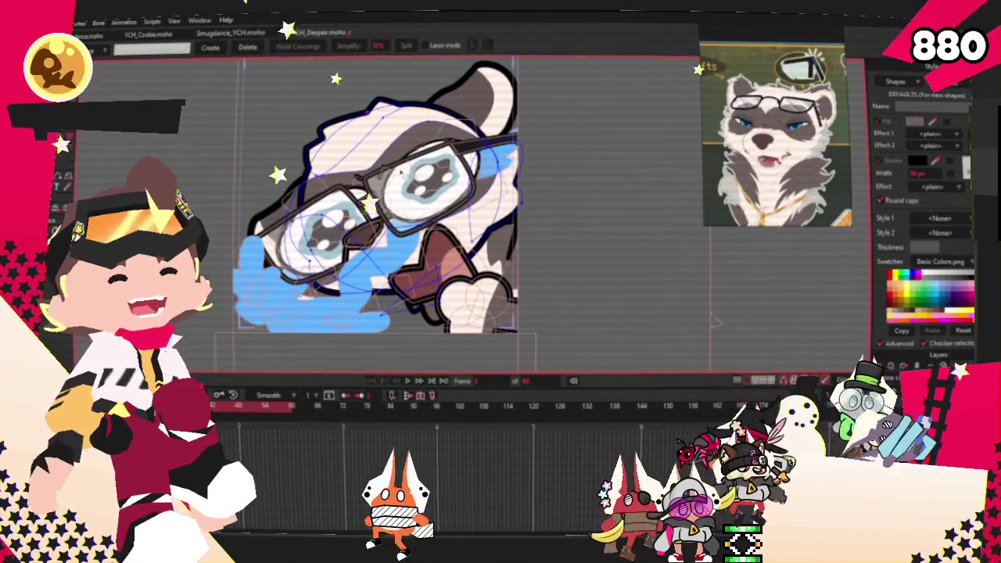
pyautogui.scroll(3, 598, 143)
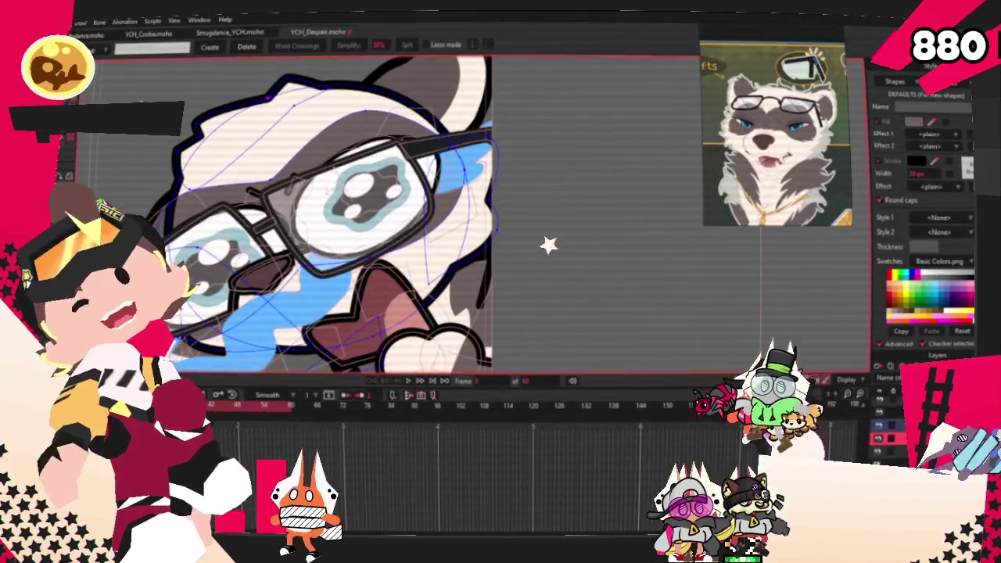
pyautogui.press('t')
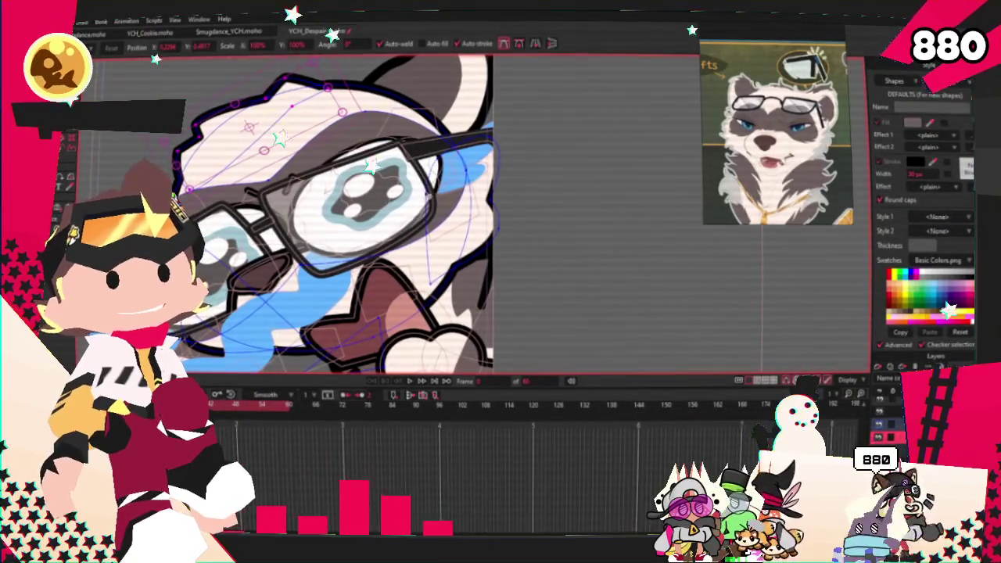
pyautogui.scroll(2, 411, 203)
pyautogui.scroll(2, 410, 203)
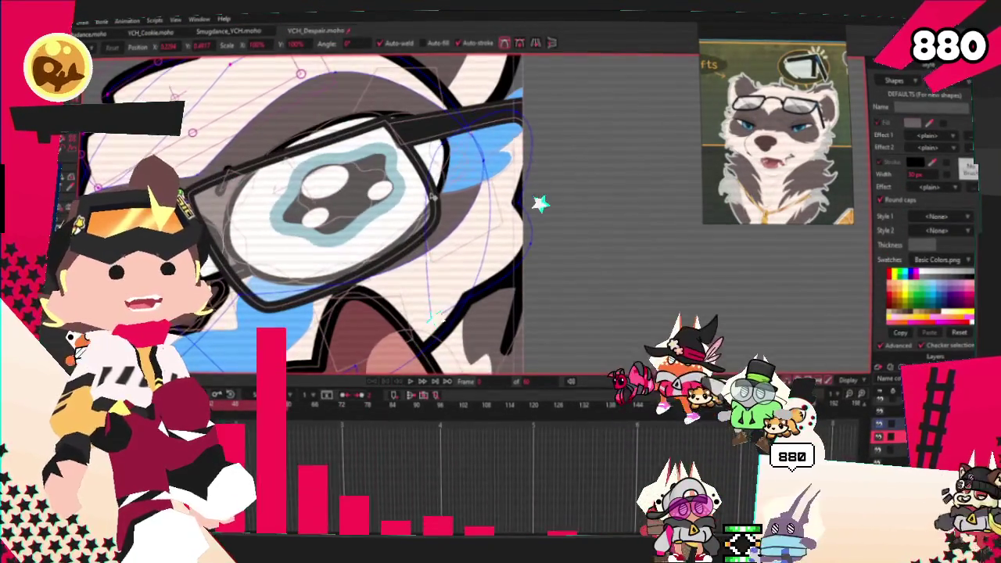
pyautogui.scroll(1, 548, 266)
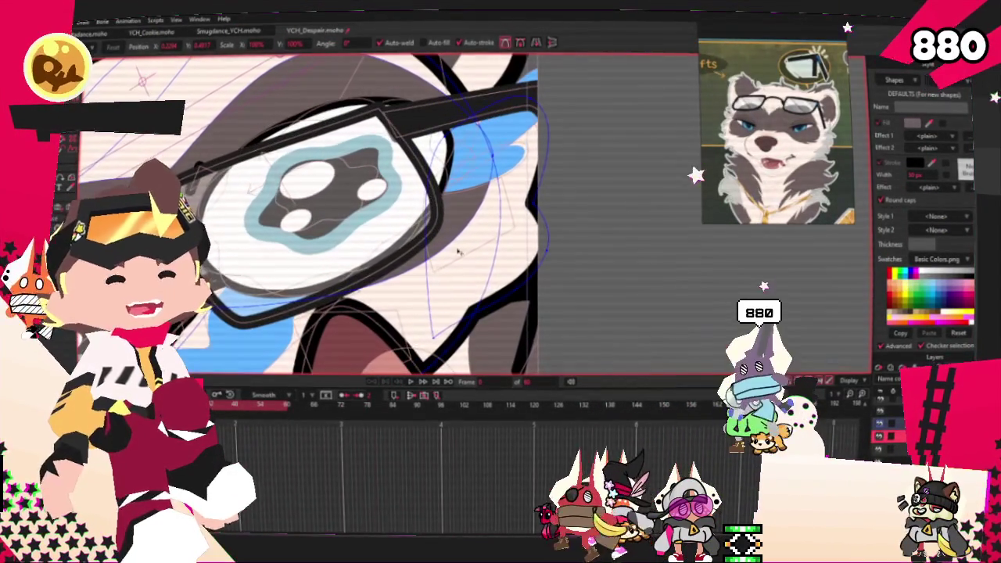
pyautogui.scroll(-1, 534, 258)
pyautogui.scroll(-3, 535, 259)
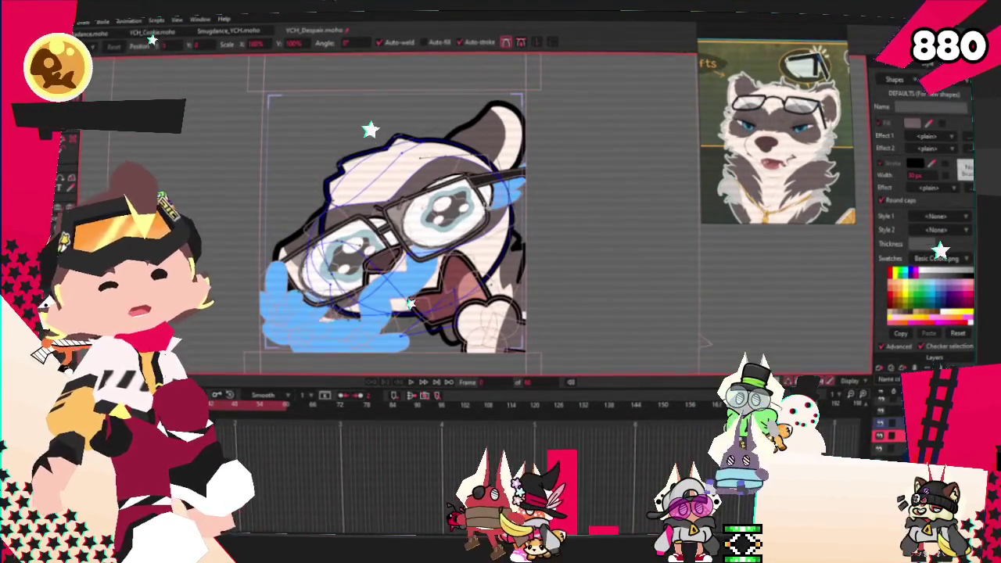
pyautogui.scroll(2, 370, 178)
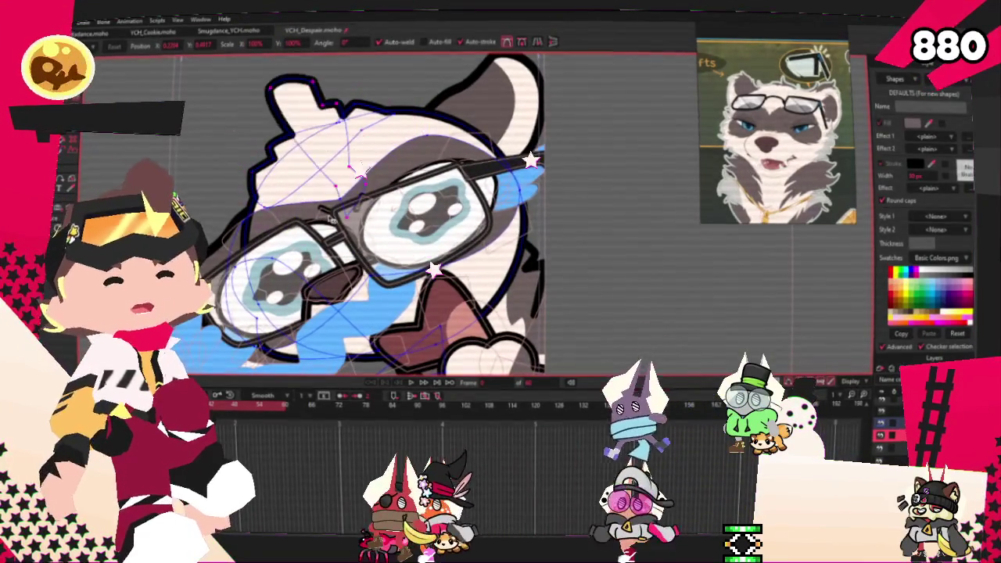
pyautogui.click(554, 229)
pyautogui.scroll(1, 553, 229)
pyautogui.scroll(2, 553, 230)
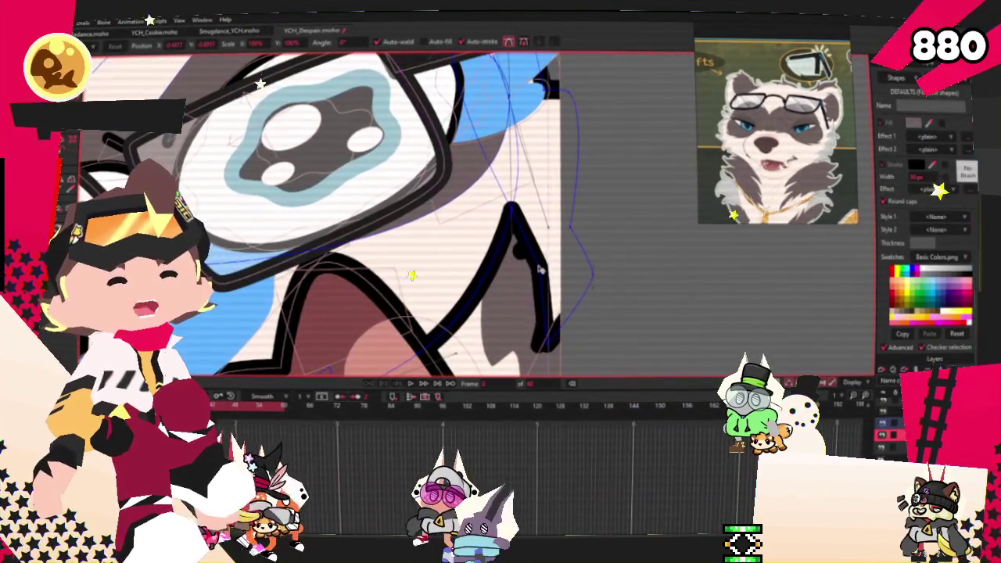
# Pull the zigzag's peak point down-left, then draw a new outline extending over the cheek
pyautogui.moveTo(494, 249); pyautogui.dragTo(460, 302)
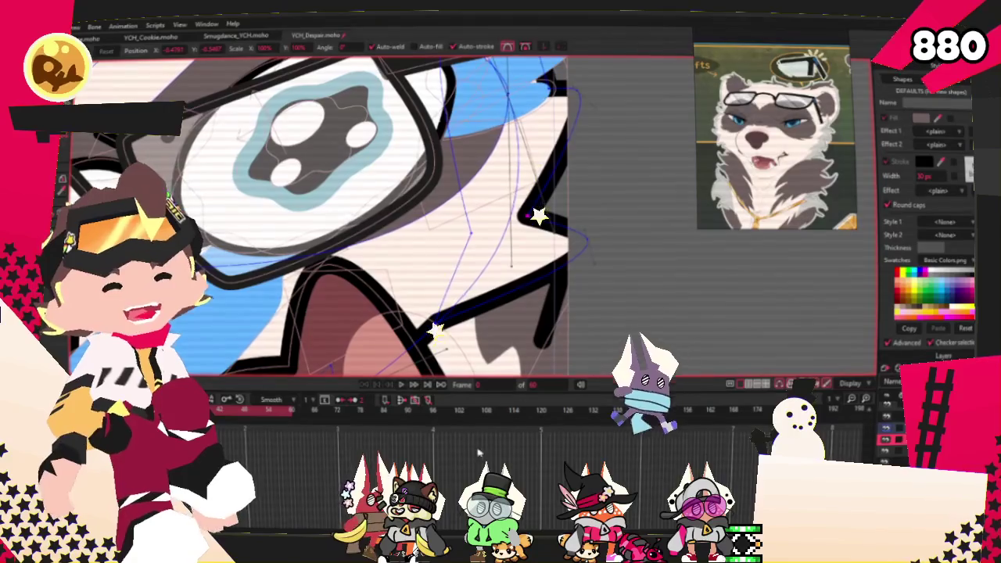
pyautogui.scroll(-2, 645, 104)
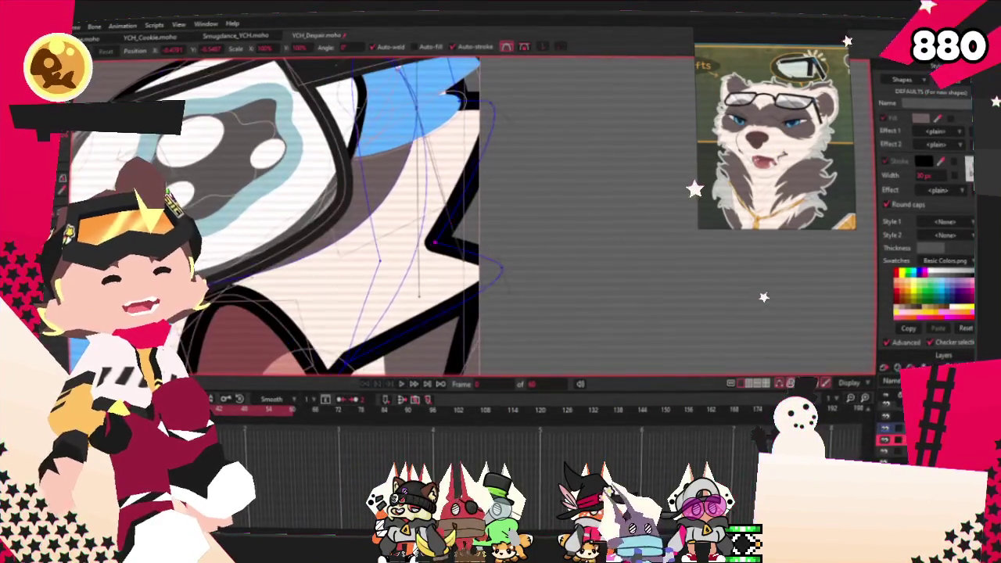
pyautogui.press('c')
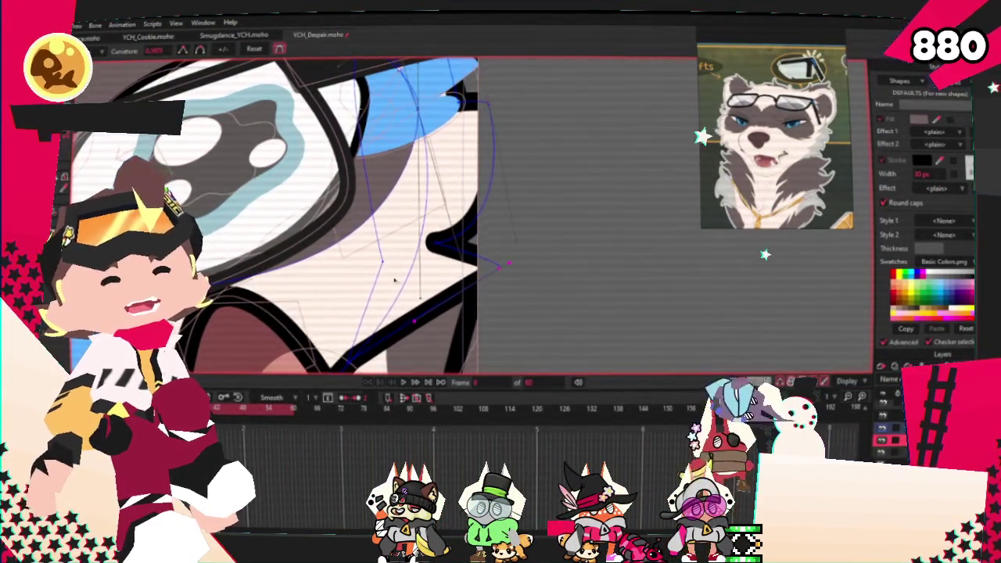
pyautogui.scroll(-2, 501, 264)
pyautogui.scroll(1, 469, 250)
pyautogui.scroll(-1, 423, 243)
pyautogui.scroll(-1, 405, 238)
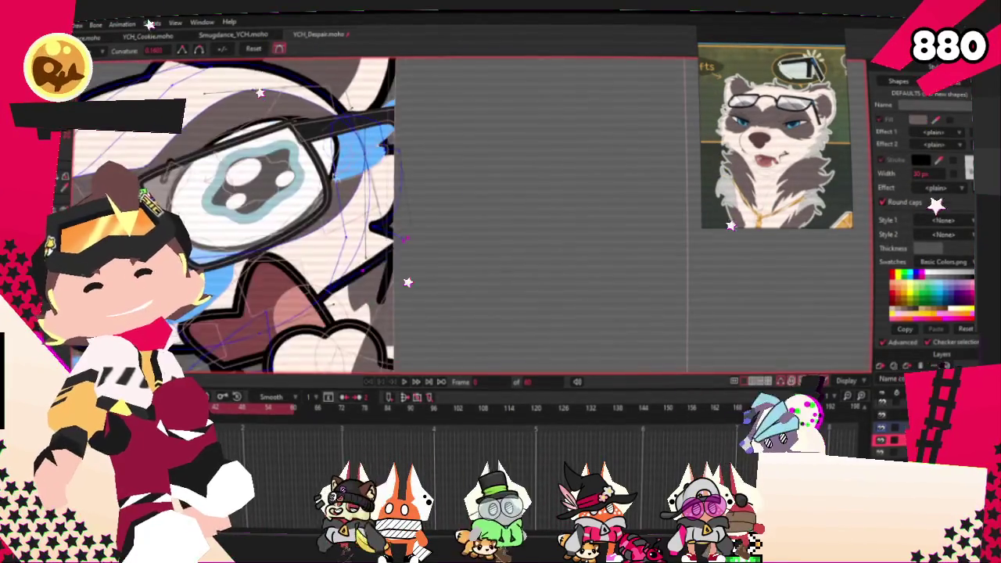
pyautogui.scroll(1, 405, 239)
pyautogui.press('r')
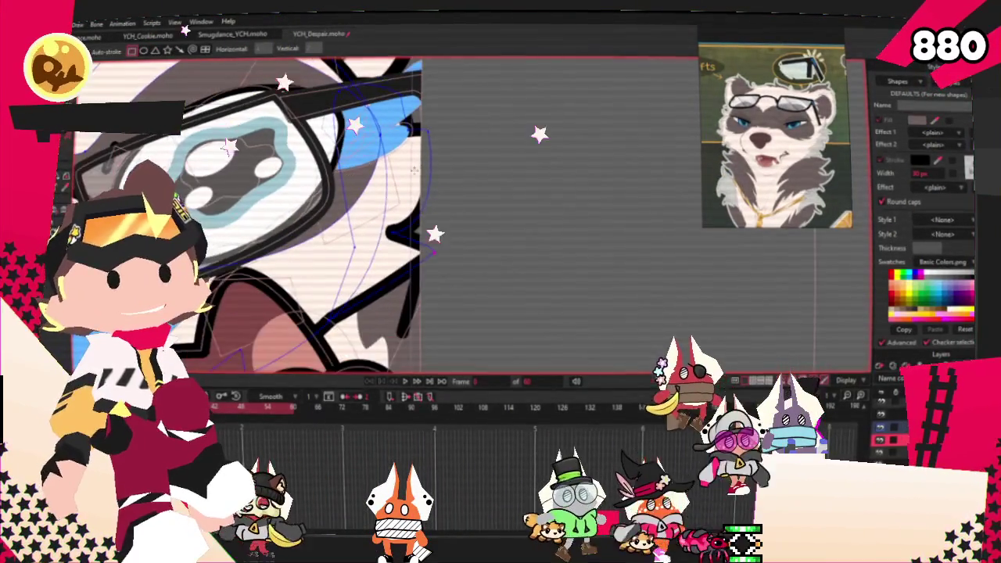
pyautogui.moveTo(408, 169); pyautogui.dragTo(458, 274)
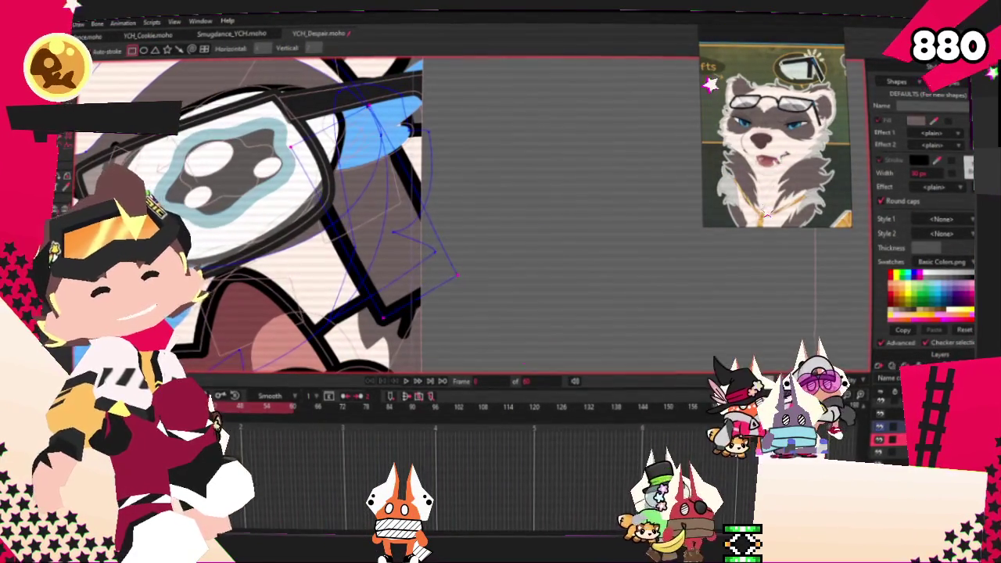
# Finish the cheek outline as a filled grey shape and select the face fill shape
pyautogui.press('q')
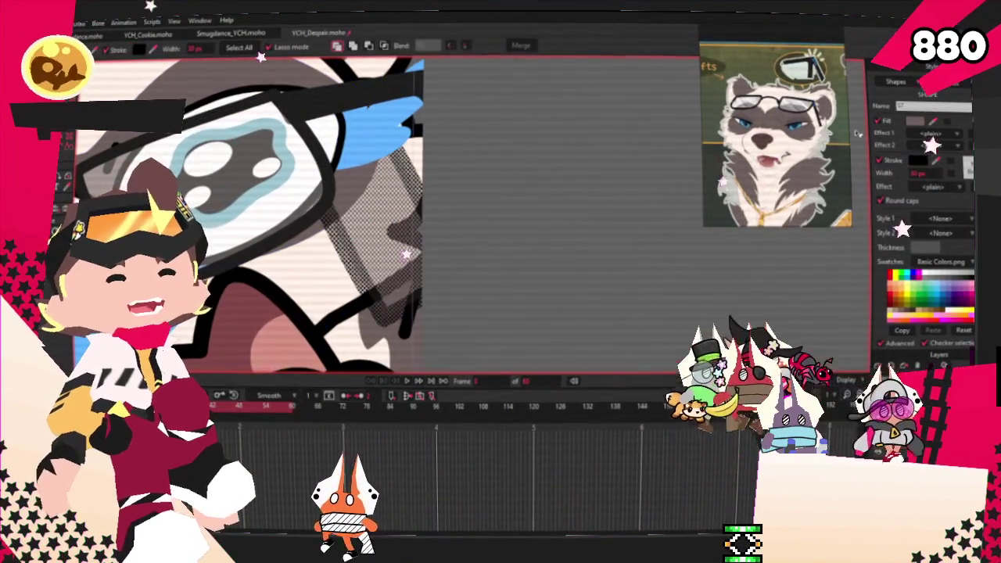
pyautogui.scroll(5, 855, 133)
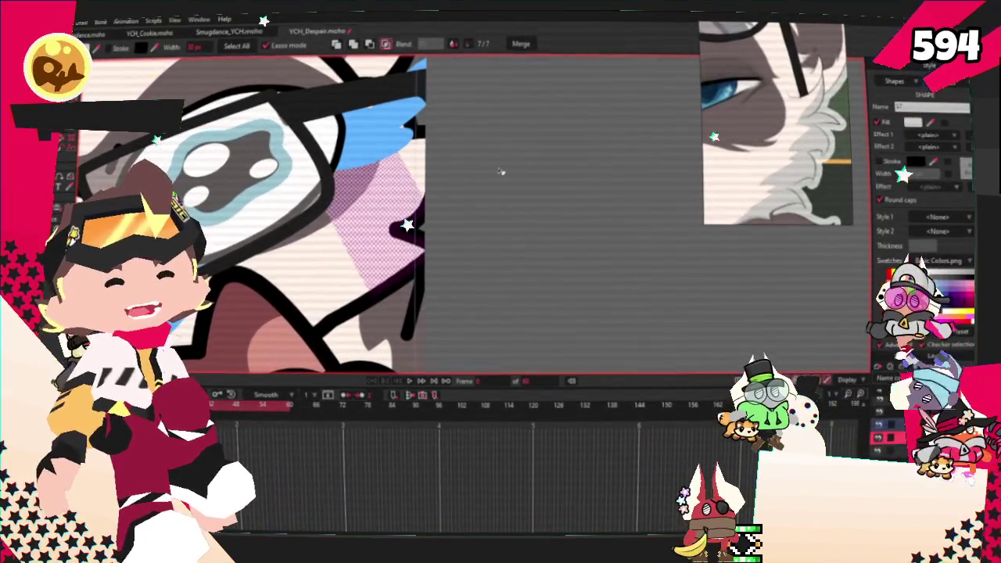
pyautogui.click(407, 187)
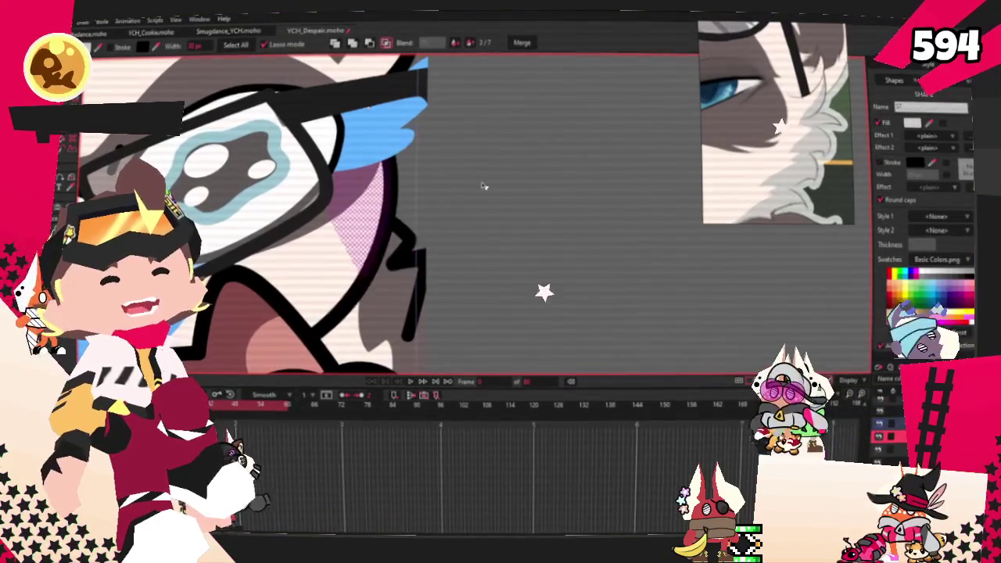
pyautogui.press('a')
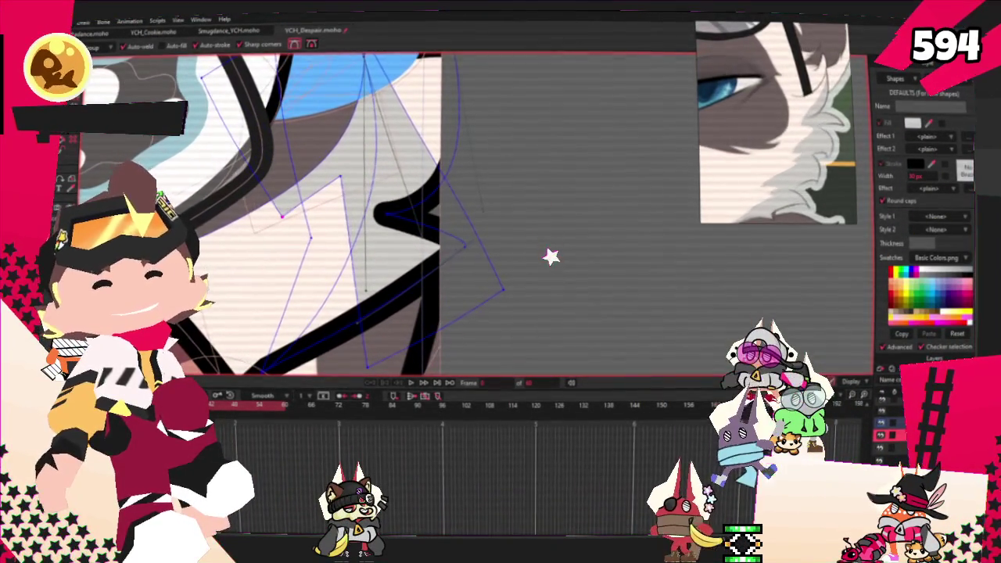
# Move an outline point of the grey cheek shape up near the top, undoing a stray nudge
pyautogui.scroll(-3, 542, 305)
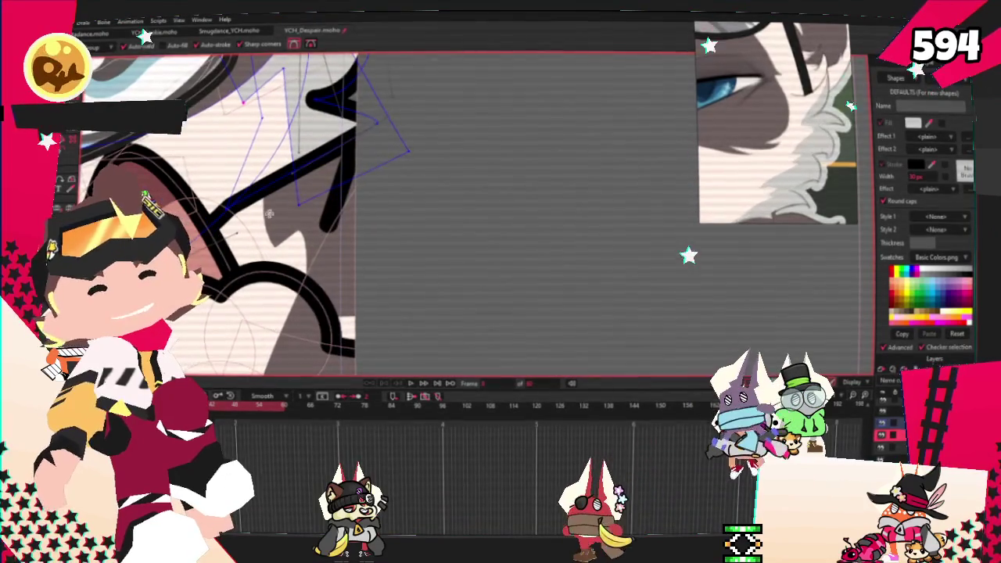
pyautogui.press('t')
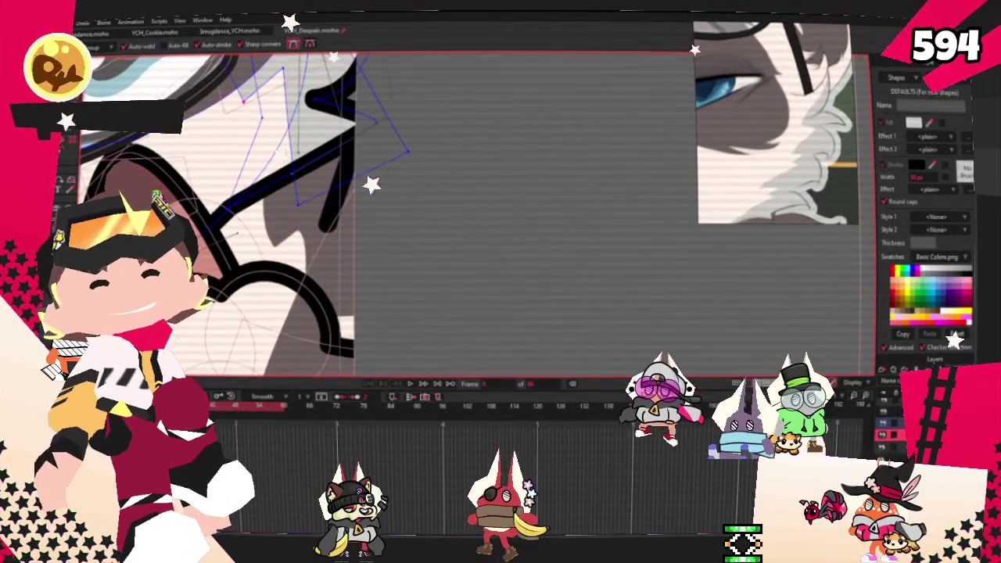
pyautogui.scroll(-2, 328, 219)
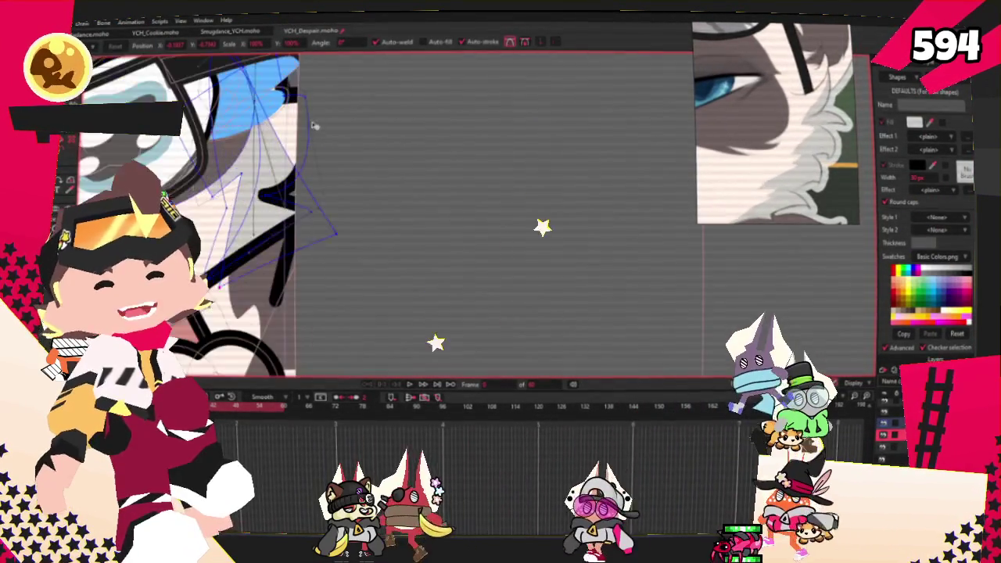
pyautogui.scroll(3, 345, 232)
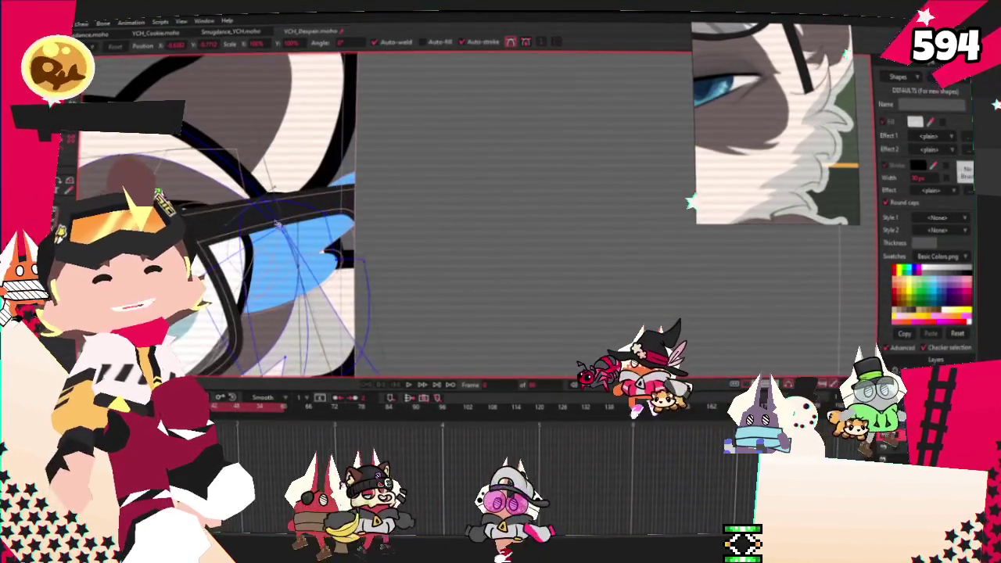
pyautogui.scroll(2, 313, 227)
pyautogui.moveTo(438, 161); pyautogui.dragTo(492, 54)
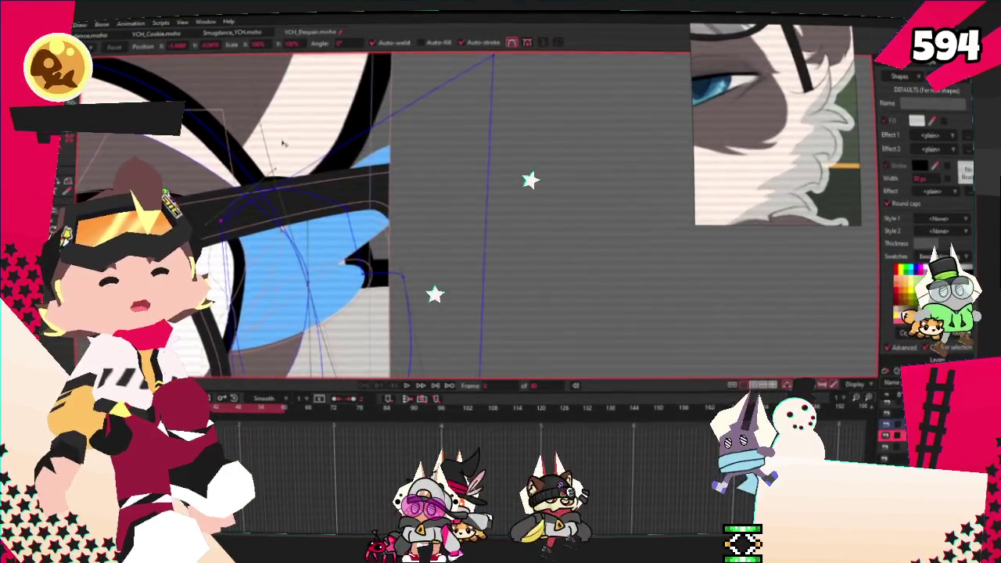
pyautogui.scroll(-2, 300, 202)
pyautogui.scroll(2, 300, 202)
pyautogui.moveTo(358, 135); pyautogui.dragTo(350, 166)
pyautogui.hotkey('ctrl', 'z')
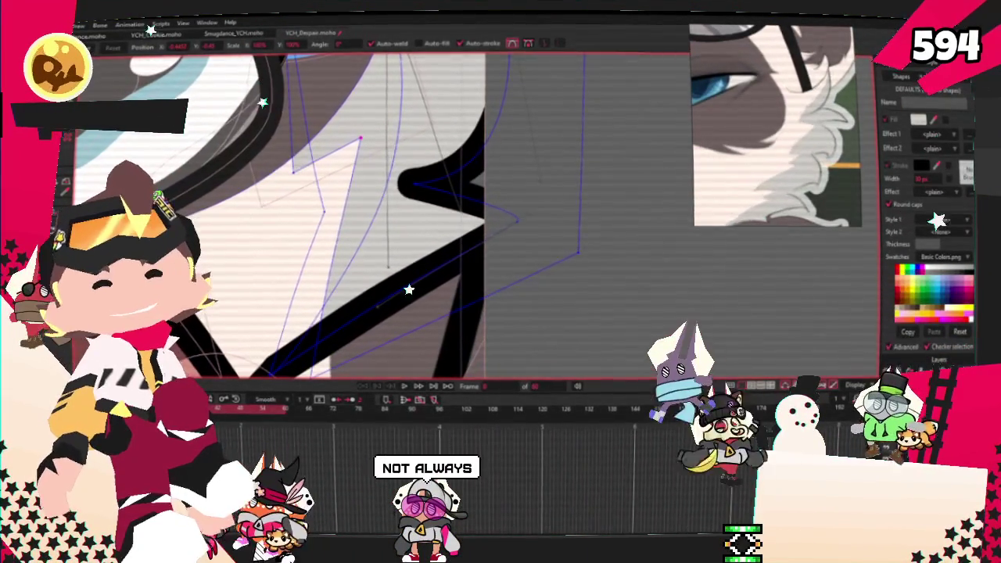
# Pull the grey shape's upper-left corner point up and to the right
pyautogui.click(283, 276)
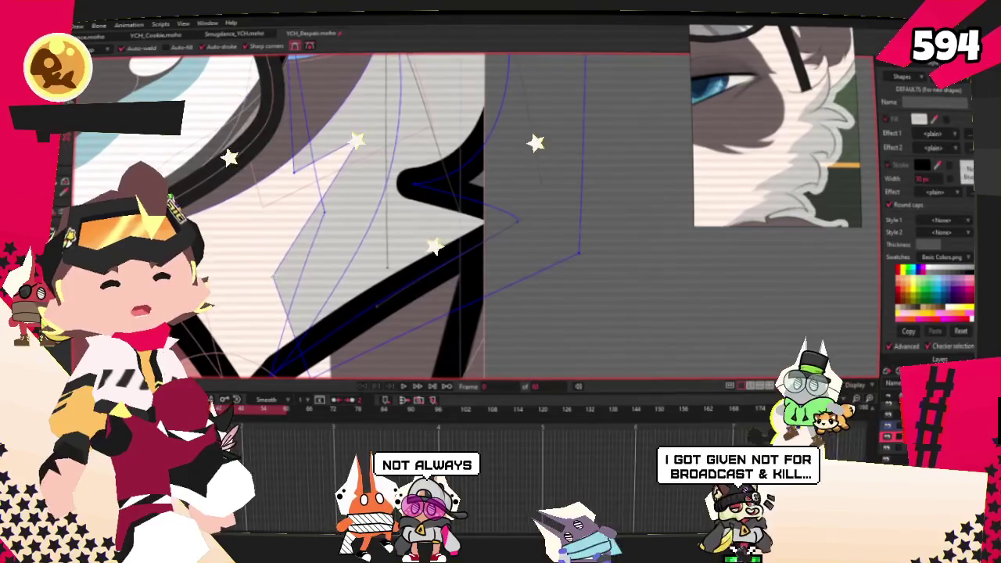
pyautogui.scroll(-2, 263, 202)
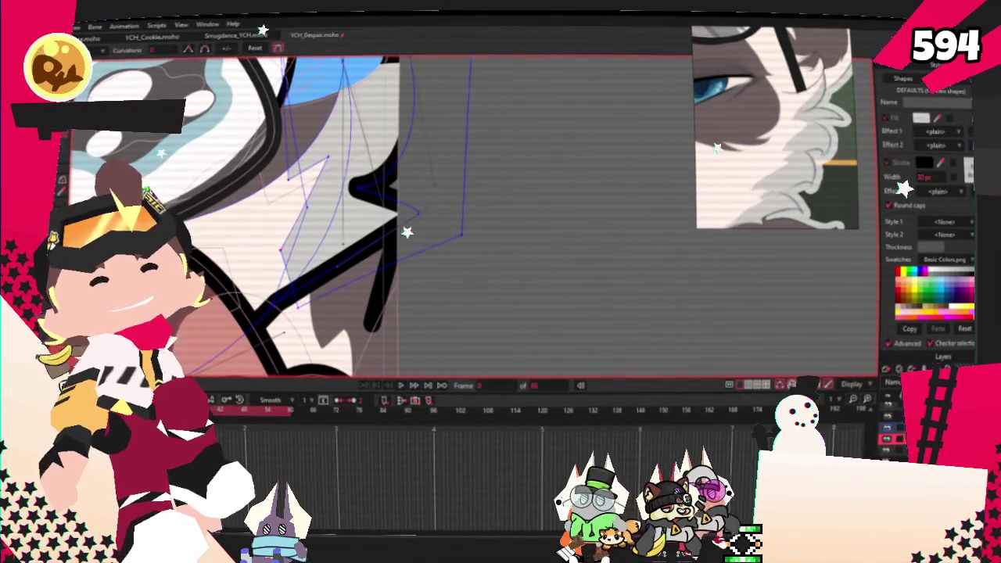
pyautogui.scroll(3, 270, 196)
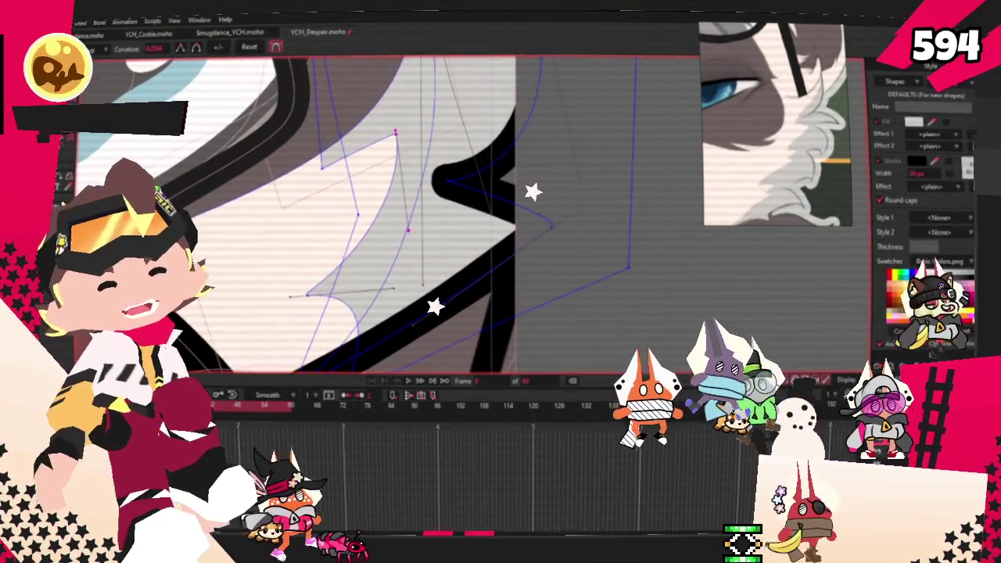
pyautogui.press('t')
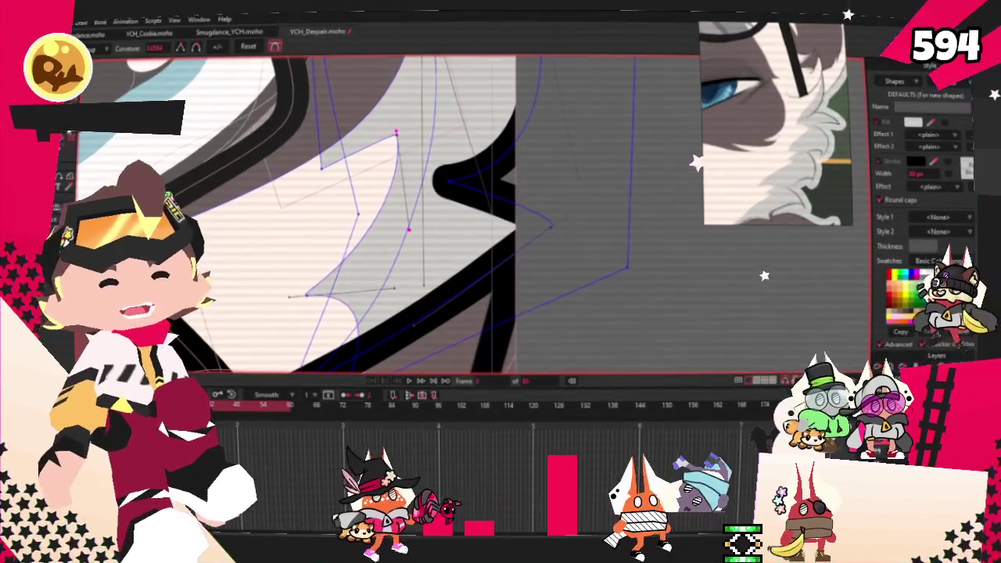
pyautogui.moveTo(321, 167); pyautogui.dragTo(337, 139)
pyautogui.scroll(-3, 337, 140)
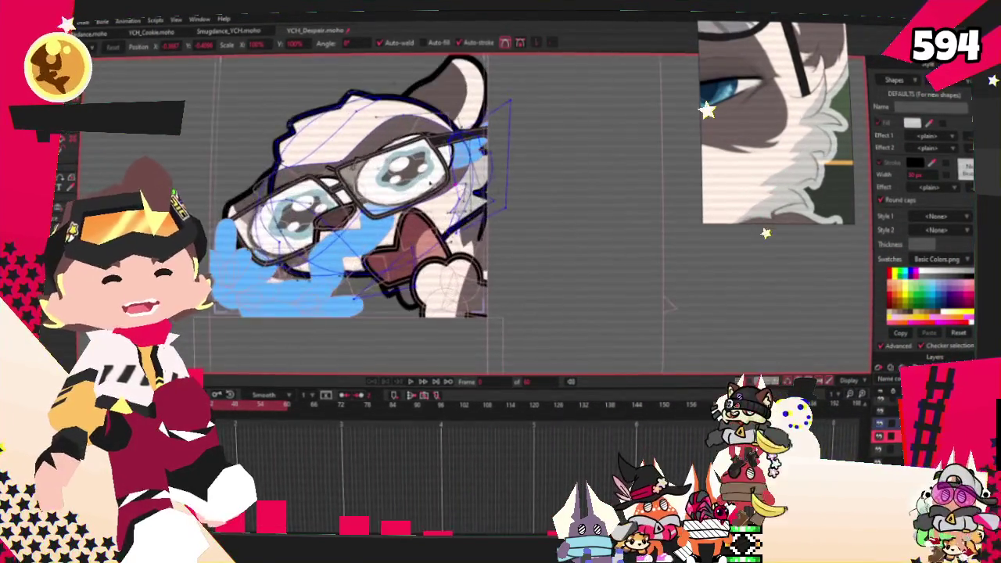
# Pull the nose outline point down and to the right
pyautogui.scroll(2, 446, 188)
pyautogui.scroll(3, 522, 167)
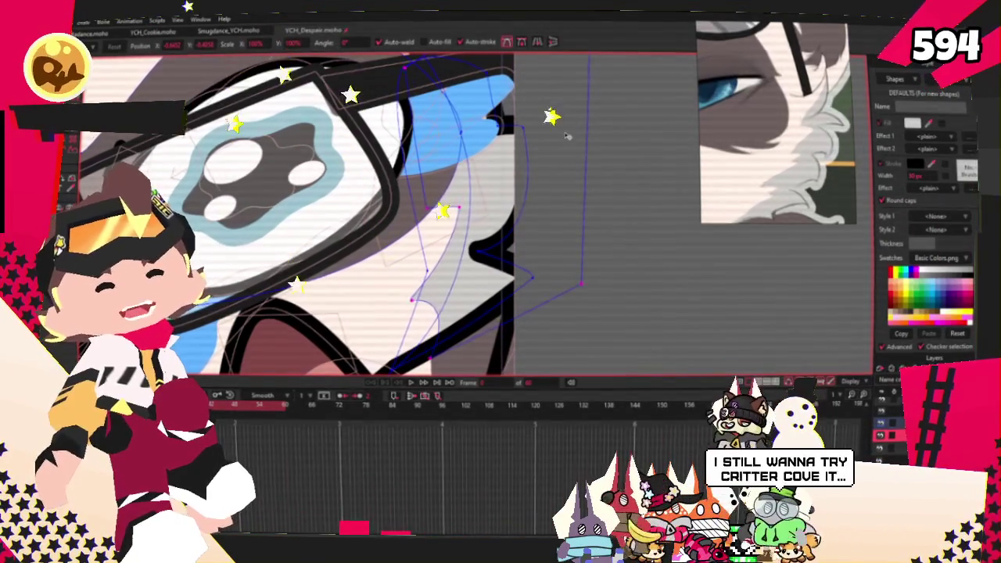
pyautogui.scroll(-2, 569, 154)
pyautogui.scroll(-2, 552, 195)
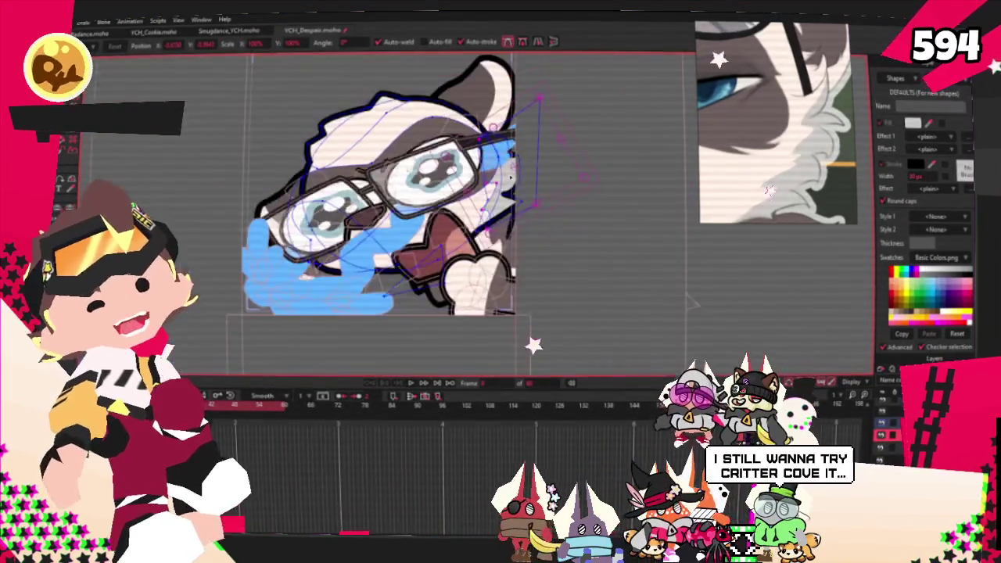
pyautogui.scroll(4, 535, 235)
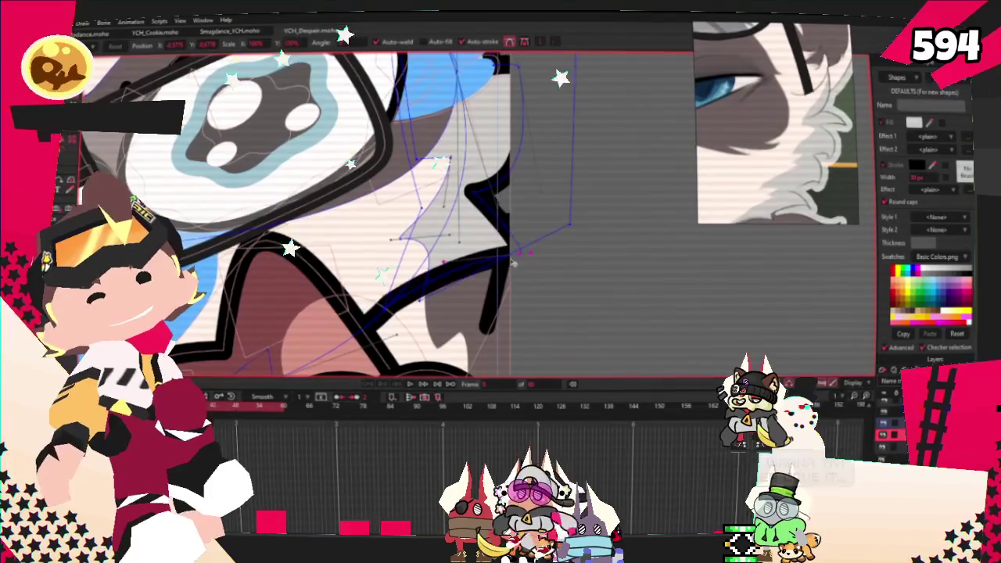
pyautogui.scroll(1, 500, 273)
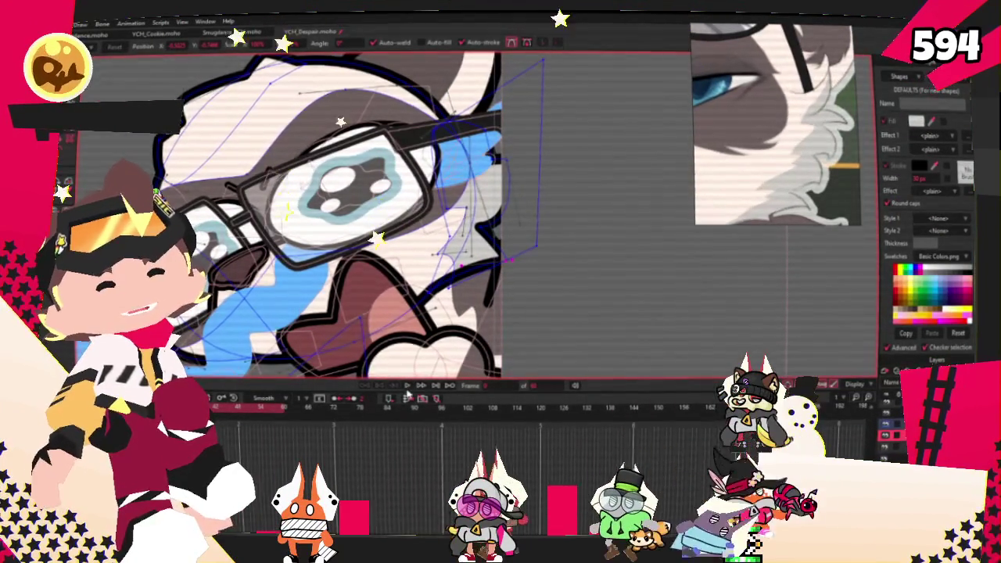
pyautogui.scroll(-3, 433, 321)
pyautogui.scroll(3, 423, 329)
pyautogui.scroll(1, 407, 360)
pyautogui.scroll(2, 406, 313)
pyautogui.scroll(2, 431, 259)
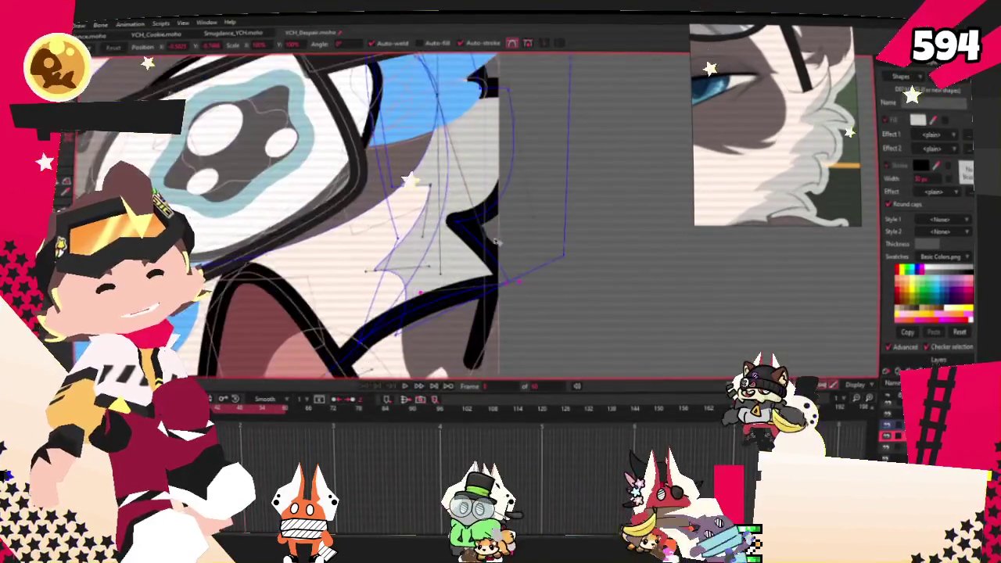
pyautogui.scroll(2, 448, 223)
pyautogui.moveTo(467, 229); pyautogui.dragTo(498, 291)
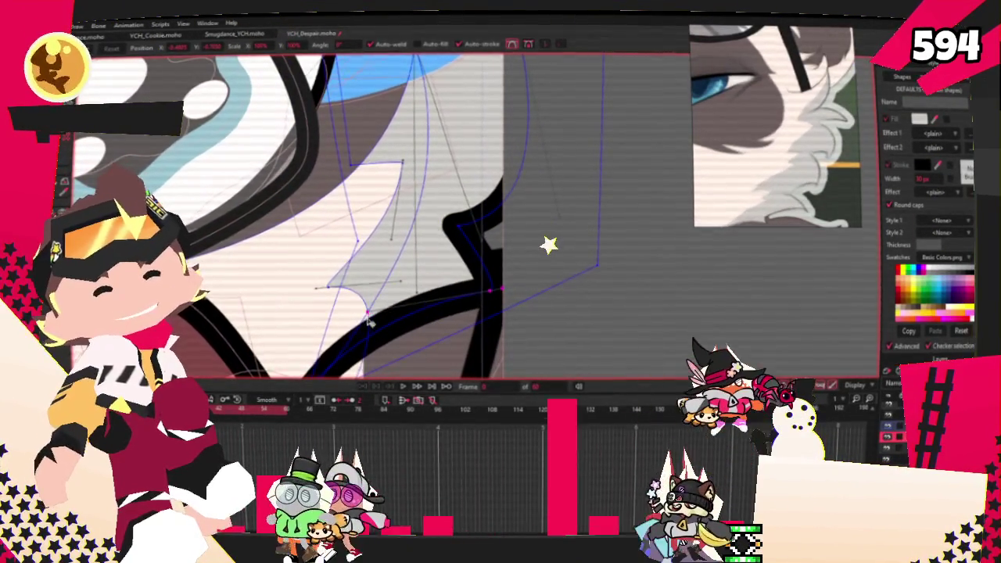
pyautogui.scroll(-1, 403, 257)
pyautogui.scroll(-2, 402, 256)
pyautogui.scroll(2, 391, 274)
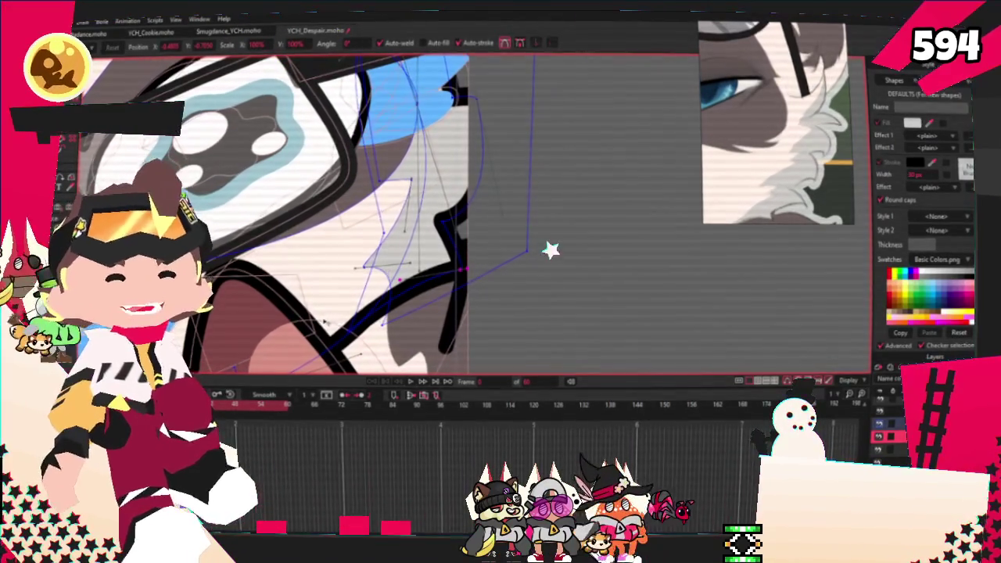
# Reframe the view on the glasses area and switch to point selection
pyautogui.scroll(-2, 401, 249)
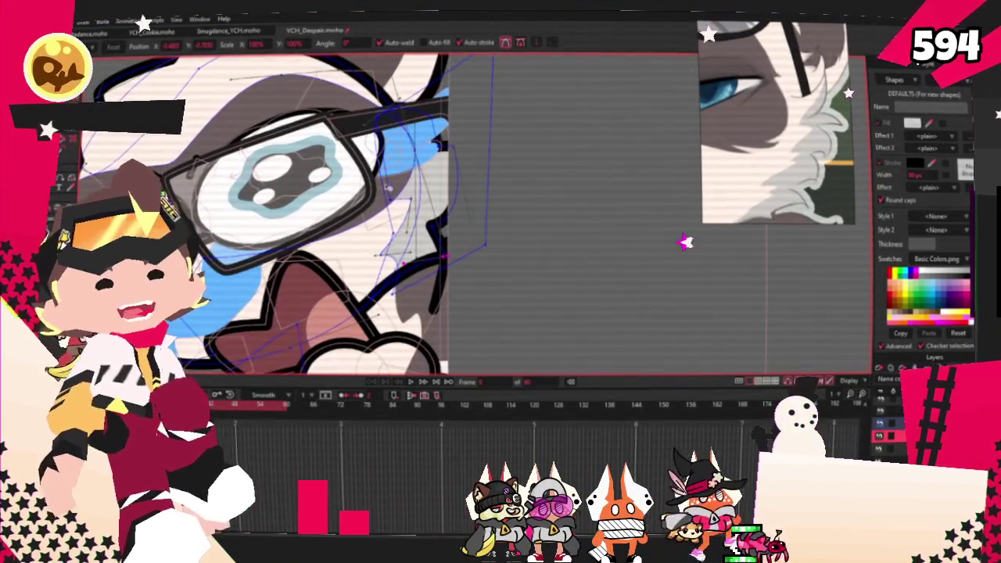
pyautogui.scroll(2, 382, 184)
pyautogui.scroll(2, 371, 171)
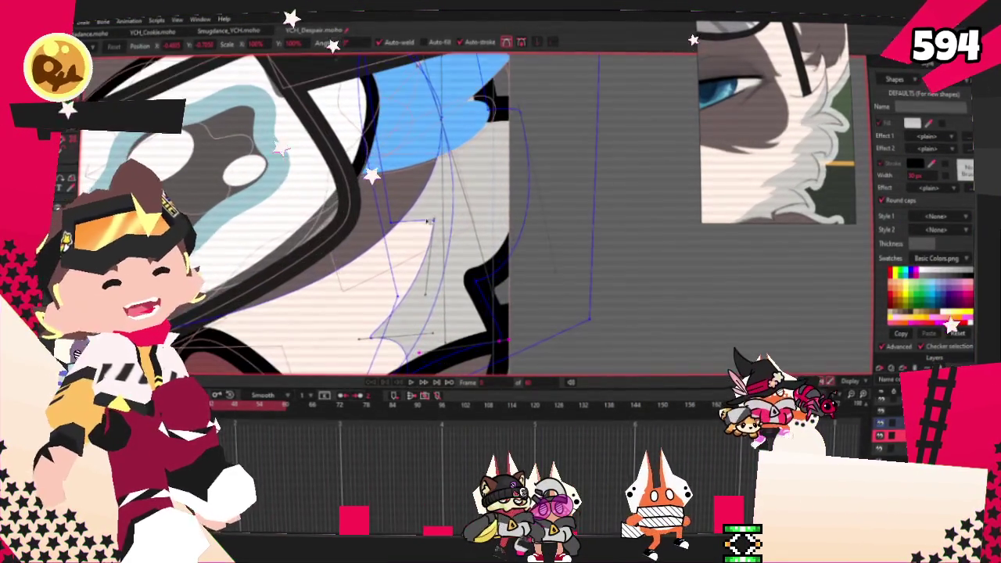
pyautogui.scroll(2, 391, 211)
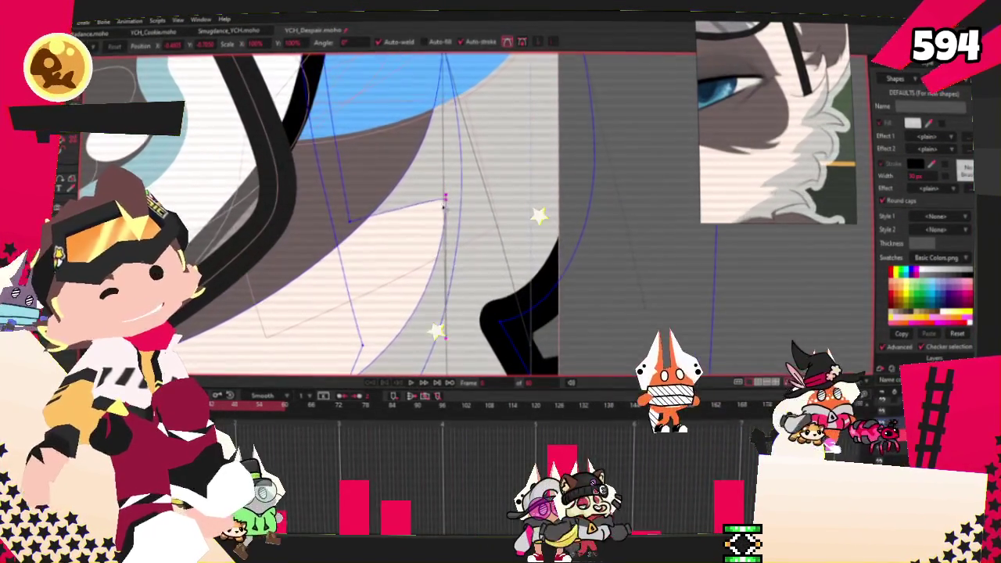
pyautogui.moveTo(371, 195); pyautogui.dragTo(328, 117)
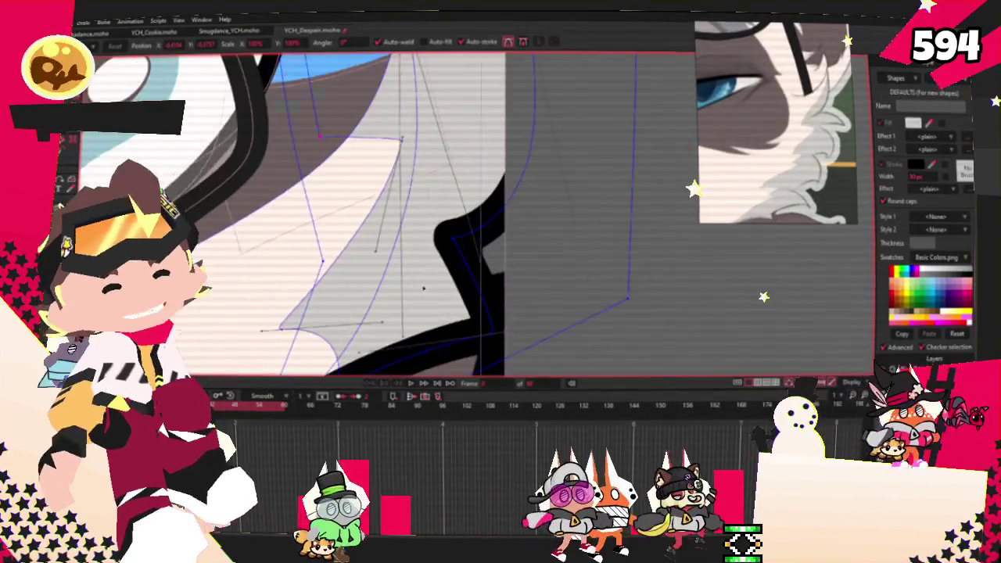
pyautogui.scroll(-5, 403, 254)
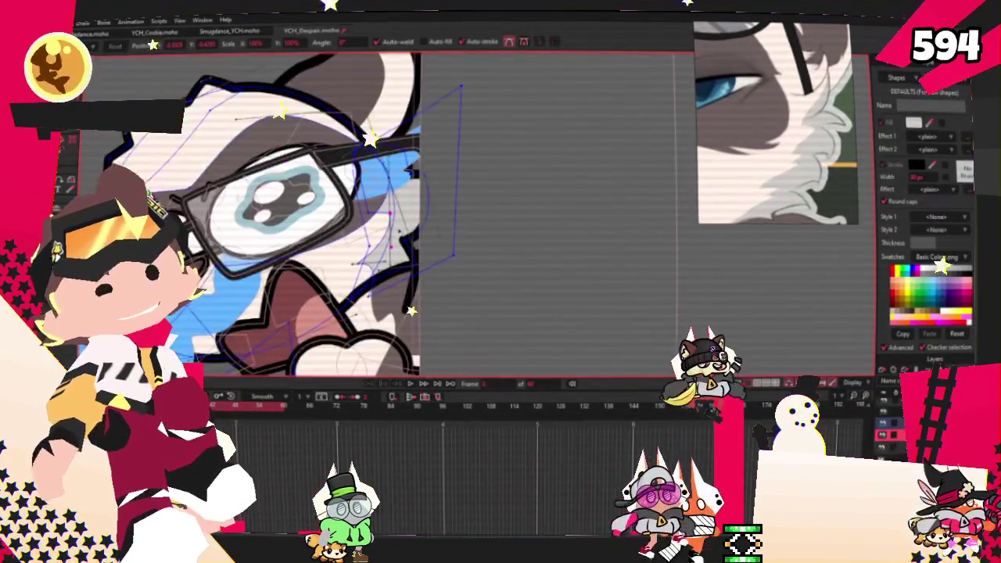
pyautogui.scroll(2, 406, 193)
pyautogui.scroll(2, 406, 192)
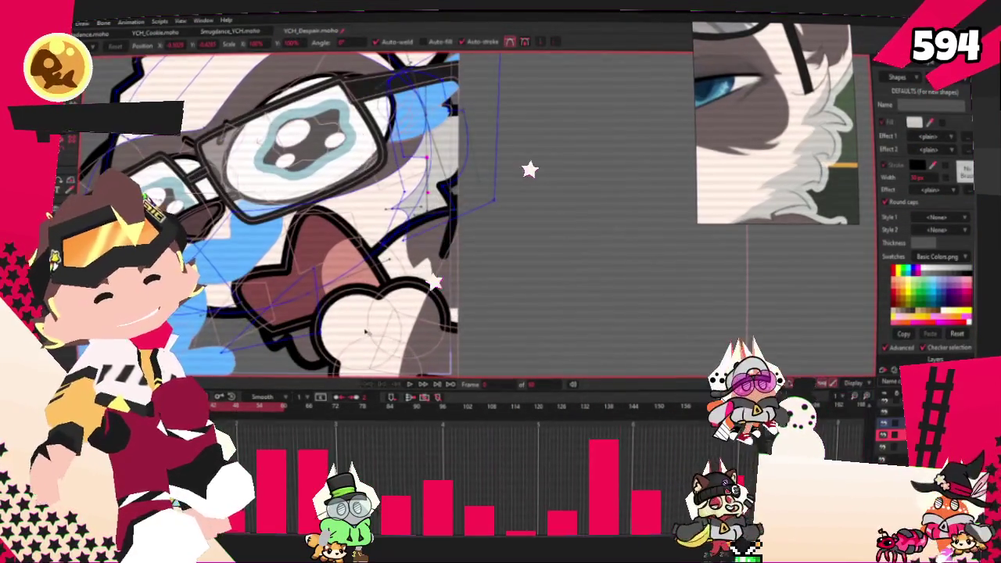
pyautogui.scroll(-3, 422, 188)
pyautogui.scroll(3, 223, 312)
pyautogui.scroll(1, 223, 312)
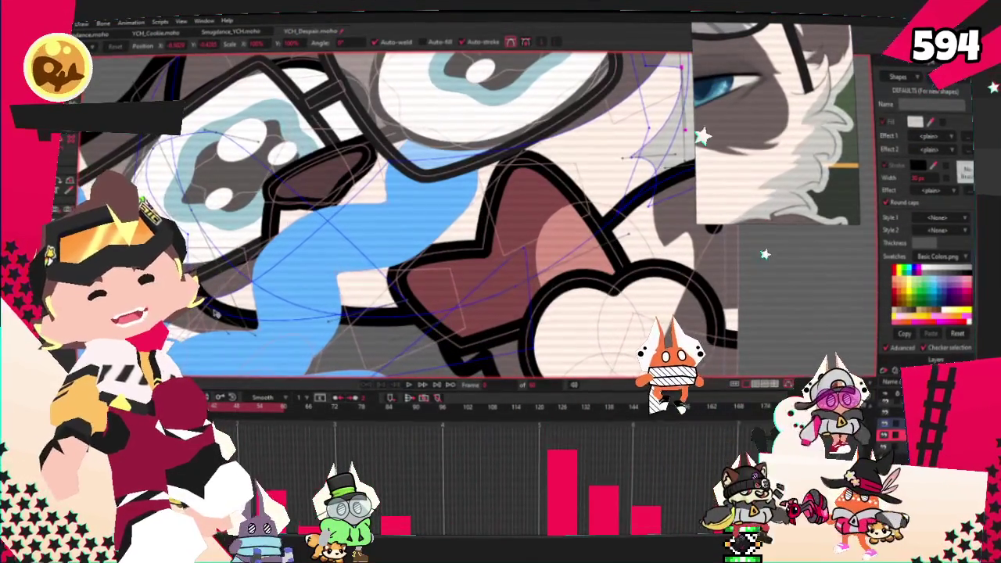
pyautogui.scroll(-3, 223, 311)
pyautogui.scroll(-1, 223, 311)
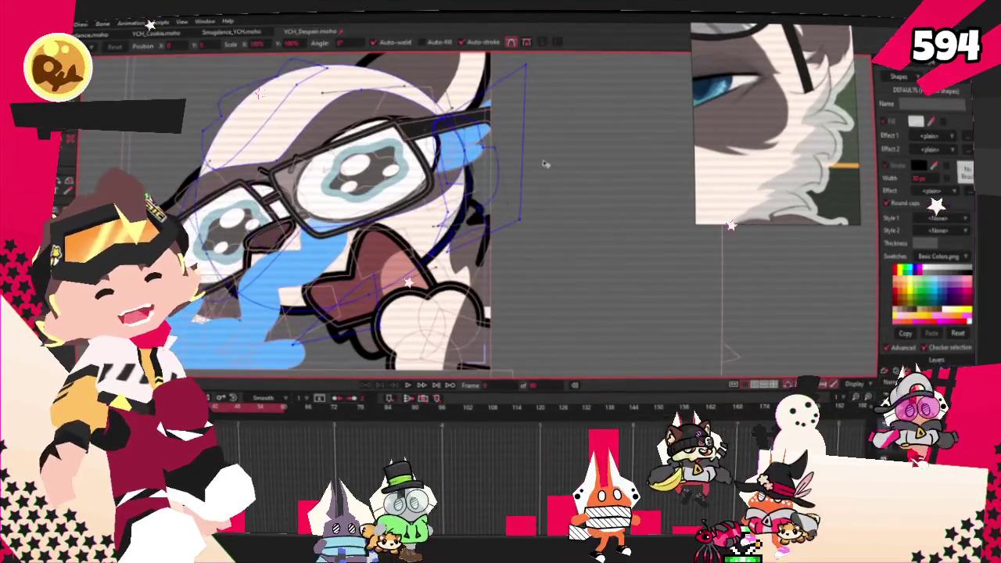
pyautogui.scroll(3, 509, 172)
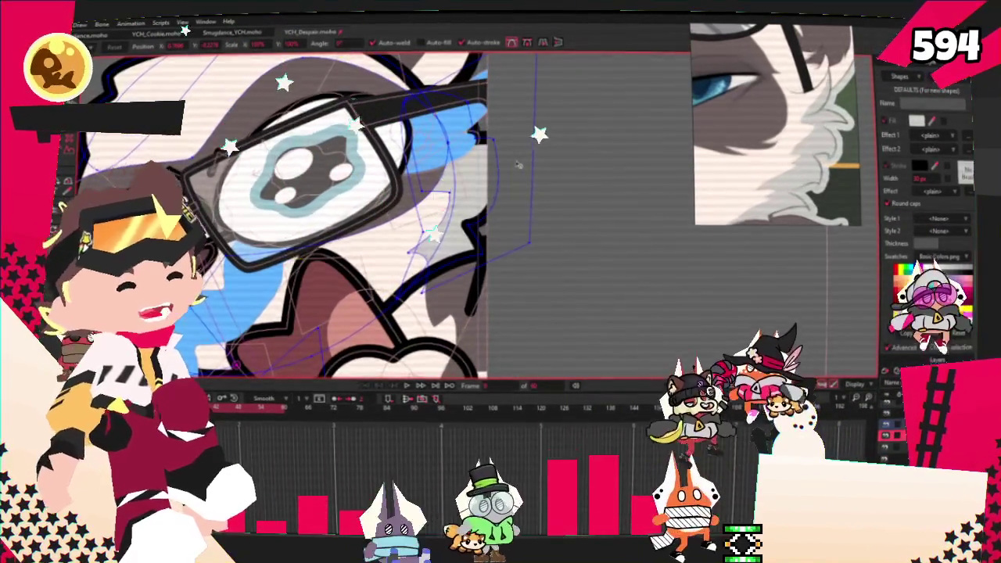
pyautogui.scroll(-3, 524, 181)
pyautogui.scroll(1, 532, 186)
pyautogui.press('g')
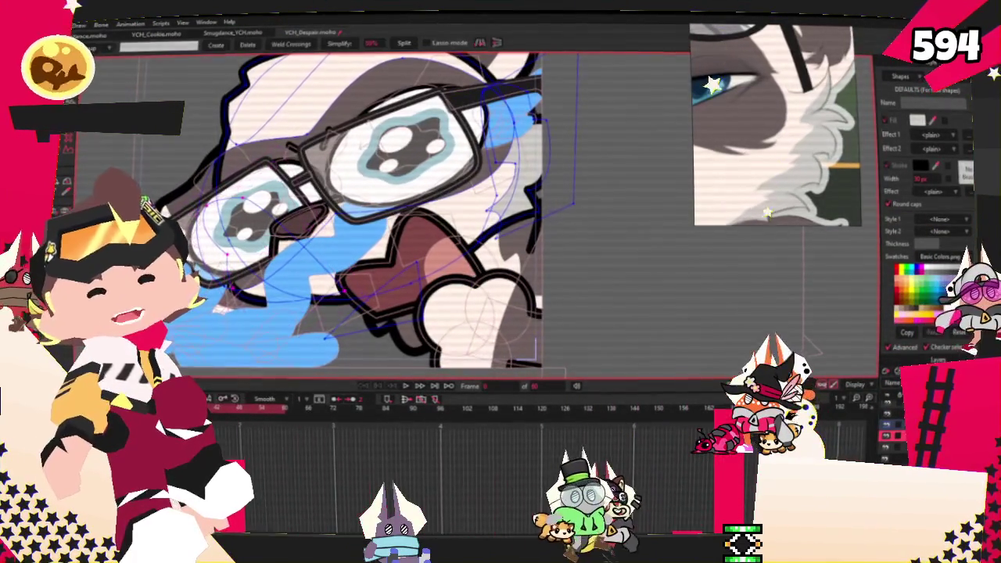
pyautogui.scroll(1, 268, 309)
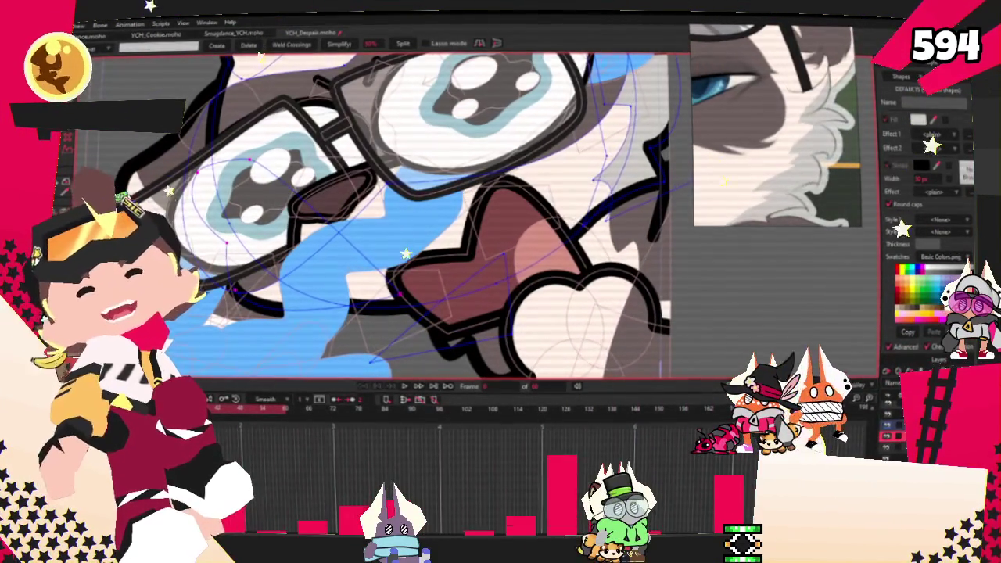
pyautogui.scroll(-2, 320, 296)
pyautogui.scroll(3, 320, 295)
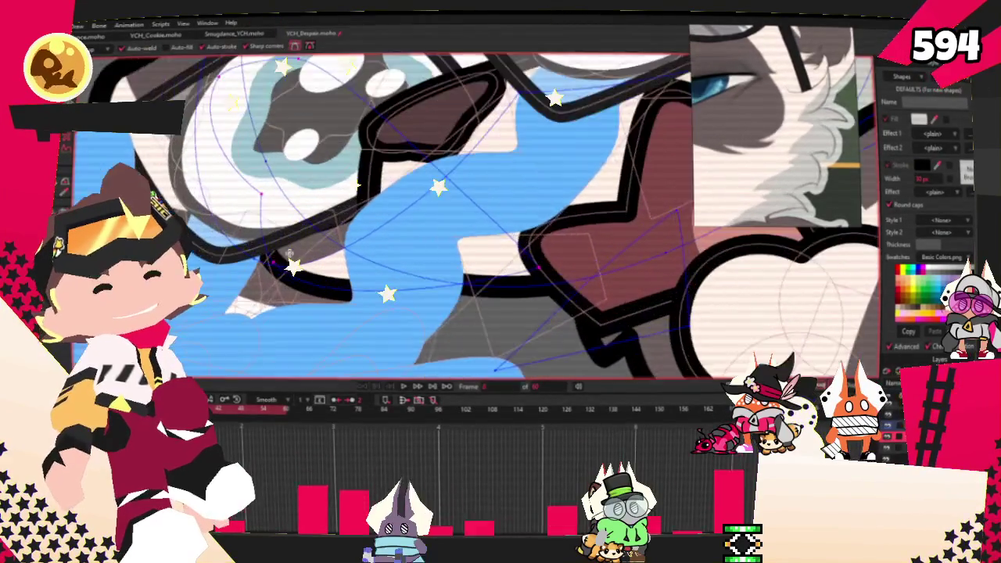
pyautogui.scroll(2, 320, 296)
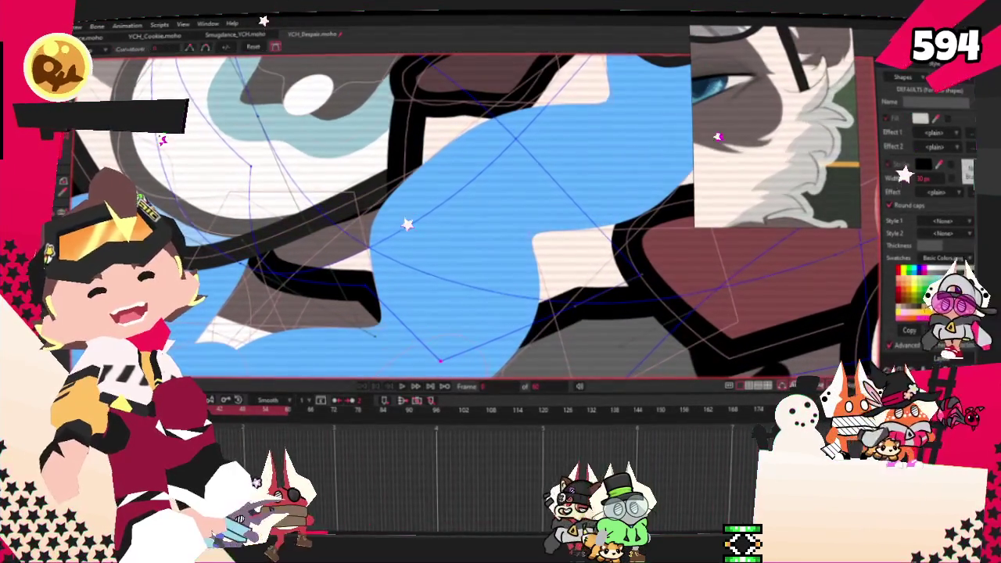
pyautogui.scroll(2, 345, 138)
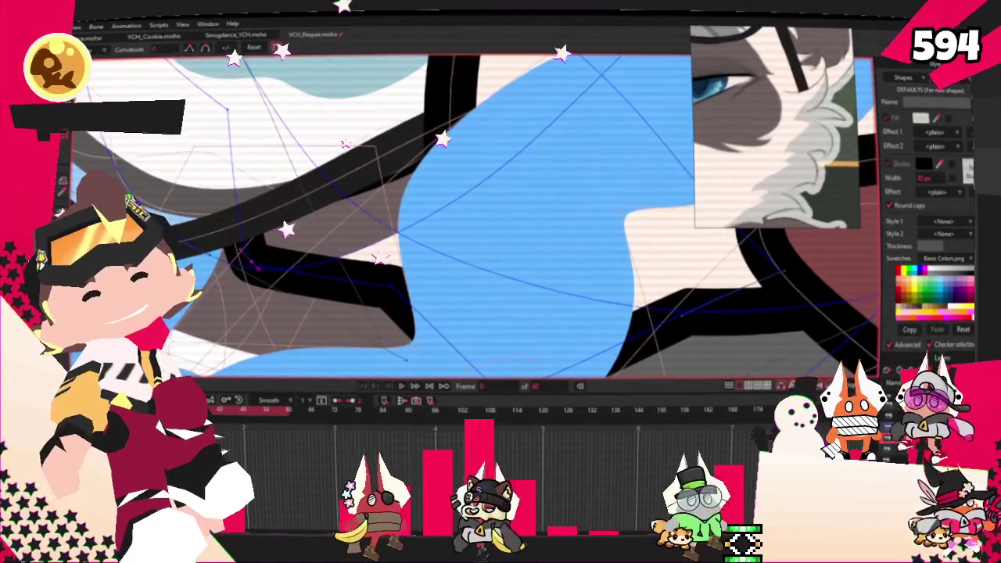
pyautogui.scroll(-2, 345, 139)
pyautogui.scroll(-1, 435, 353)
pyautogui.scroll(2, 544, 288)
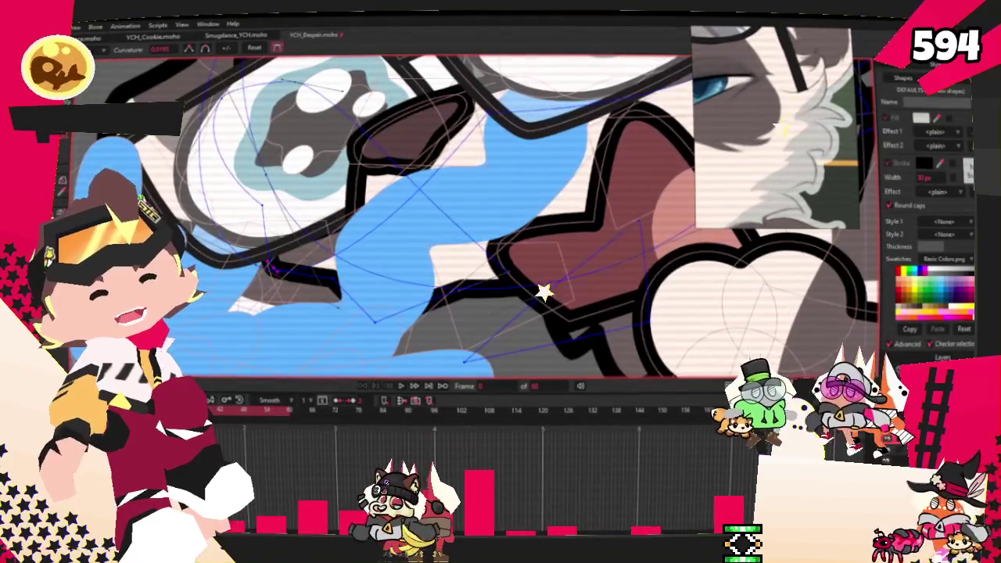
# Round the sharp corner where the blue tear meets the grey cheek into a smooth curve
pyautogui.press('t')
pyautogui.scroll(2, 409, 192)
pyautogui.scroll(-2, 409, 191)
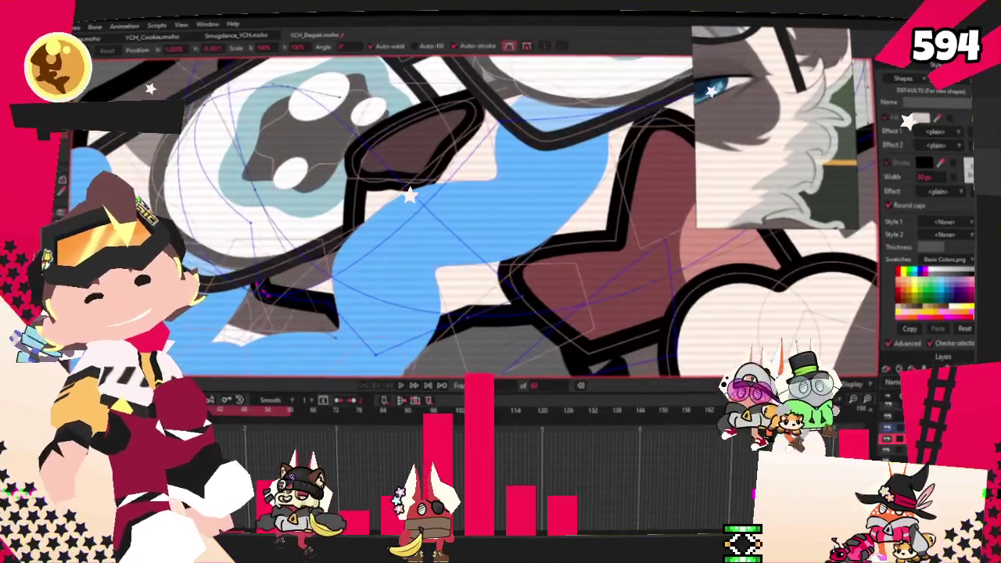
pyautogui.scroll(2, 336, 93)
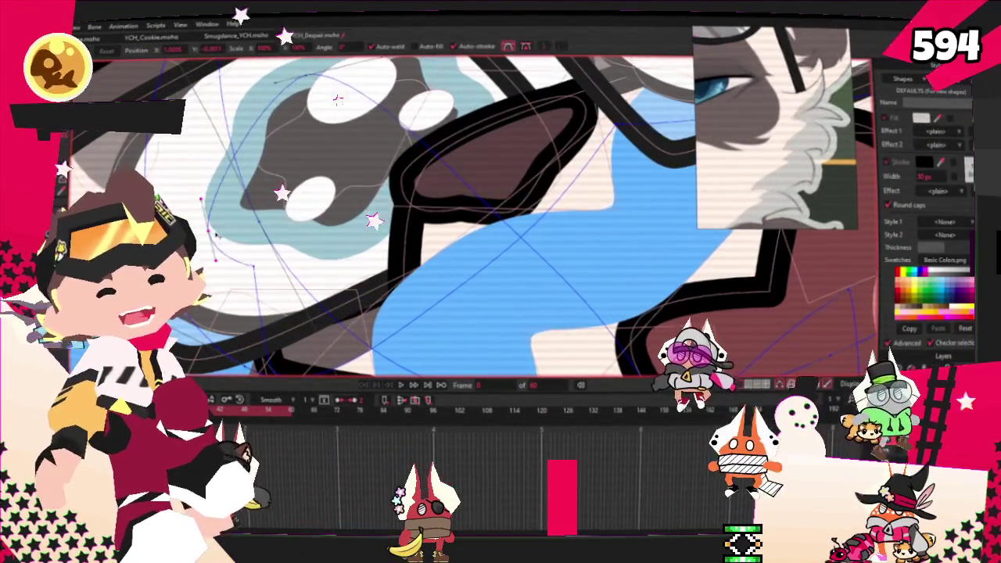
pyautogui.scroll(-1, 547, 250)
pyautogui.scroll(1, 547, 251)
pyautogui.scroll(1, 286, 261)
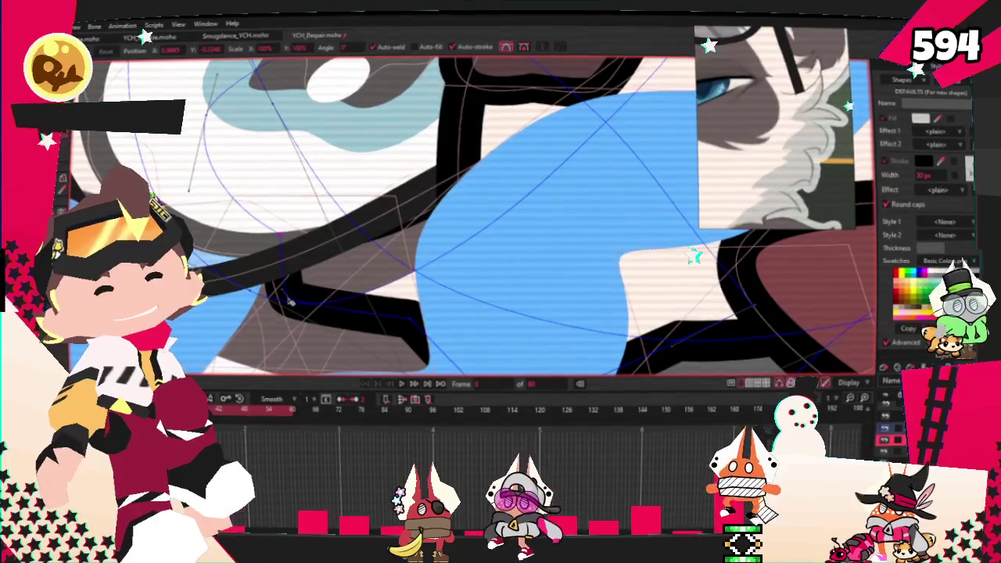
pyautogui.scroll(-1, 325, 358)
pyautogui.scroll(1, 360, 298)
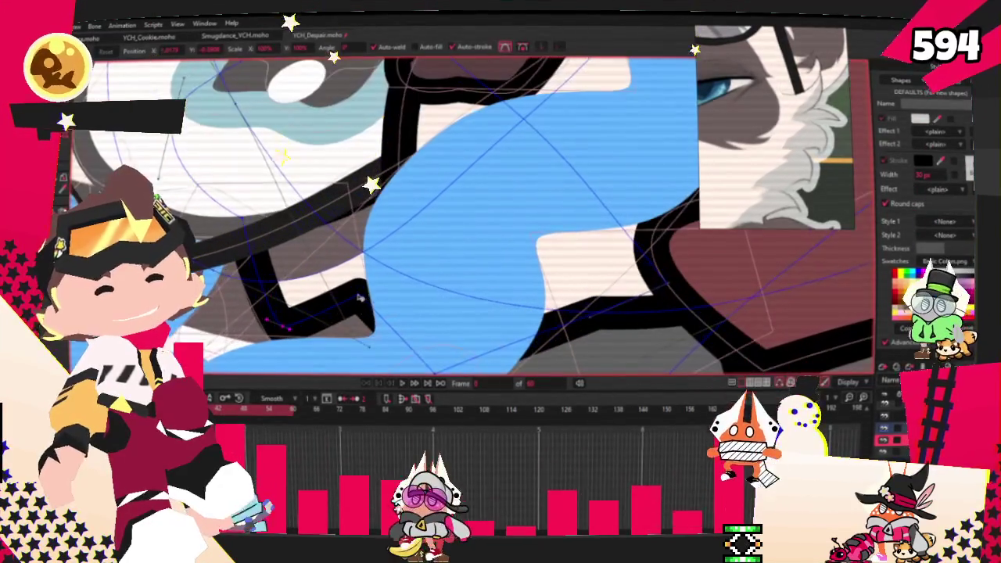
pyautogui.scroll(-1, 351, 248)
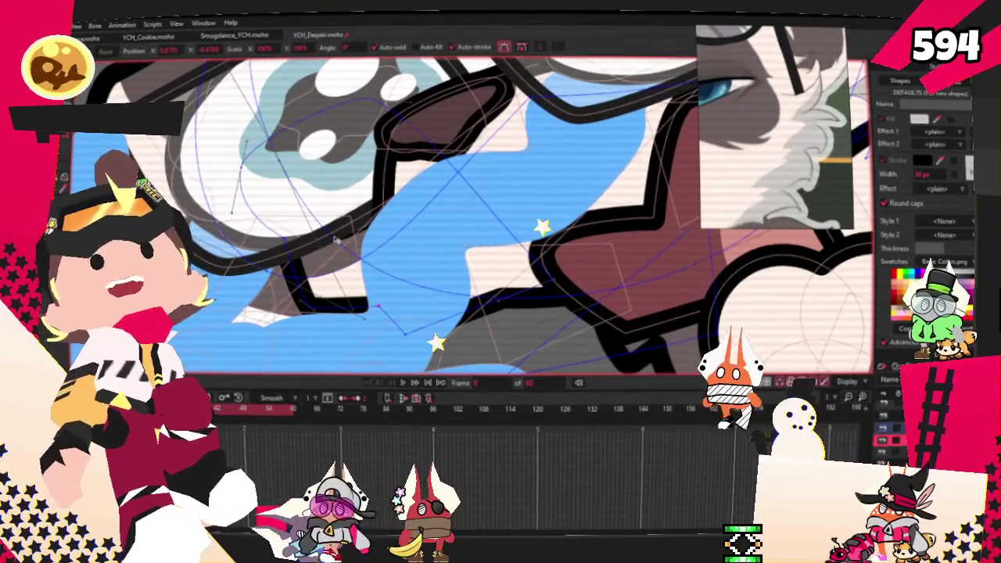
pyautogui.scroll(1, 332, 285)
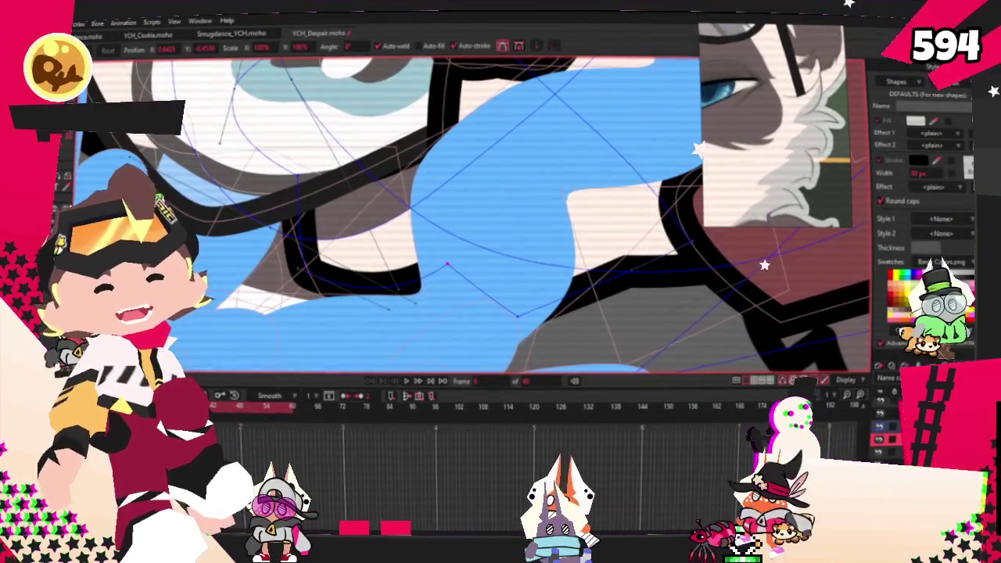
pyautogui.press('c')
pyautogui.moveTo(516, 316); pyautogui.dragTo(440, 325)
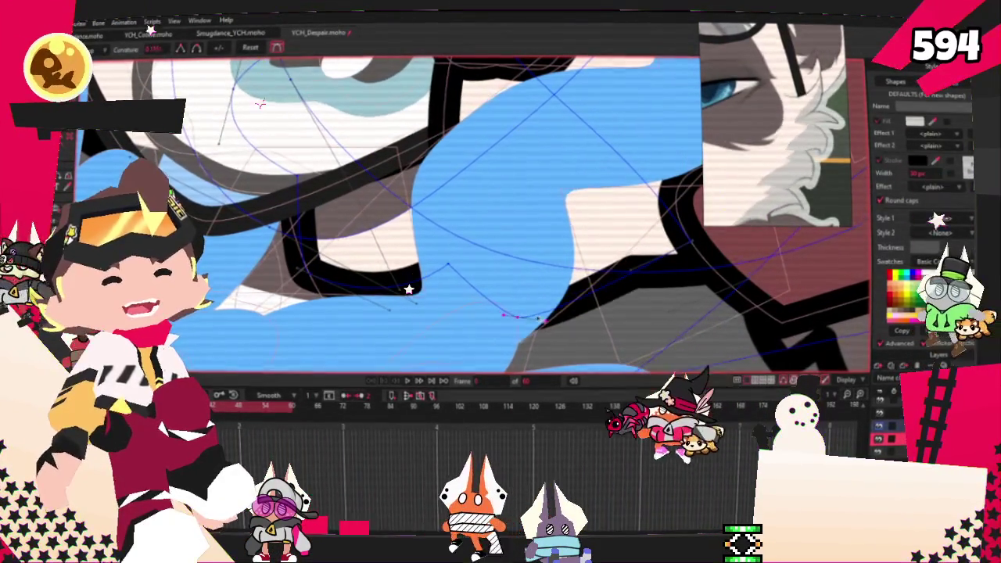
pyautogui.scroll(-5, 440, 325)
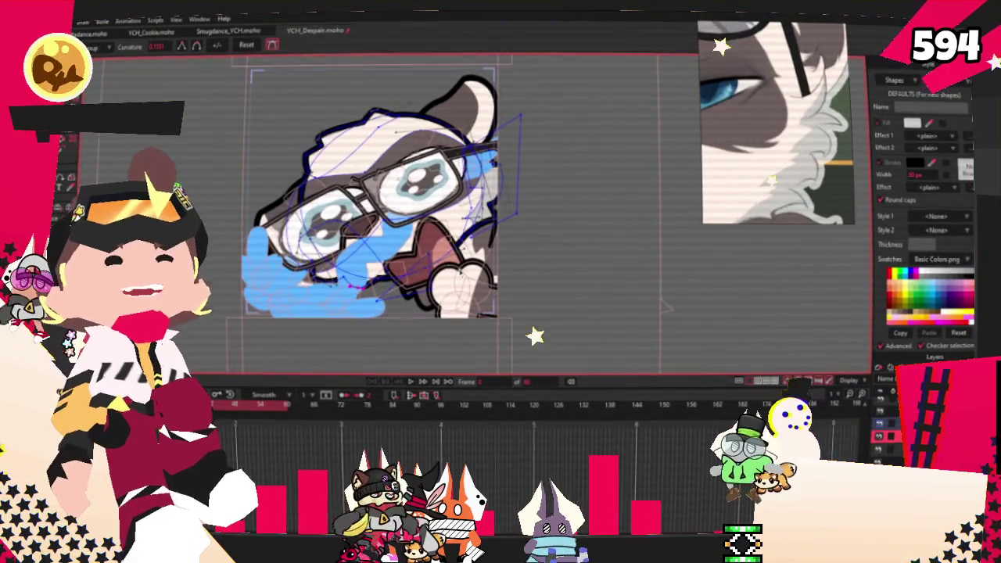
pyautogui.scroll(3, 407, 272)
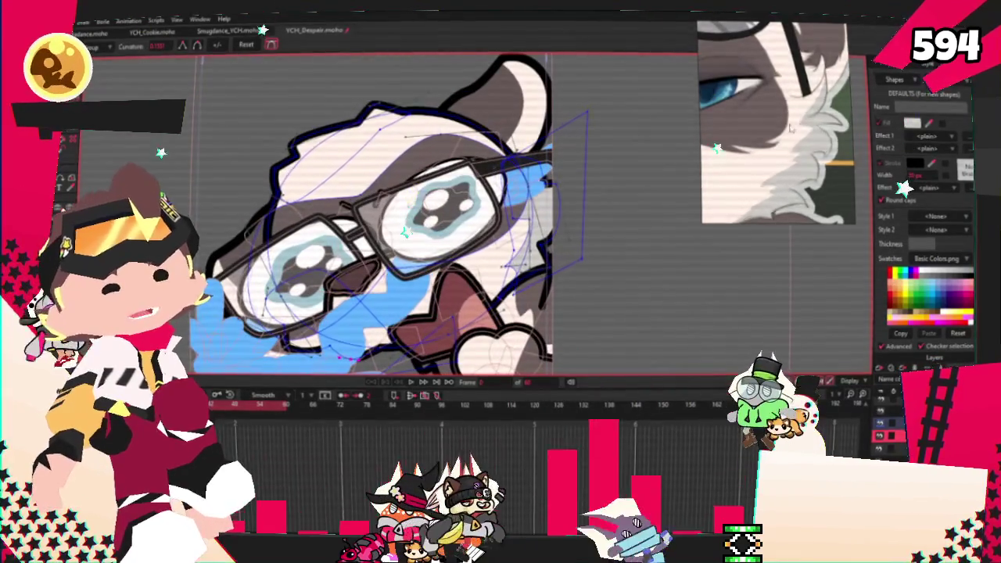
pyautogui.scroll(2, 398, 159)
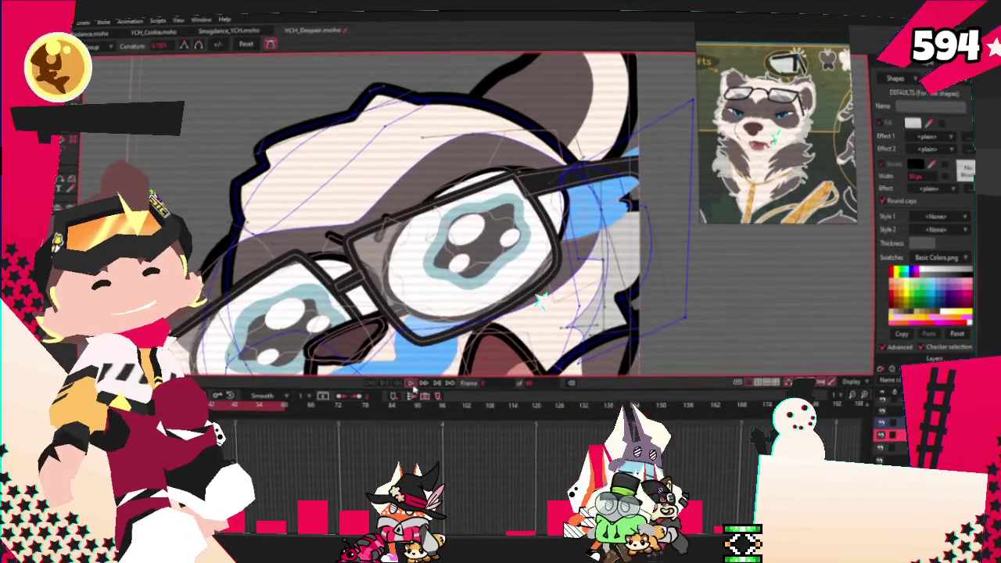
pyautogui.scroll(-5, 532, 350)
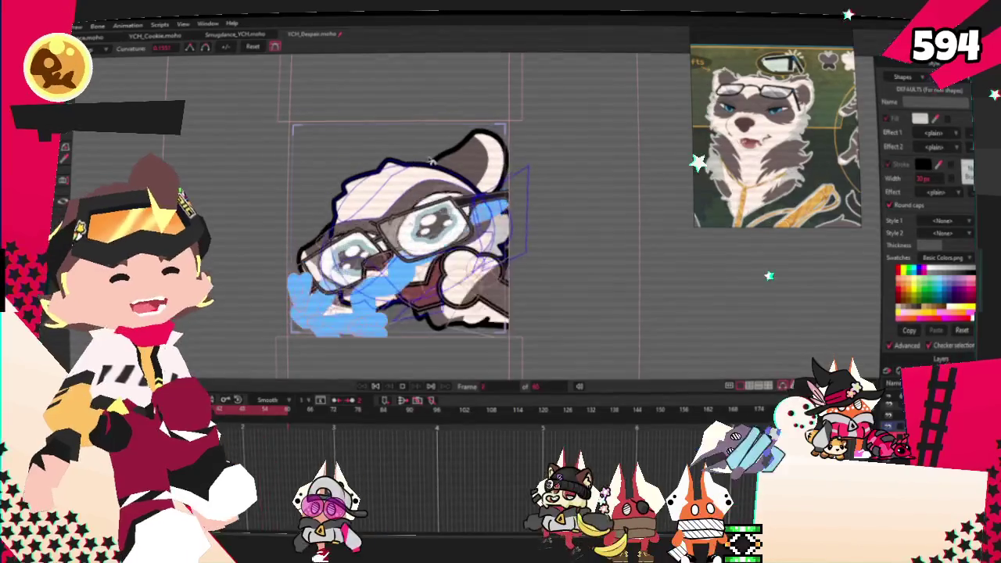
pyautogui.scroll(2, 428, 160)
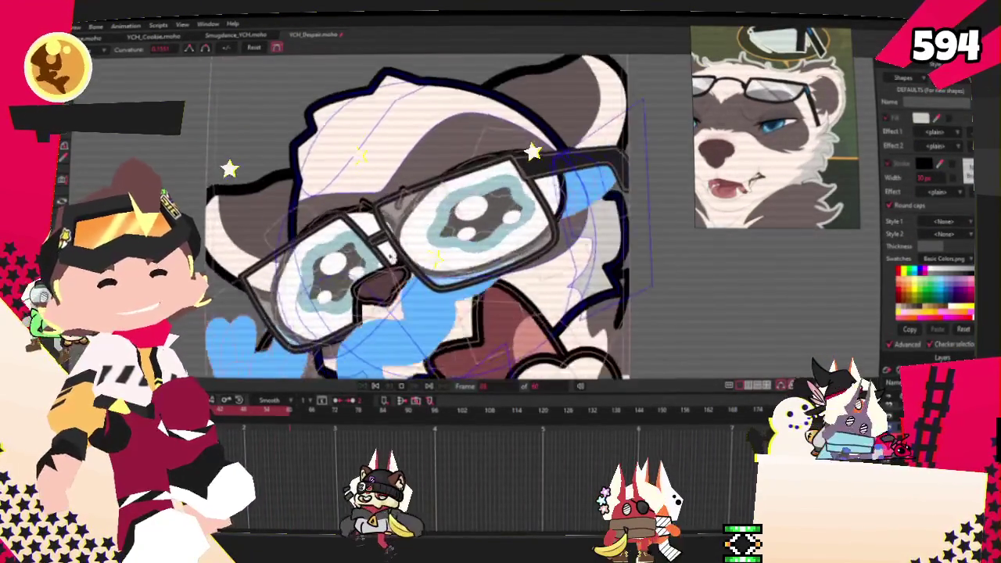
pyautogui.scroll(-1, 423, 219)
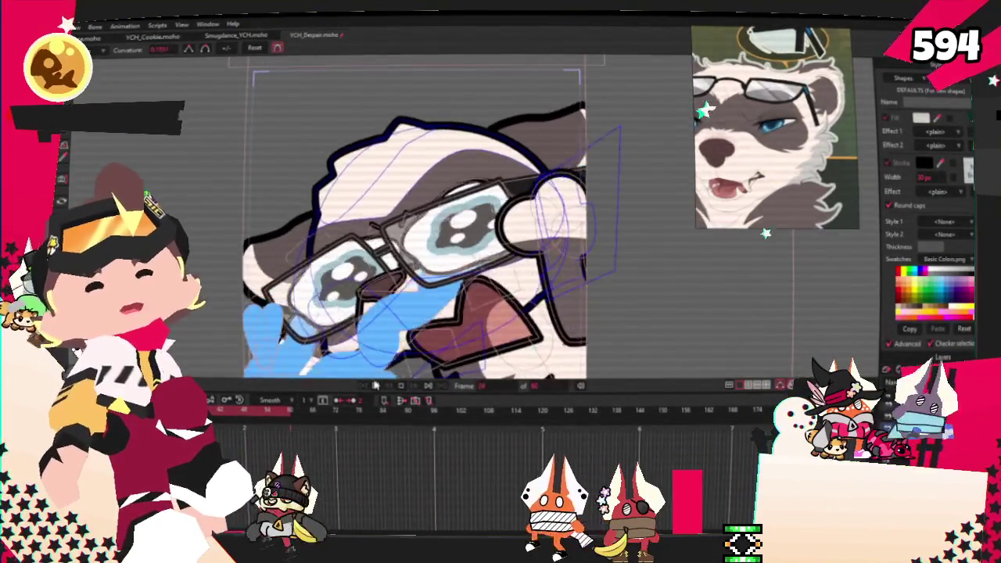
pyautogui.scroll(1, 422, 219)
pyautogui.scroll(1, 422, 219)
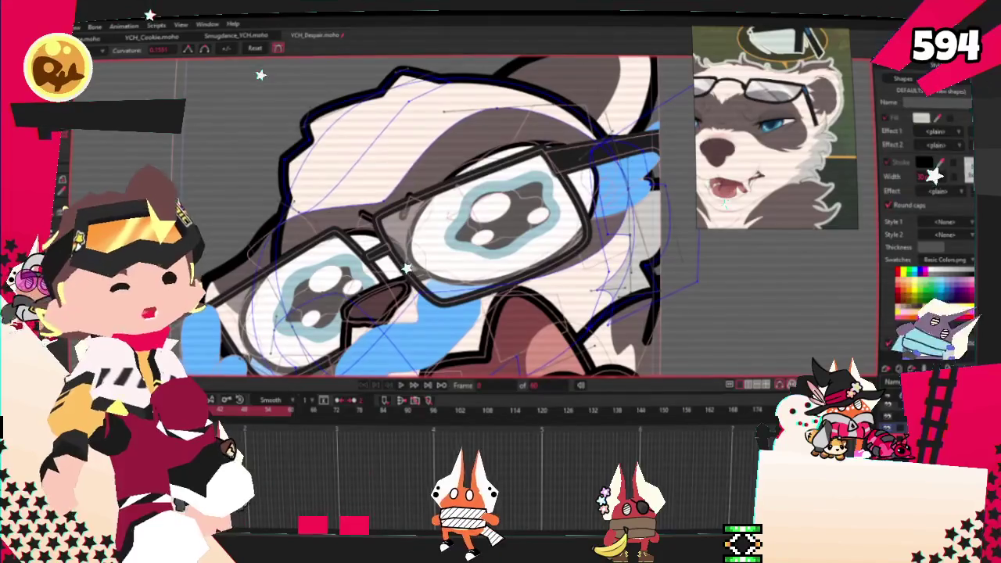
pyautogui.click(550, 282)
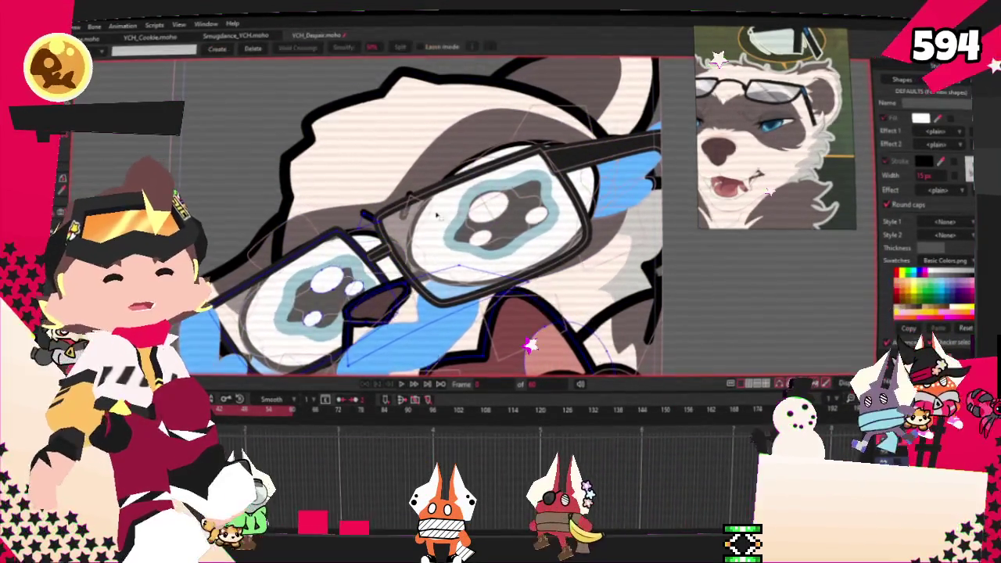
# Select the right lens and blue ring curves, then select the glasses frame outline instead
pyautogui.press('g')
pyautogui.scroll(1, 547, 285)
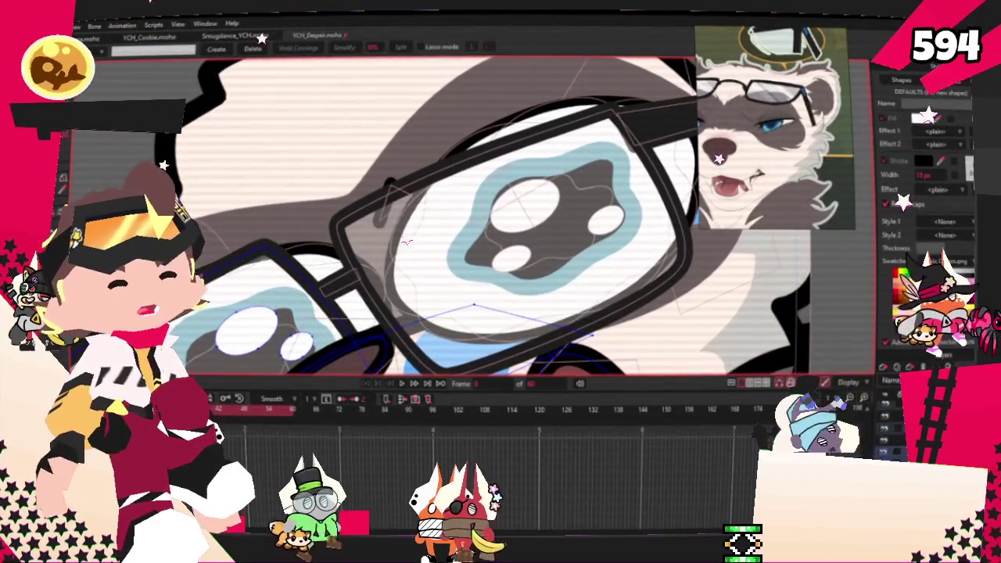
pyautogui.hotkey('ctrl', 'a')
pyautogui.click(374, 211)
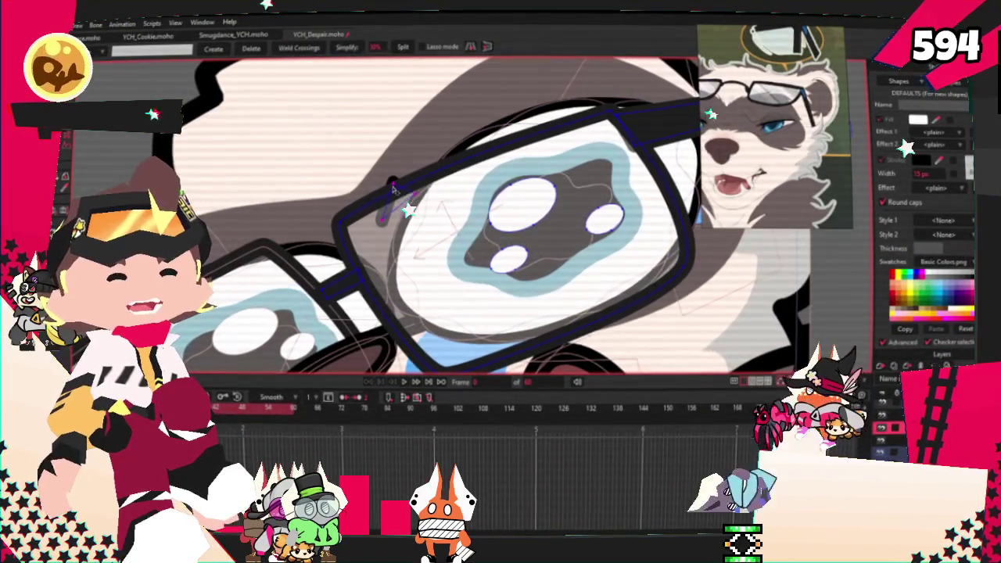
pyautogui.scroll(-5, 394, 190)
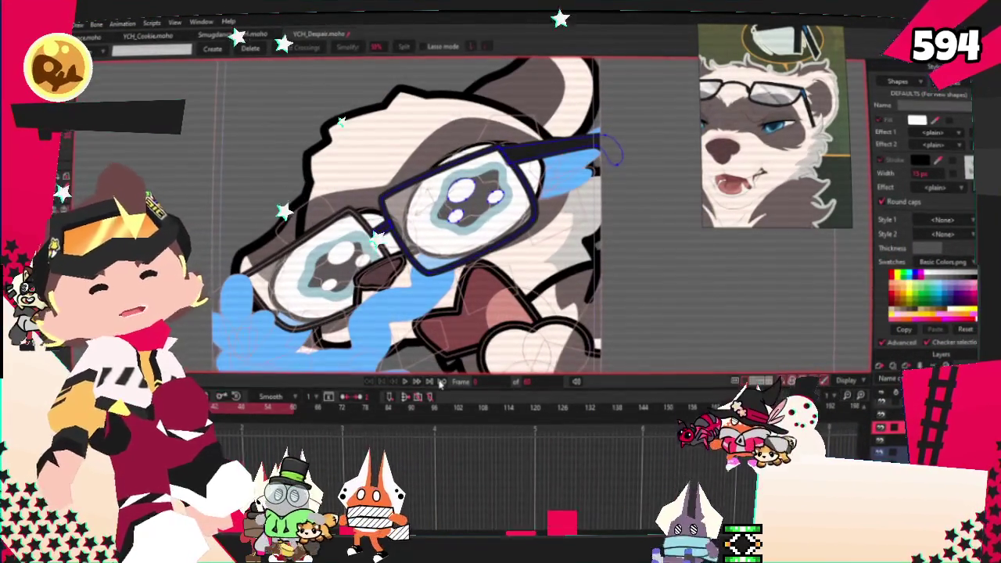
pyautogui.scroll(-3, 427, 235)
pyautogui.scroll(-5, 427, 235)
pyautogui.scroll(4, 426, 235)
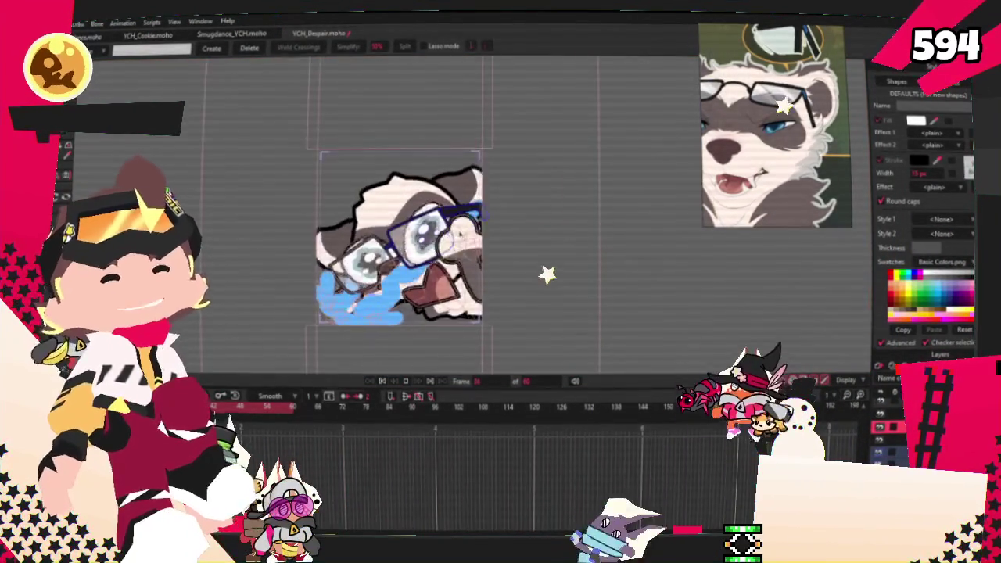
pyautogui.scroll(-1, 427, 235)
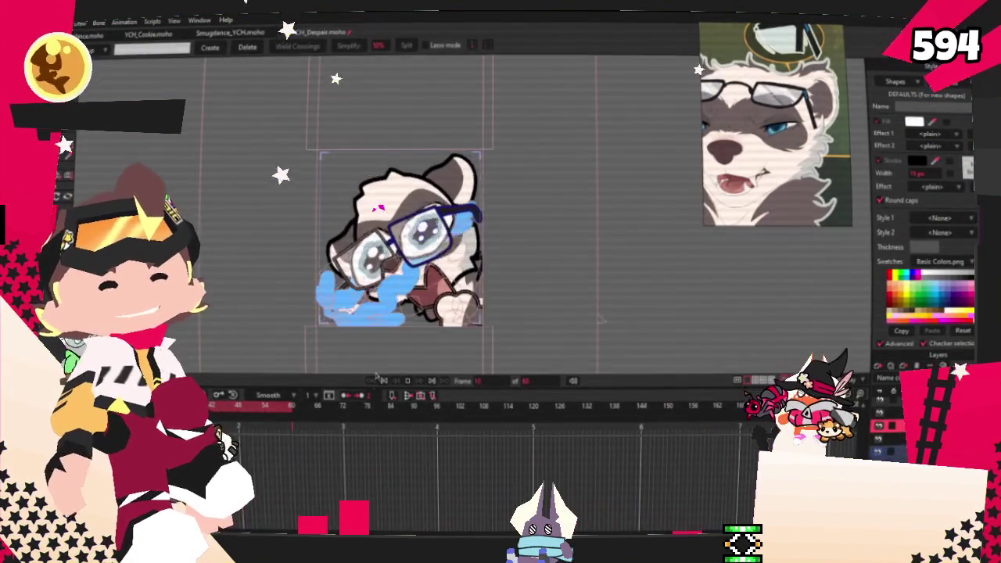
pyautogui.scroll(2, 531, 170)
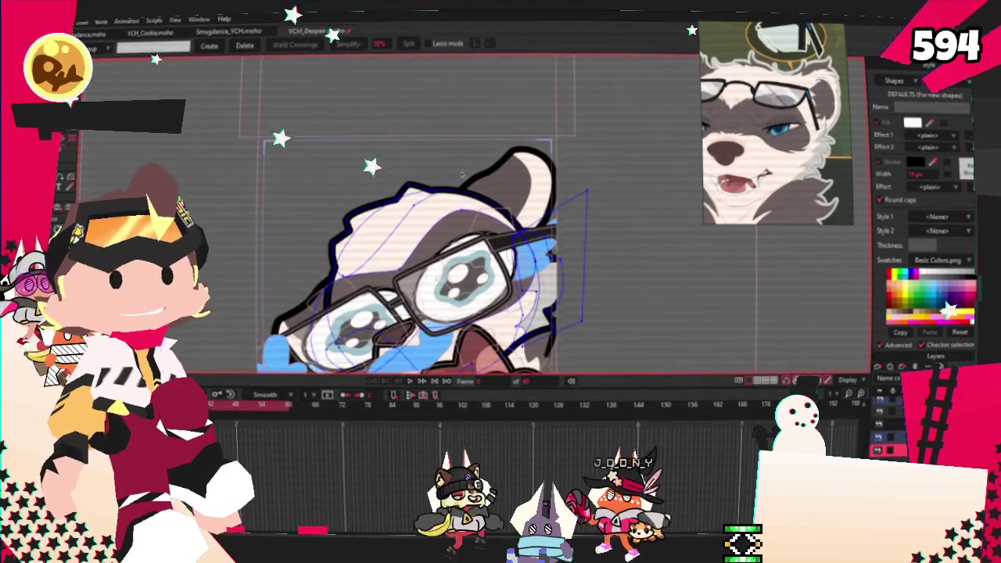
pyautogui.scroll(-2, 454, 113)
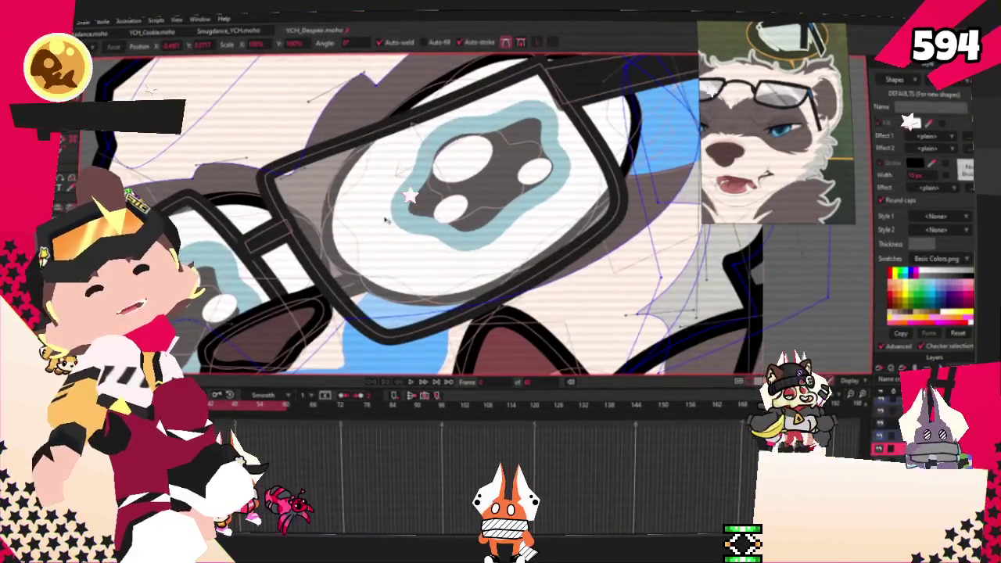
# Drag the Bézier handle on the fur shape's left edge outward to lengthen and flatten its curve
pyautogui.scroll(-2, 386, 221)
pyautogui.scroll(5, 399, 207)
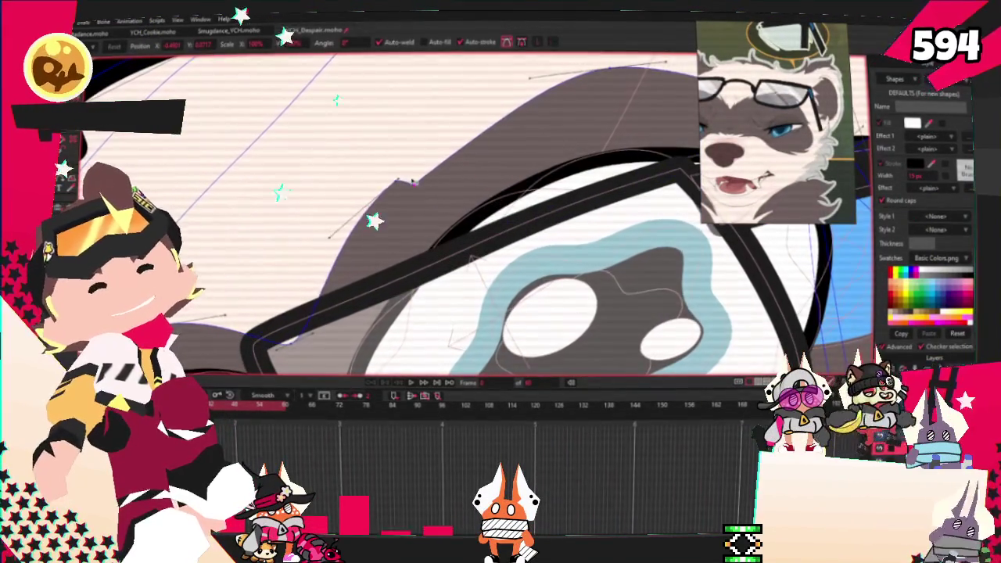
pyautogui.moveTo(320, 240); pyautogui.dragTo(293, 247)
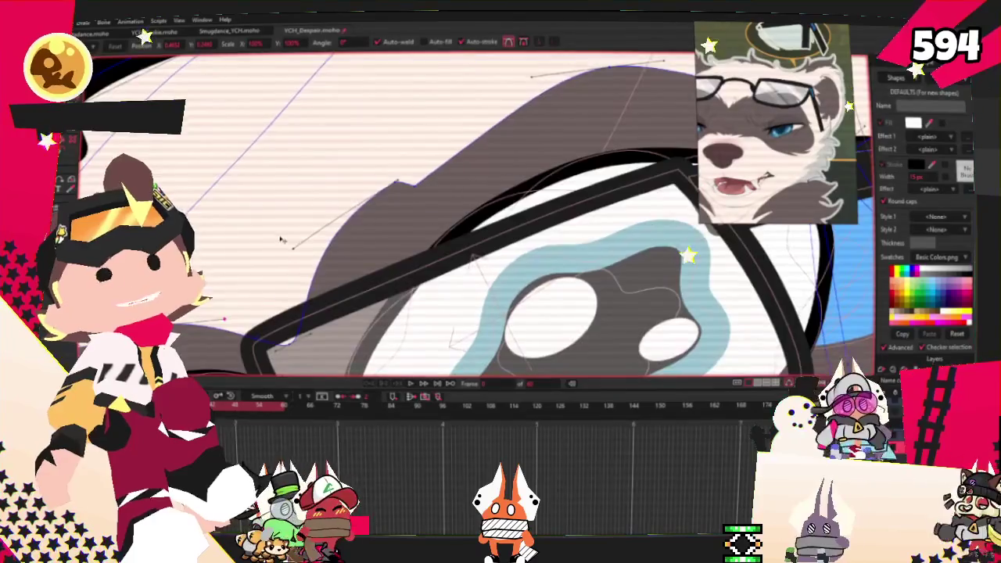
pyautogui.scroll(-2, 279, 240)
pyautogui.scroll(-2, 276, 239)
pyautogui.scroll(-1, 328, 207)
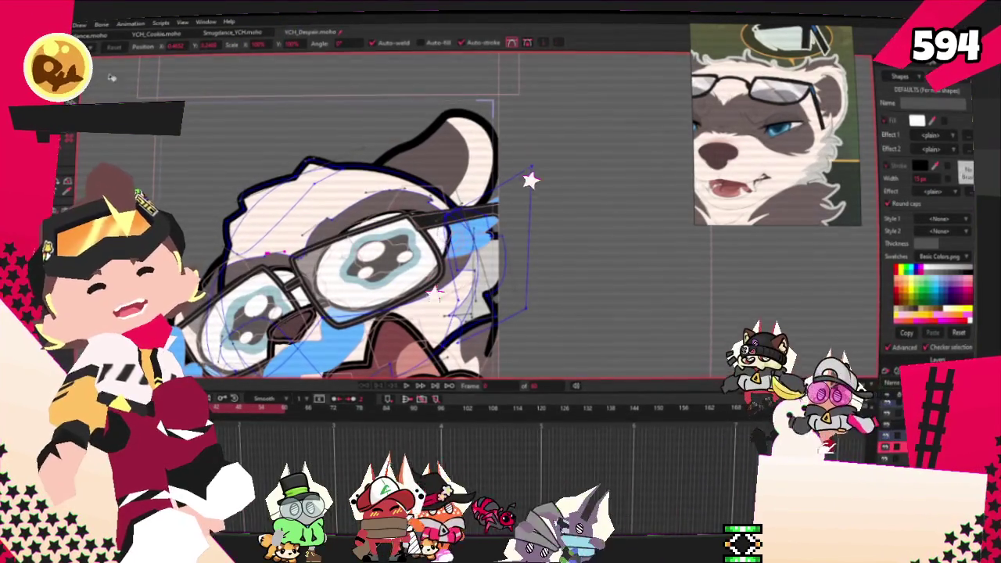
pyautogui.scroll(1, 352, 227)
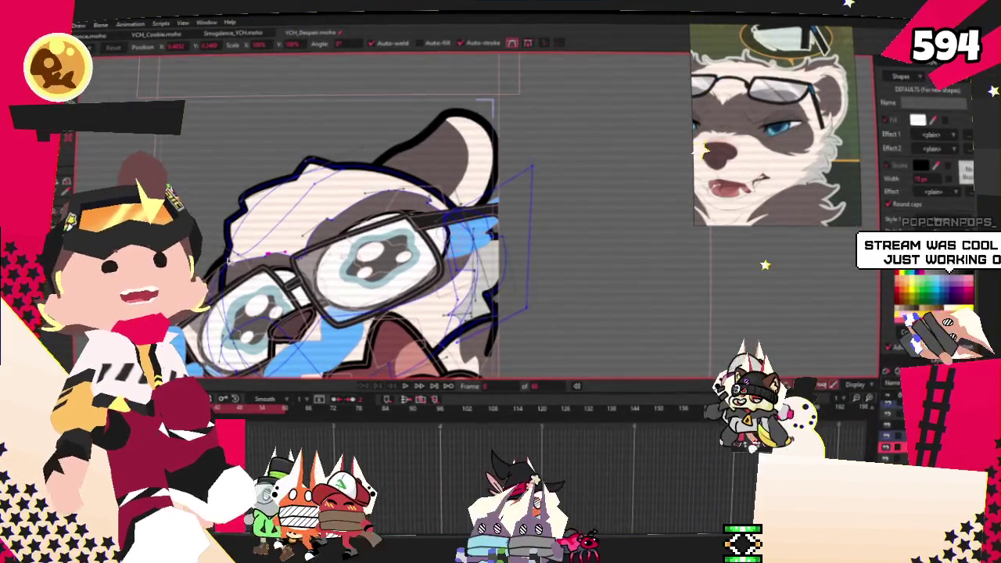
pyautogui.scroll(2, 192, 233)
pyautogui.scroll(2, 191, 234)
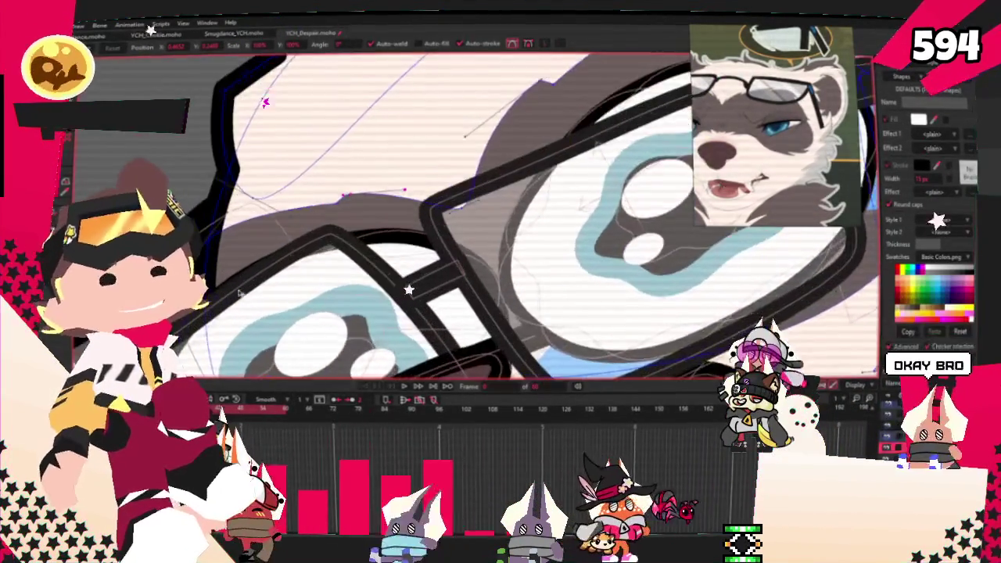
pyautogui.scroll(2, 191, 233)
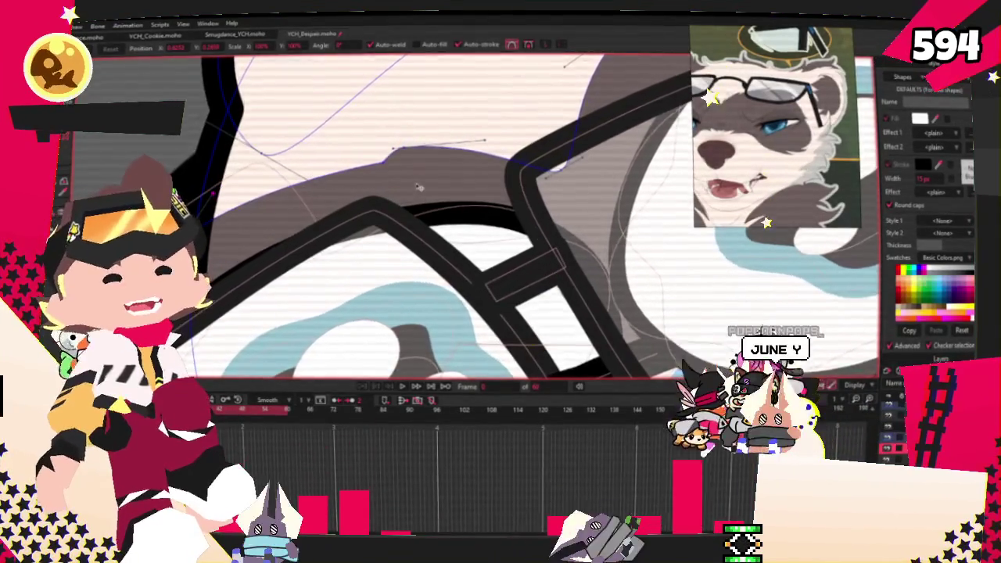
pyautogui.scroll(1, 386, 166)
pyautogui.scroll(-3, 376, 168)
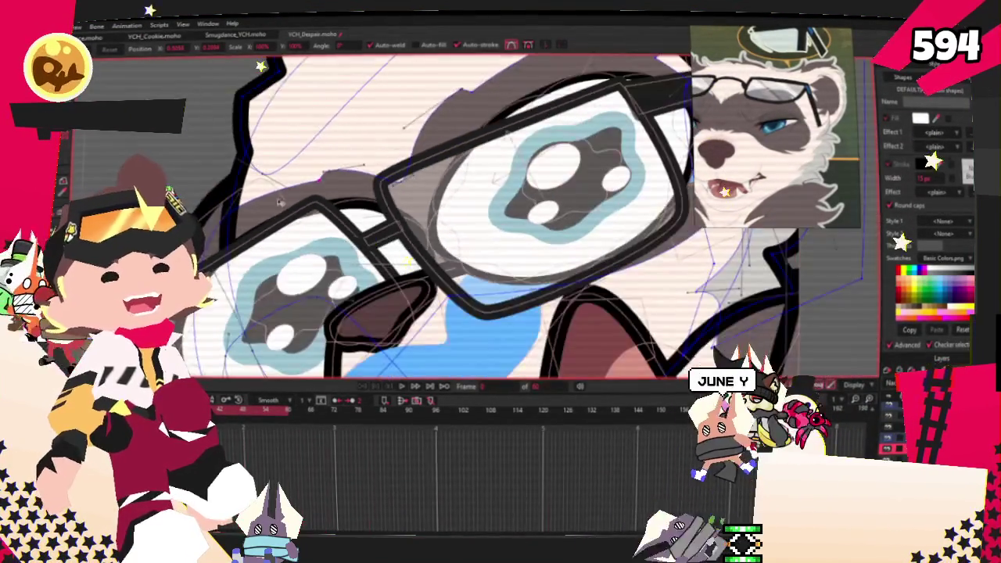
pyautogui.scroll(-1, 376, 169)
pyautogui.scroll(3, 372, 161)
pyautogui.scroll(1, 367, 153)
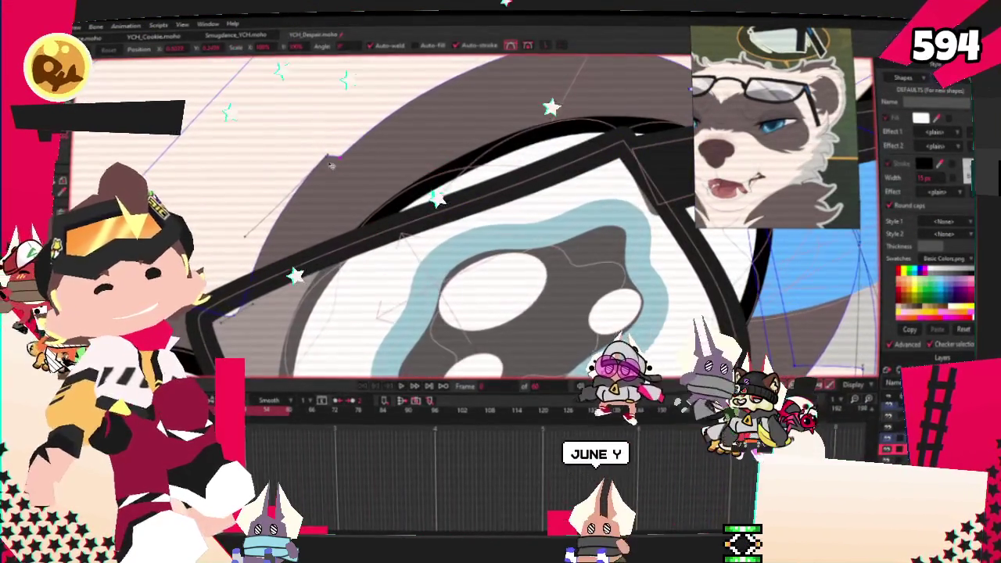
pyautogui.scroll(-1, 328, 157)
pyautogui.scroll(-1, 368, 150)
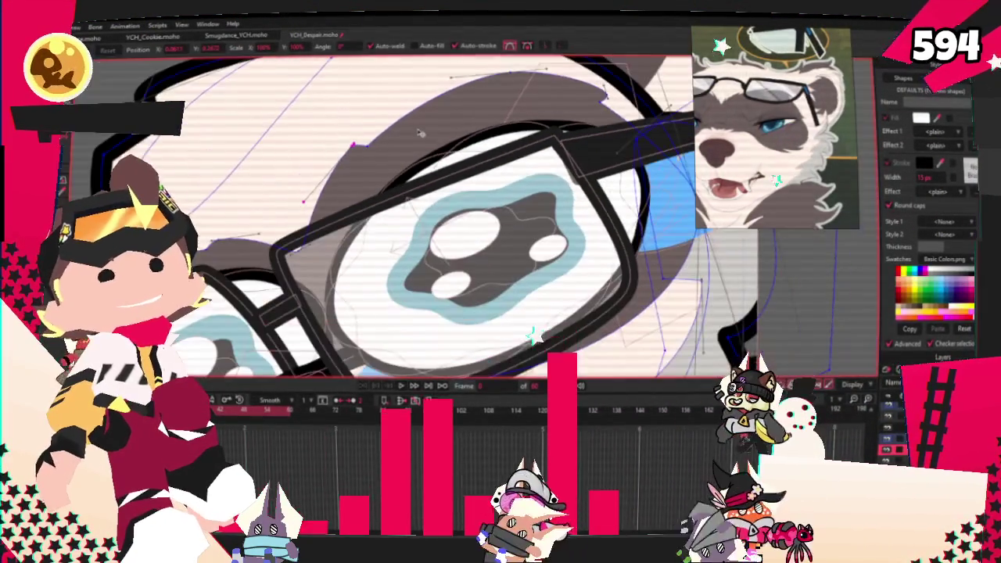